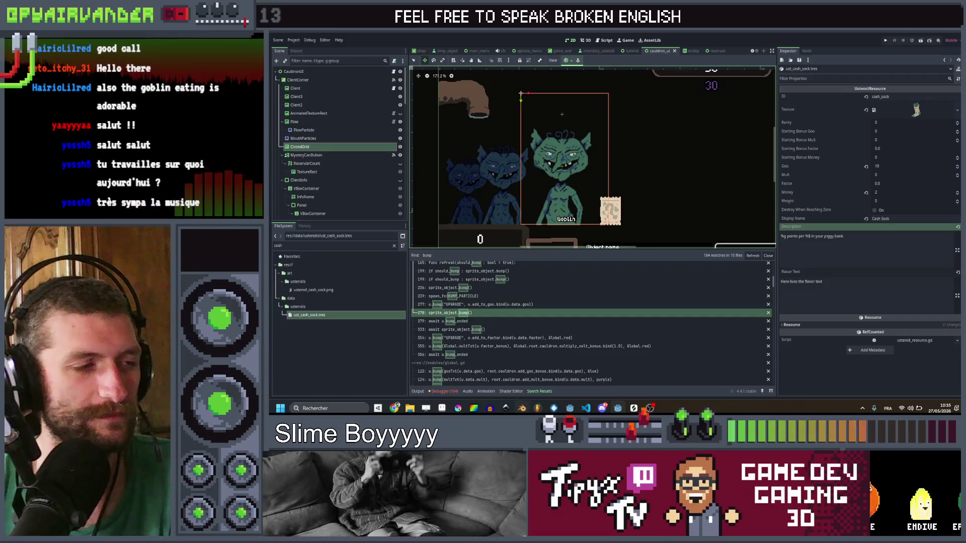
Back in Godot, look around the editor viewport after a brief check of the music playlist
key(alt+Tab)
key(alt+Tab)
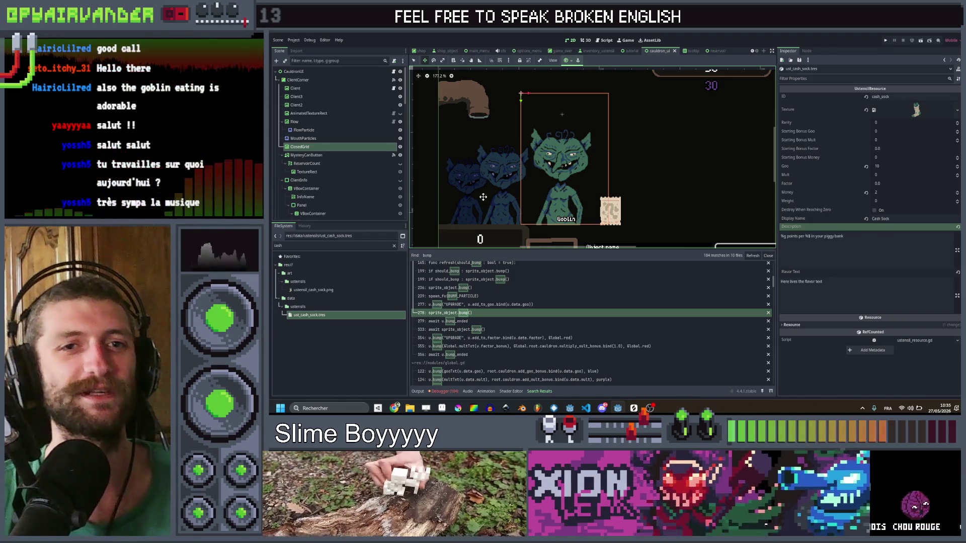
scroll(558, 164, down, 2)
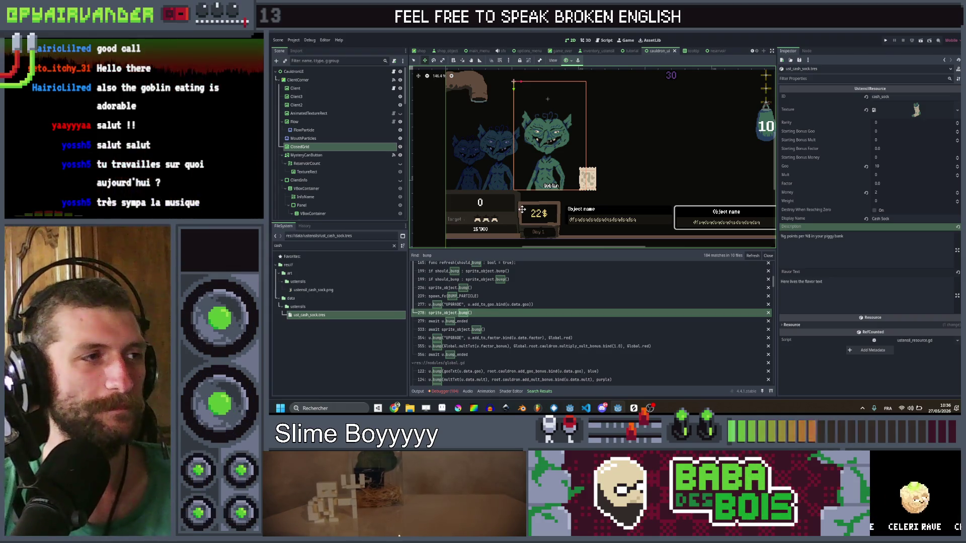
scroll(498, 158, right, 2)
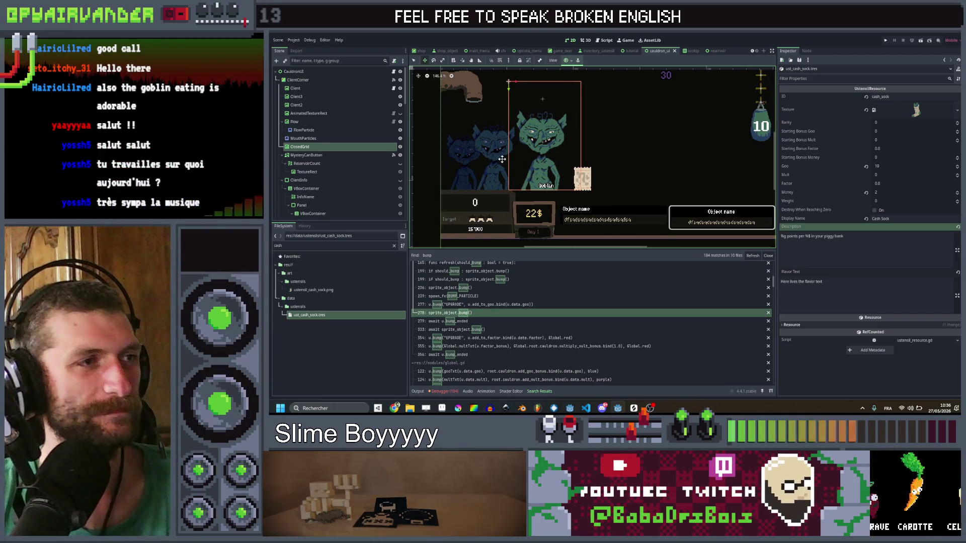
scroll(499, 157, right, 1)
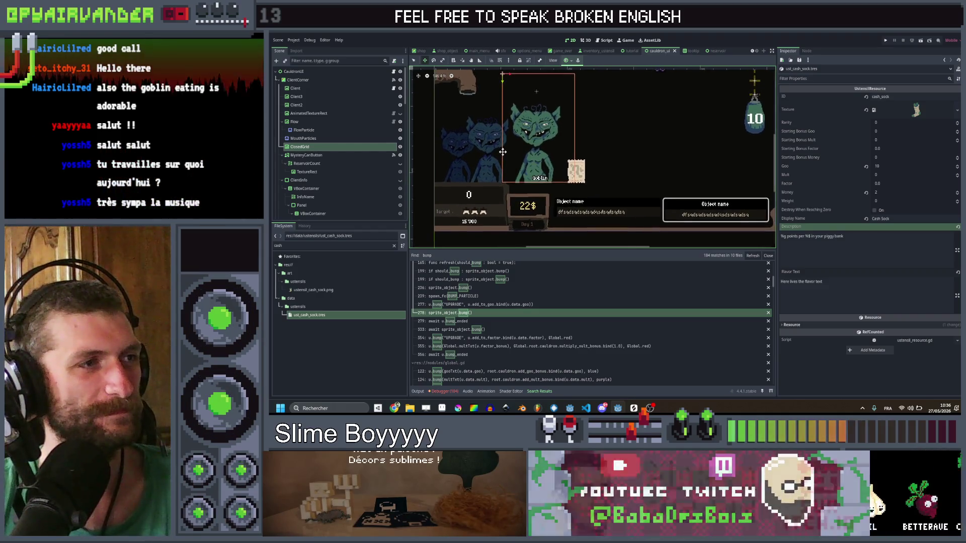
scroll(502, 158, left, 1)
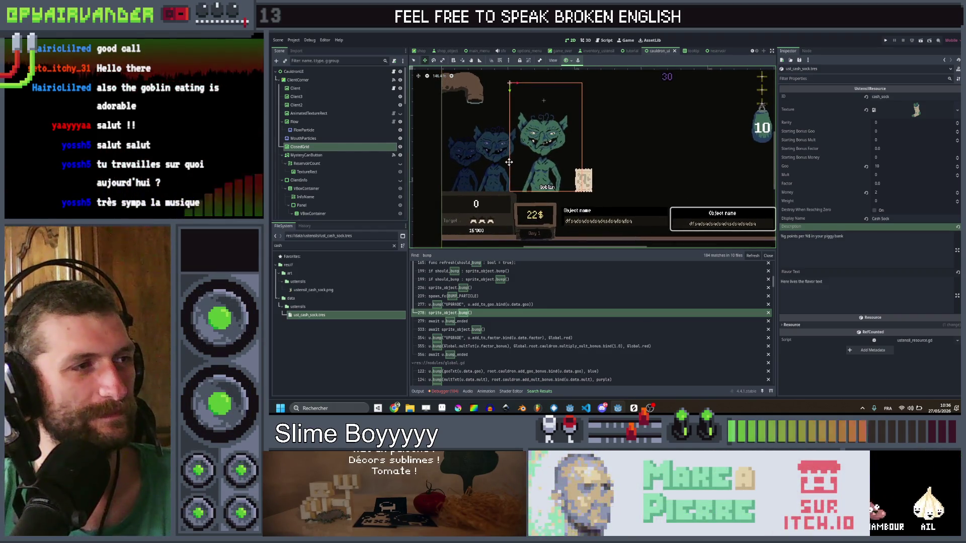
scroll(503, 159, up, 1)
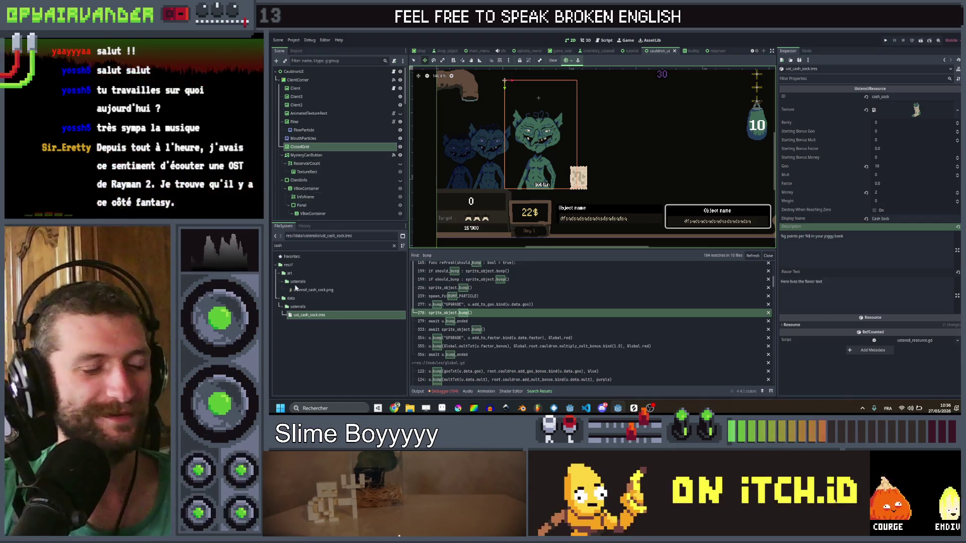
click(548, 409)
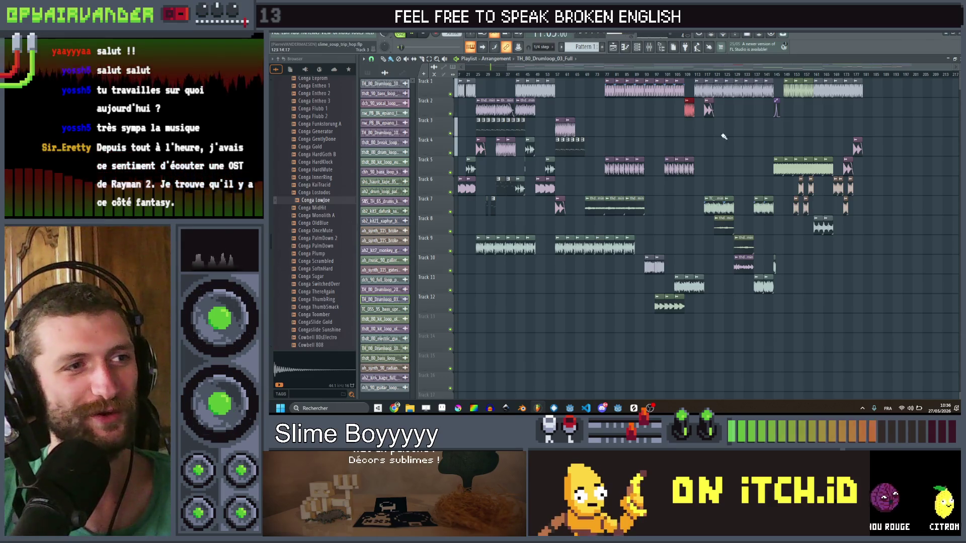
key(alt+Tab)
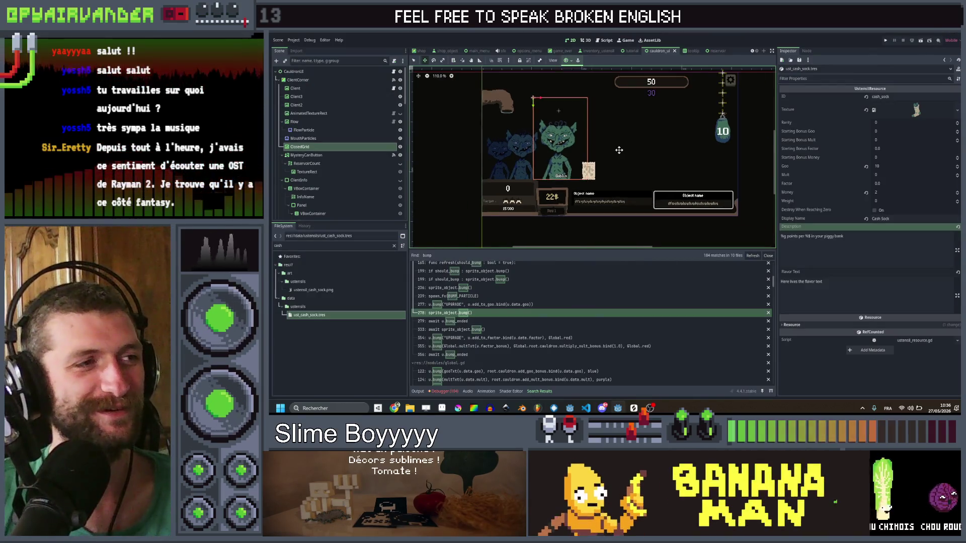
Inspect the MysteryCanButton node's TextureButton texture, then switch over to Aseprite
scroll(619, 150, up, 1)
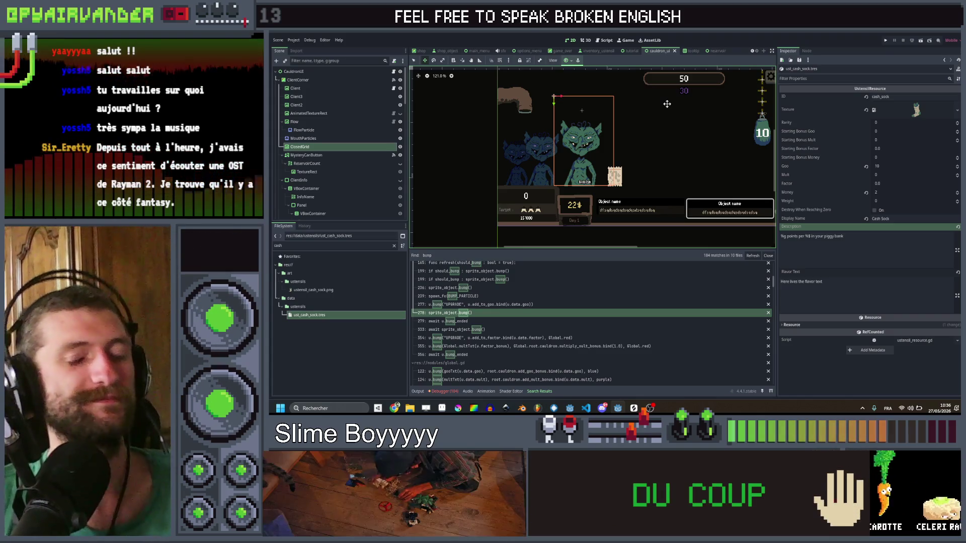
scroll(649, 131, up, 2)
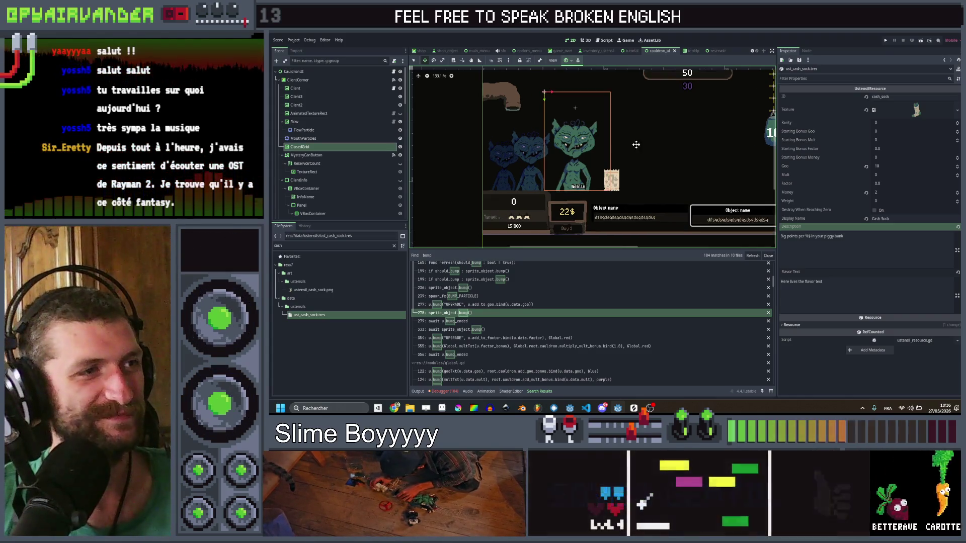
scroll(605, 189, up, 1)
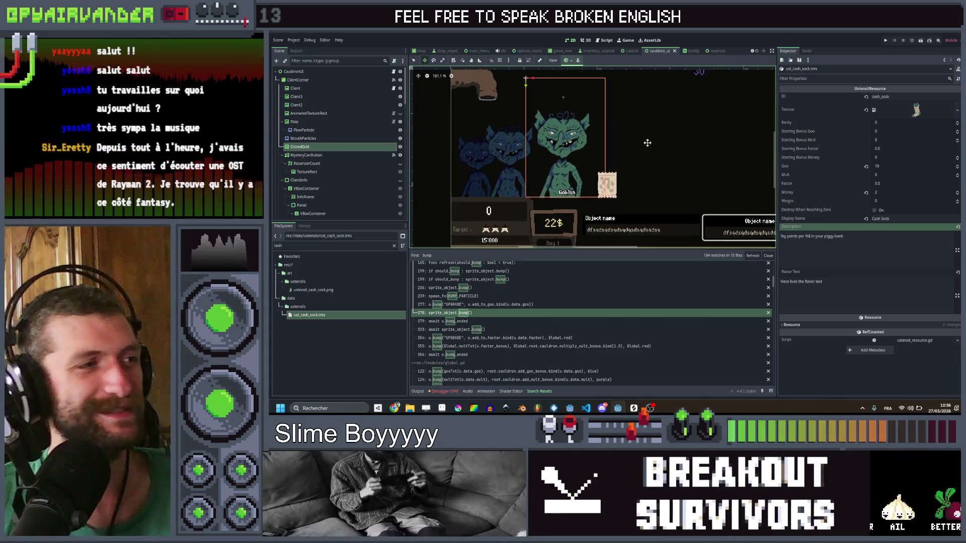
click(333, 155)
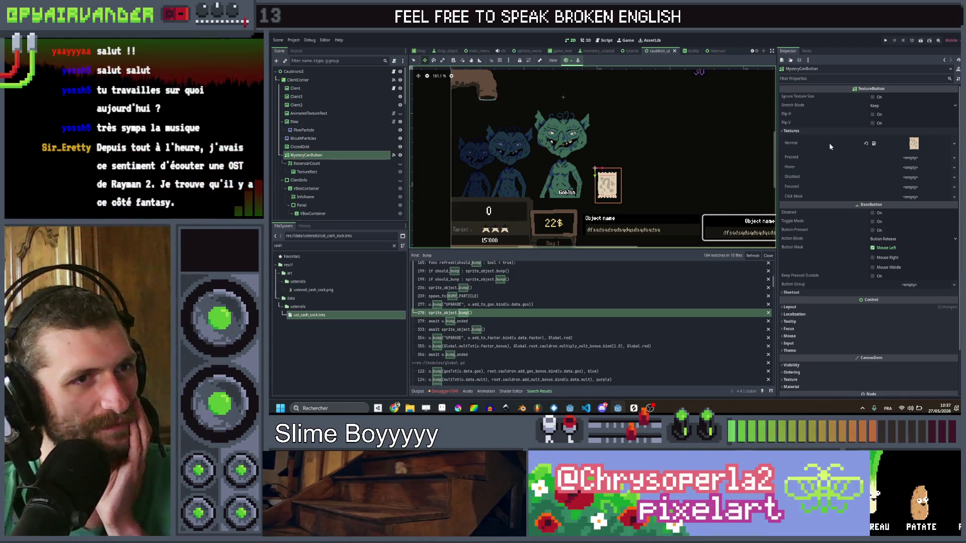
click(447, 409)
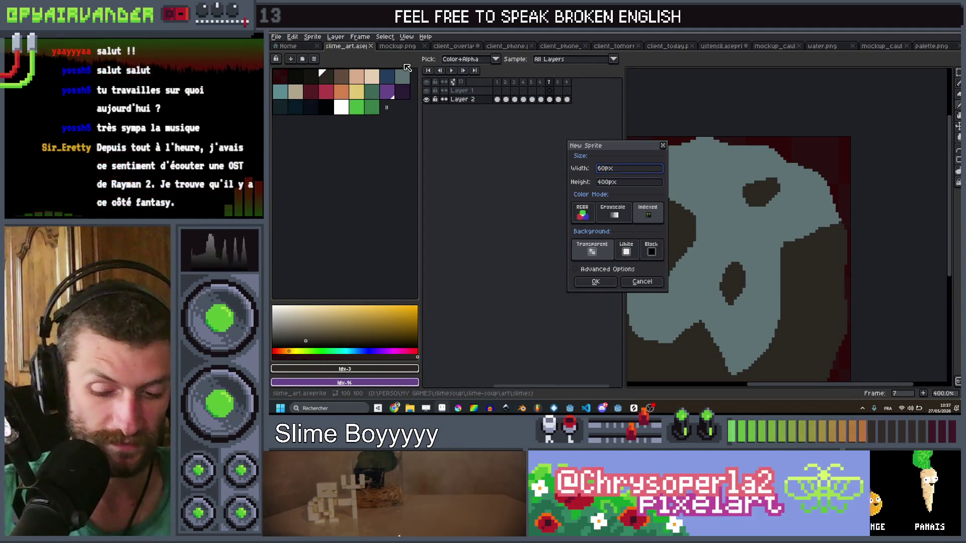
Create the new sprite with a height of 45 px
key(Tab)
text(45)
key(Return)
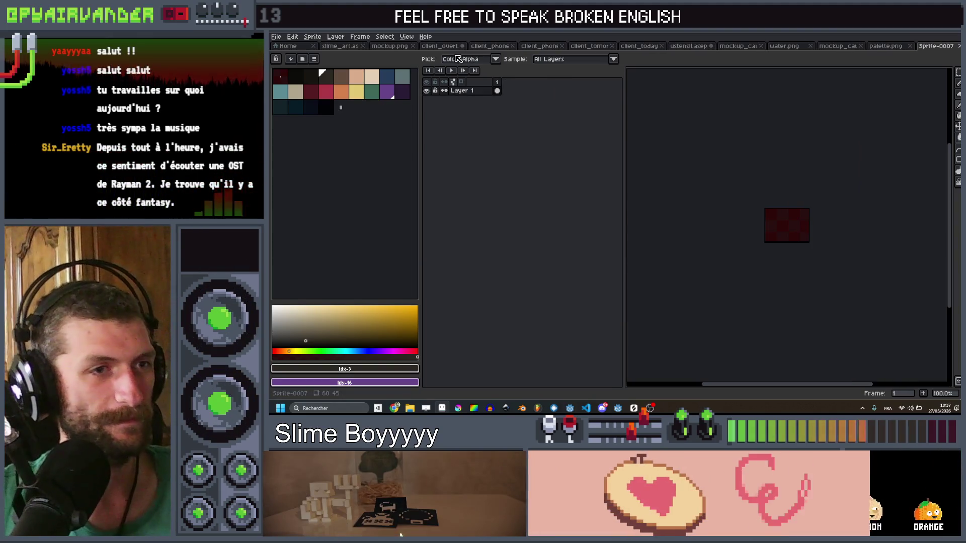
Resize the Sprite-0007 canvas to 45×60 px and pick the grey-blue swatch
key(ctrl+alt+c)
text(45)
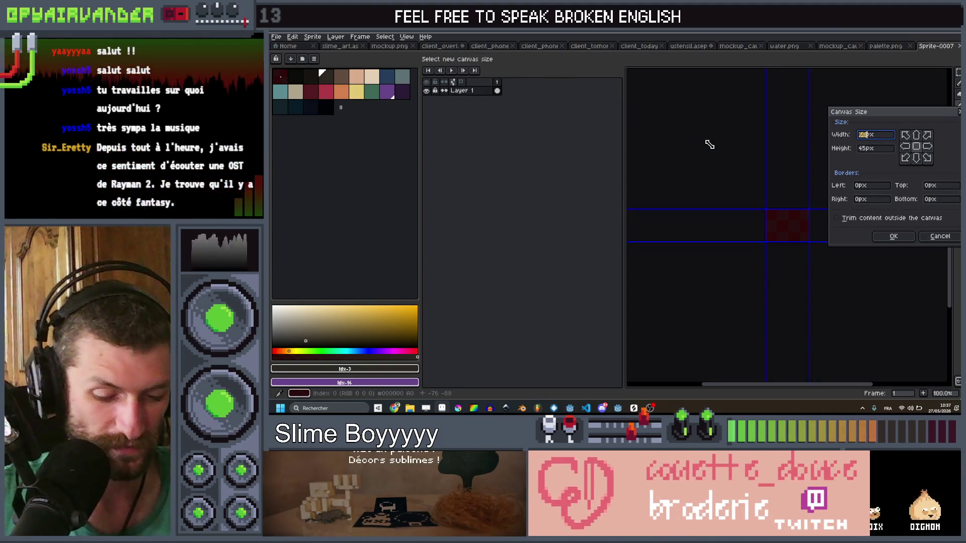
key(Tab)
text(60)
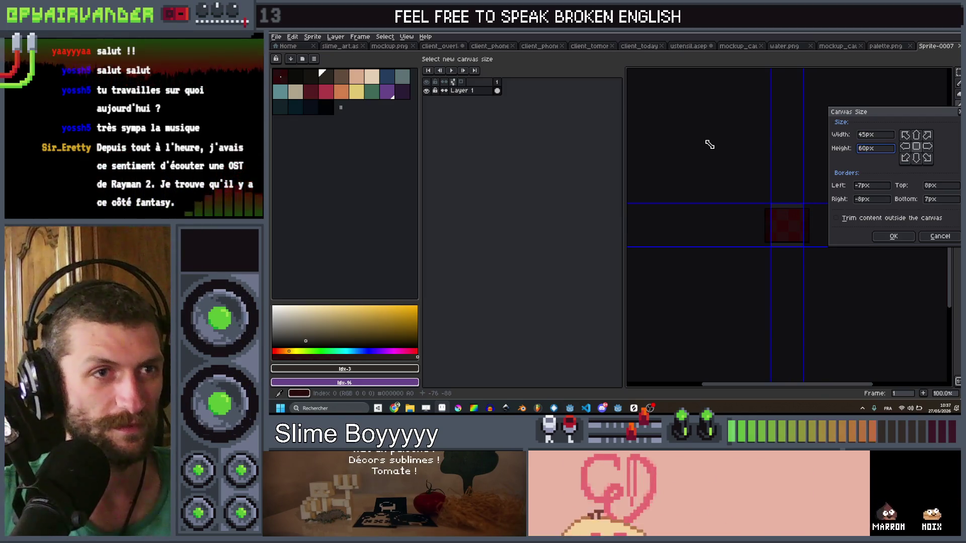
key(Return)
scroll(685, 176, up, 3)
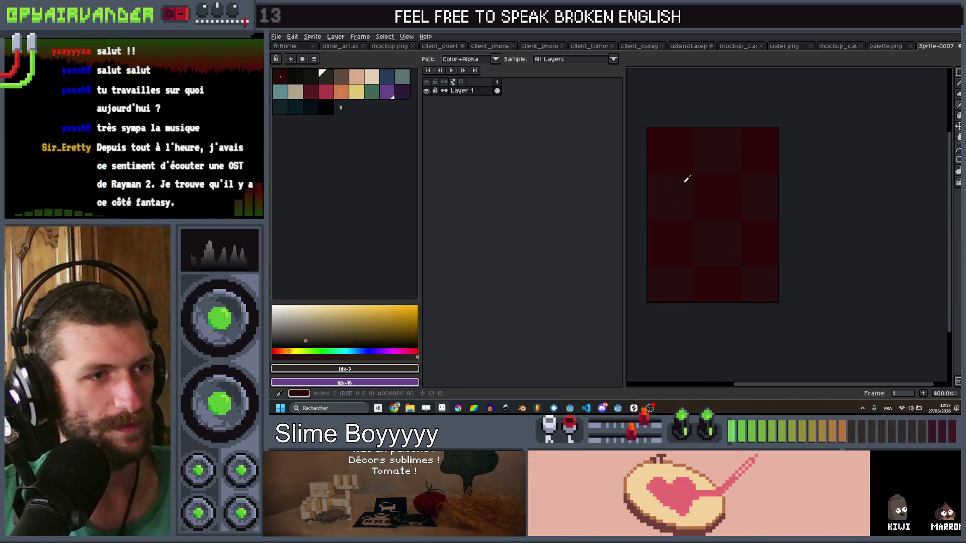
click(402, 77)
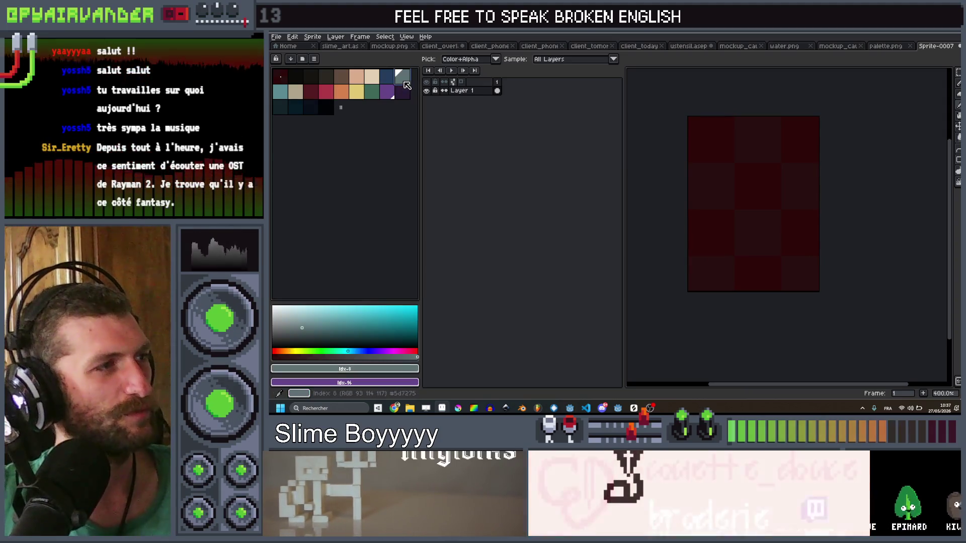
Outline the jar in grey-blue with the pencil along its top, left and right sides
key(b)
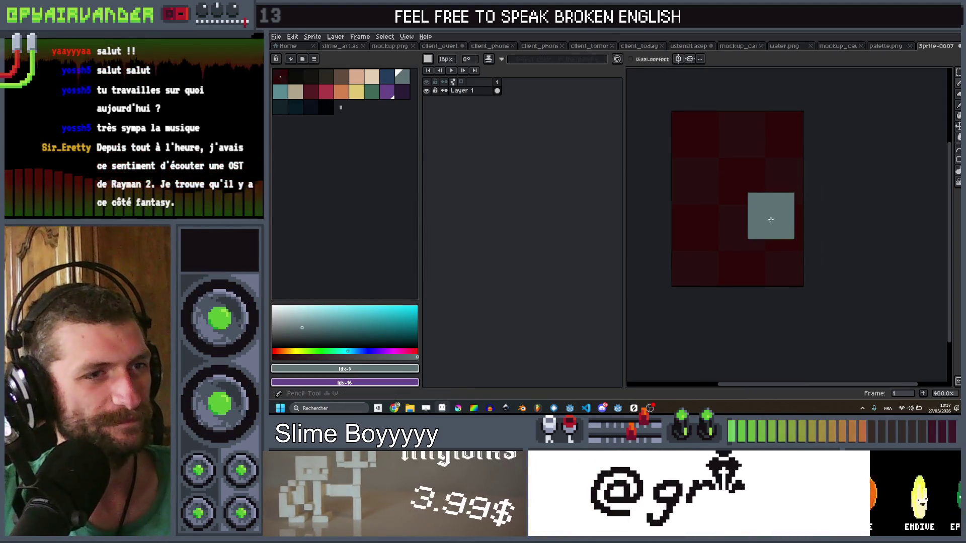
click(428, 60)
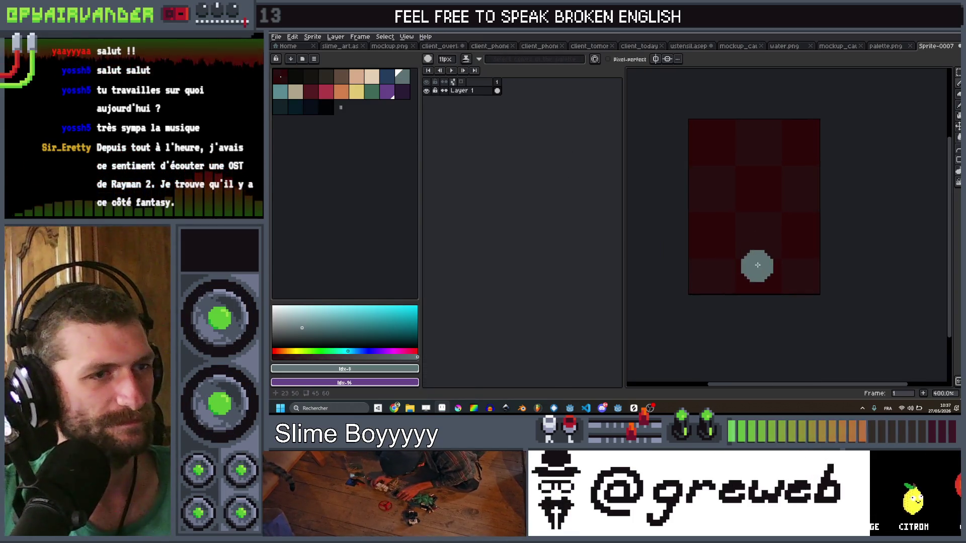
scroll(772, 263, up, 1)
mouse_move(787, 272)
mouse_down()
mouse_move(709, 272)
mouse_move(705, 123)
mouse_move(798, 112)
mouse_move(746, 115)
mouse_move(740, 134)
mouse_up()
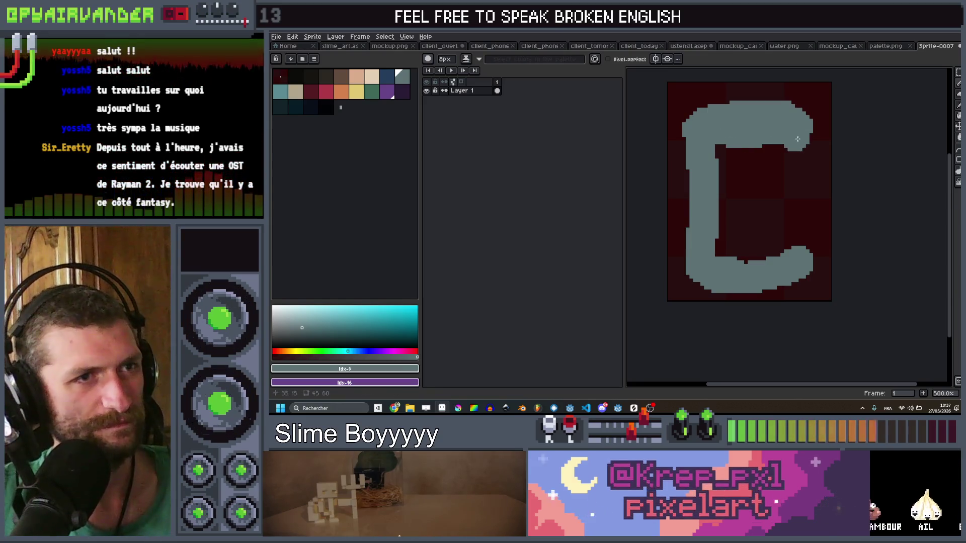
mouse_move(803, 136)
mouse_down()
mouse_move(801, 268)
mouse_move(806, 262)
mouse_up()
Fill the jar's interior solid grey-blue using a larger brush
key(plus)
key(plus)
key(plus)
mouse_move(739, 151)
mouse_down()
mouse_move(759, 156)
mouse_move(727, 157)
mouse_move(774, 189)
mouse_up()
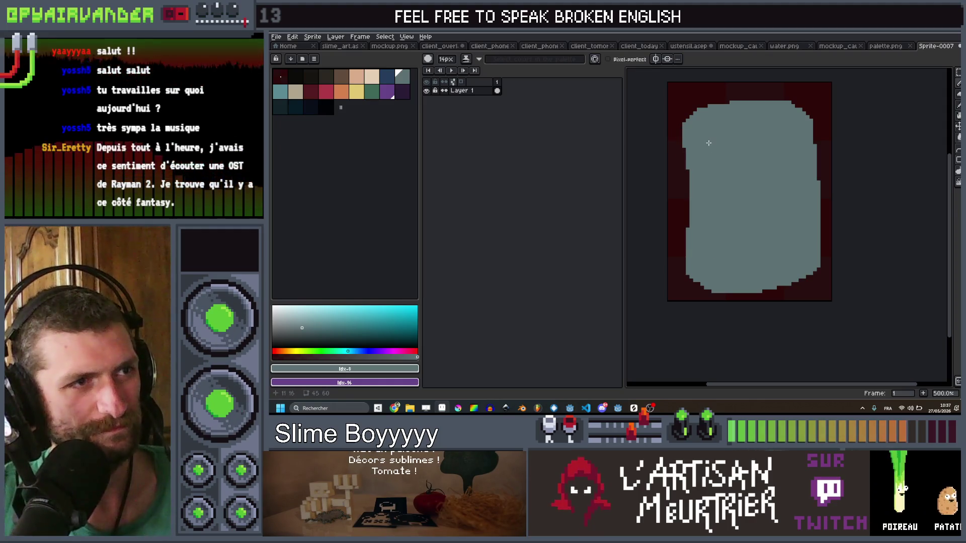
scroll(745, 179, down, 6)
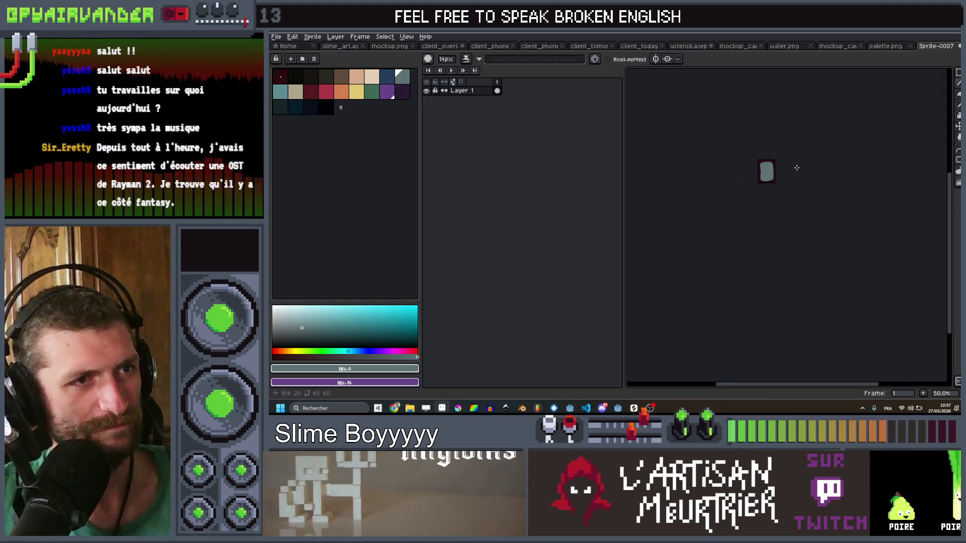
scroll(785, 176, up, 8)
scroll(793, 187, down, 4)
drag(793, 187, 790, 211)
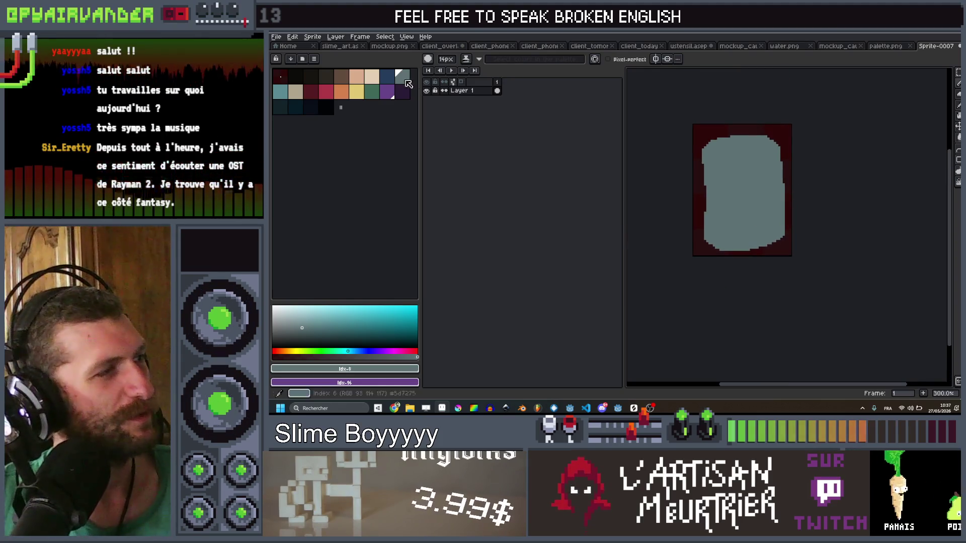
Draw a thick dark-blue lid line across the top of the jar
click(387, 76)
key(minus)
key(minus)
key(minus)
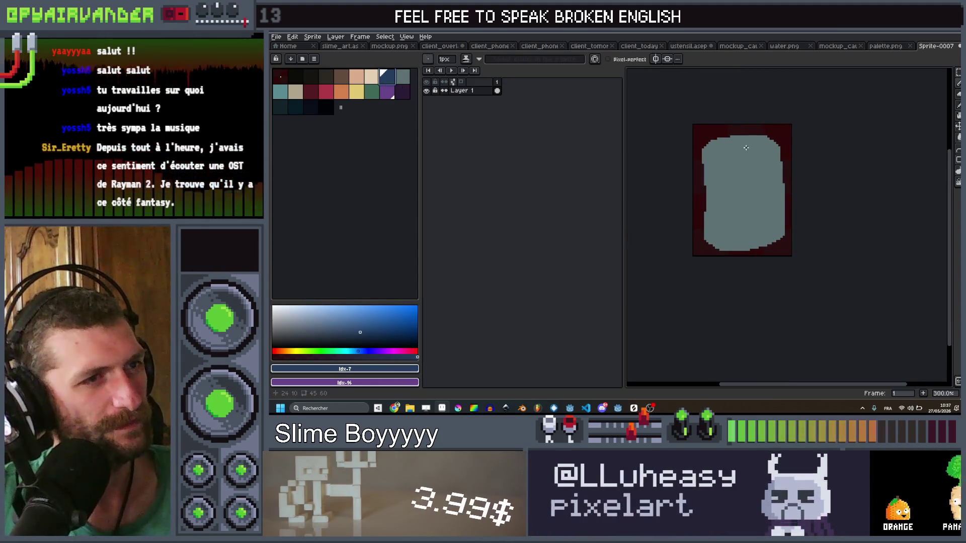
scroll(747, 147, up, 4)
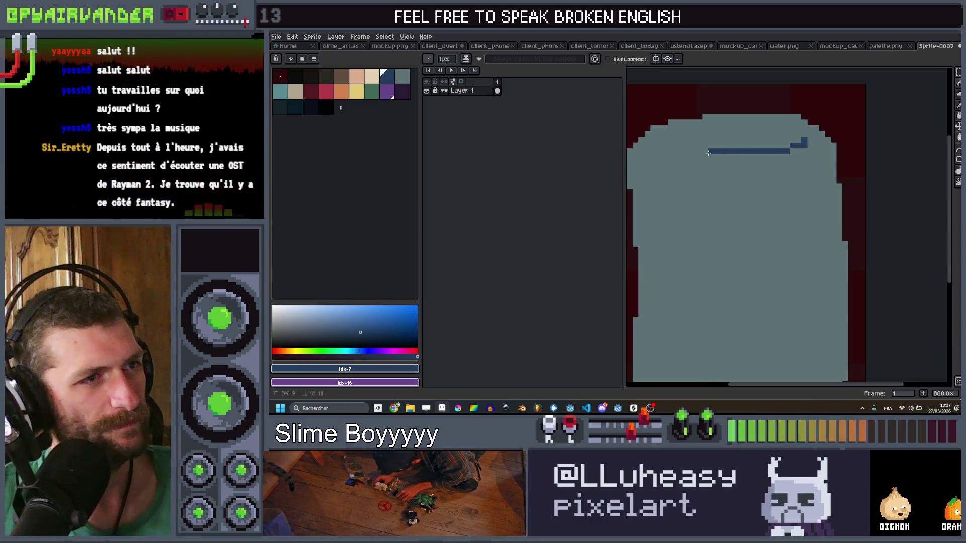
drag(656, 156, 737, 156)
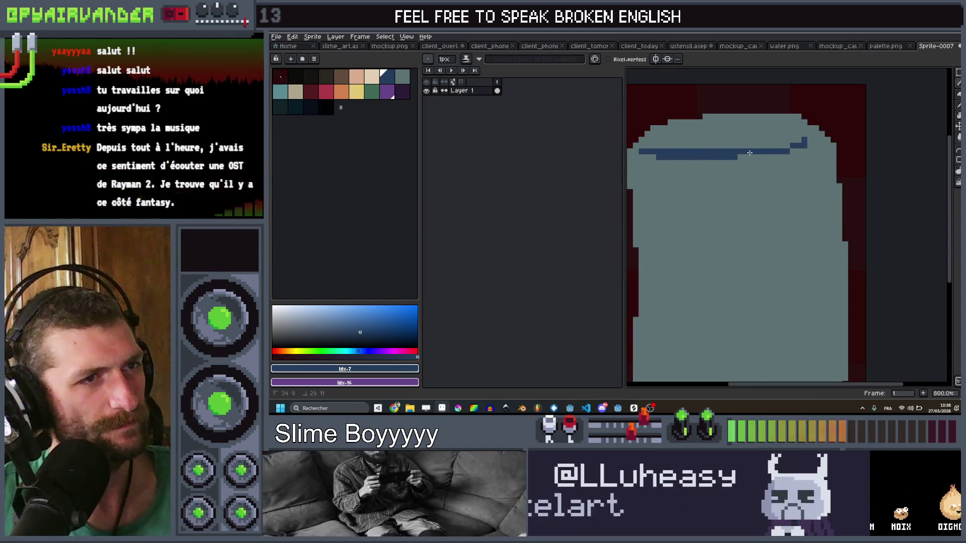
click(804, 140)
scroll(804, 140, down, 4)
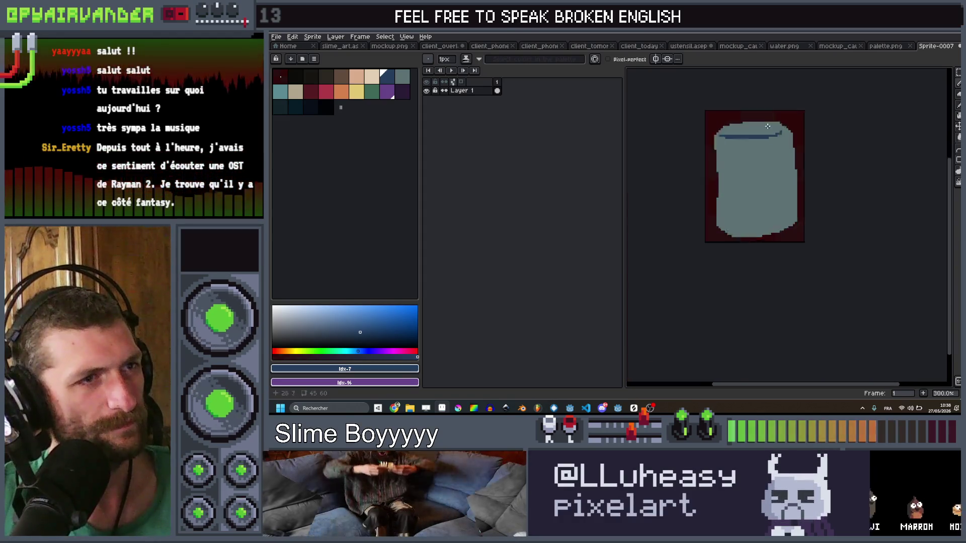
scroll(745, 128, up, 4)
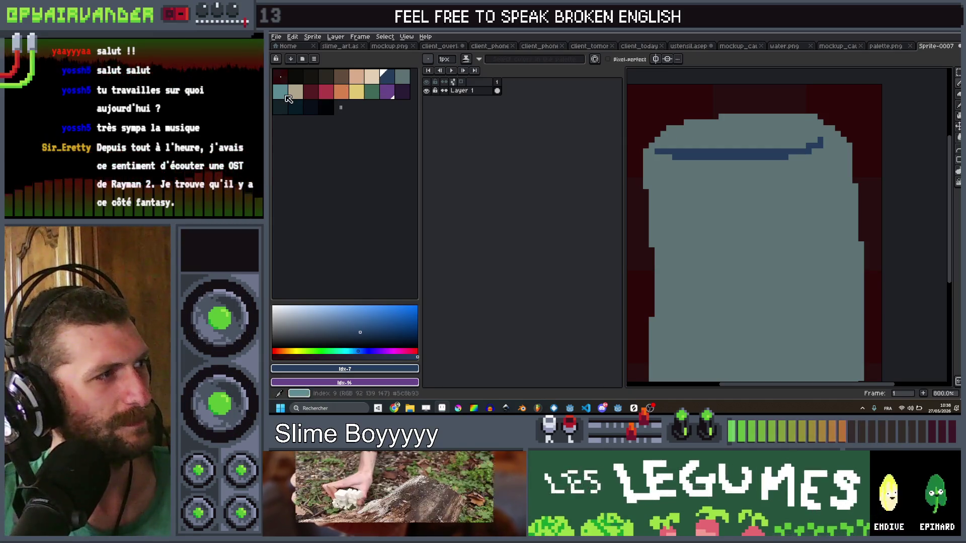
Add a 2px beige highlight stroke along the jar's top rim
click(403, 76)
key(plus)
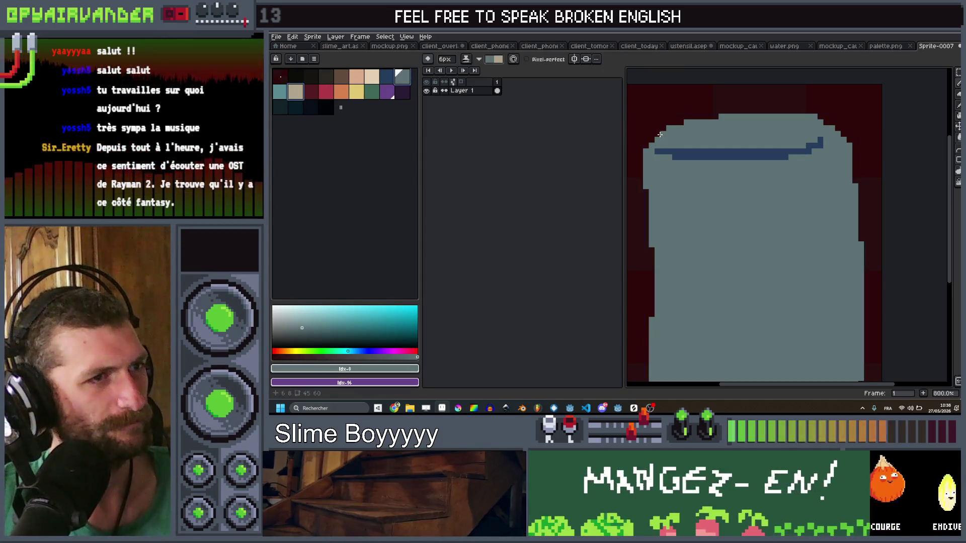
key(x)
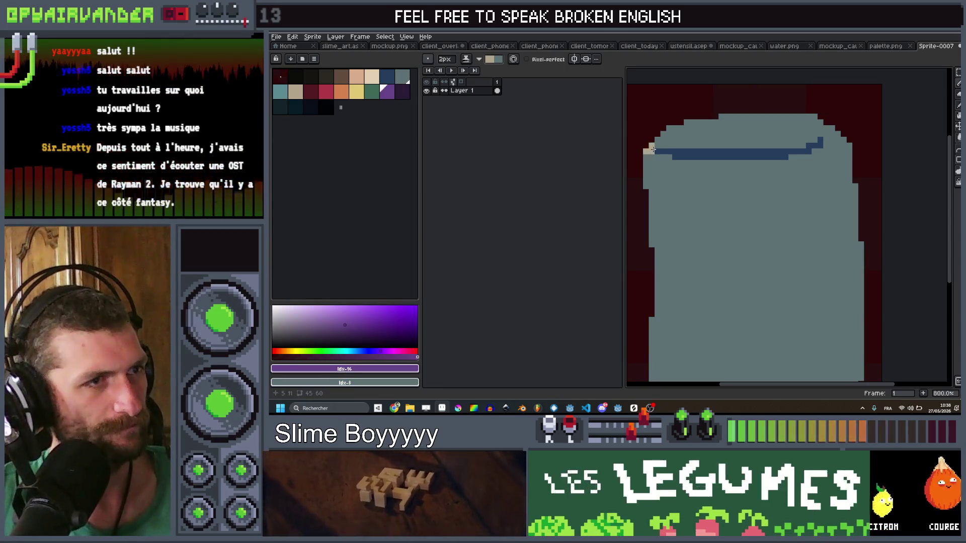
mouse_move(718, 117)
mouse_down()
mouse_move(816, 121)
mouse_move(827, 145)
mouse_move(674, 146)
mouse_up()
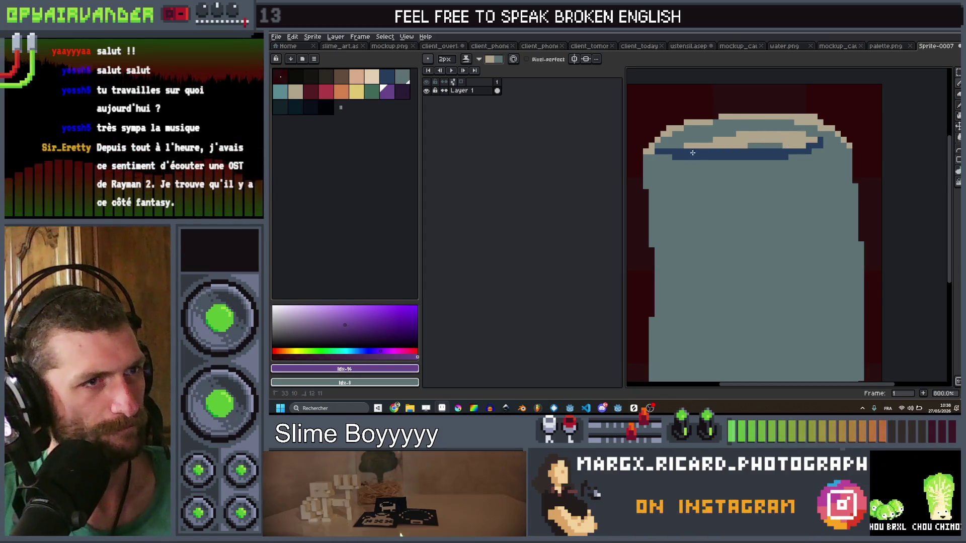
scroll(723, 150, down, 7)
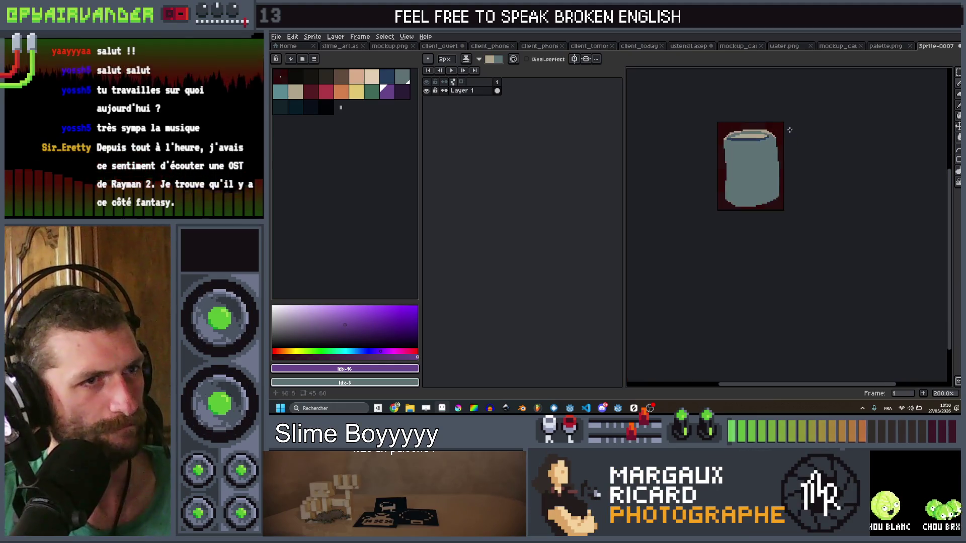
scroll(770, 139, up, 3)
scroll(769, 139, up, 2)
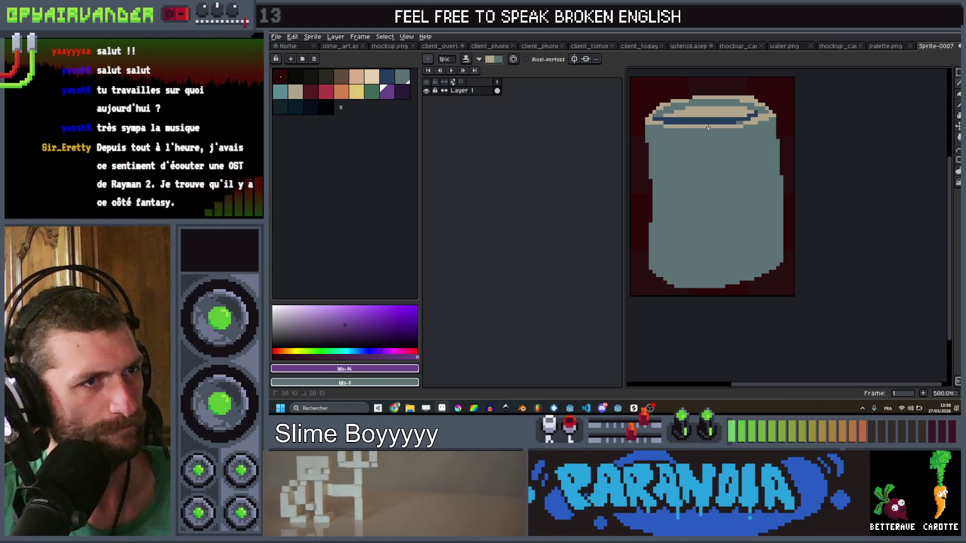
scroll(759, 101, down, 4)
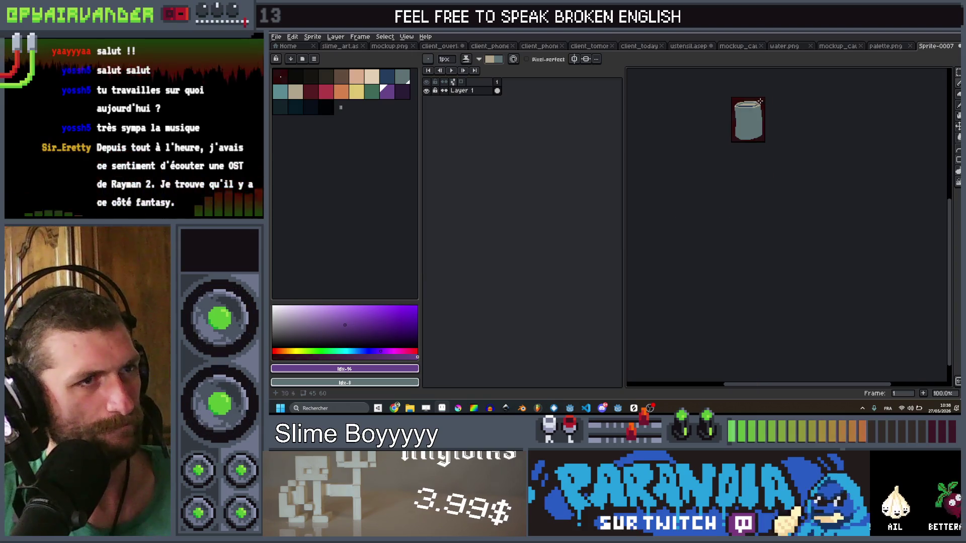
scroll(772, 100, up, 5)
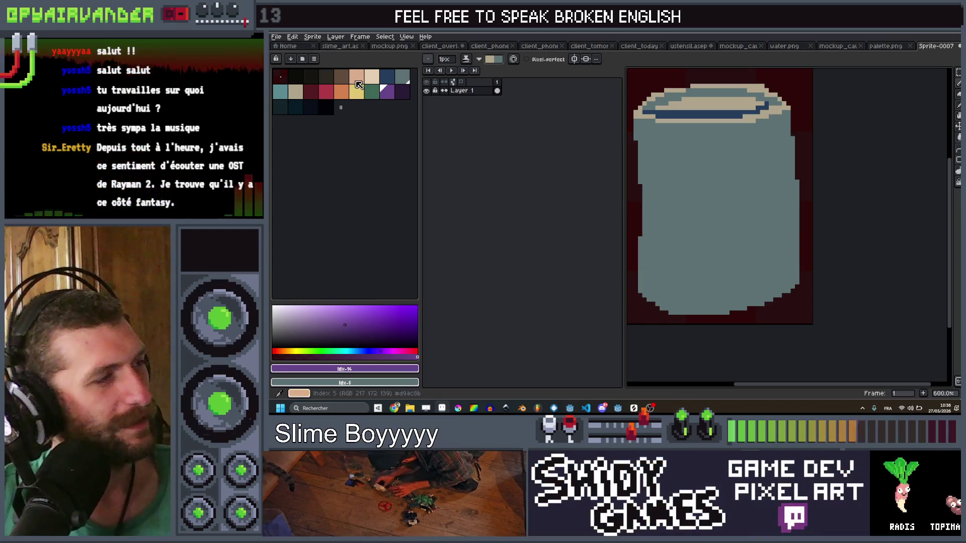
Draw the upper and lower peach label edge lines across the jar
click(373, 80)
click(403, 78)
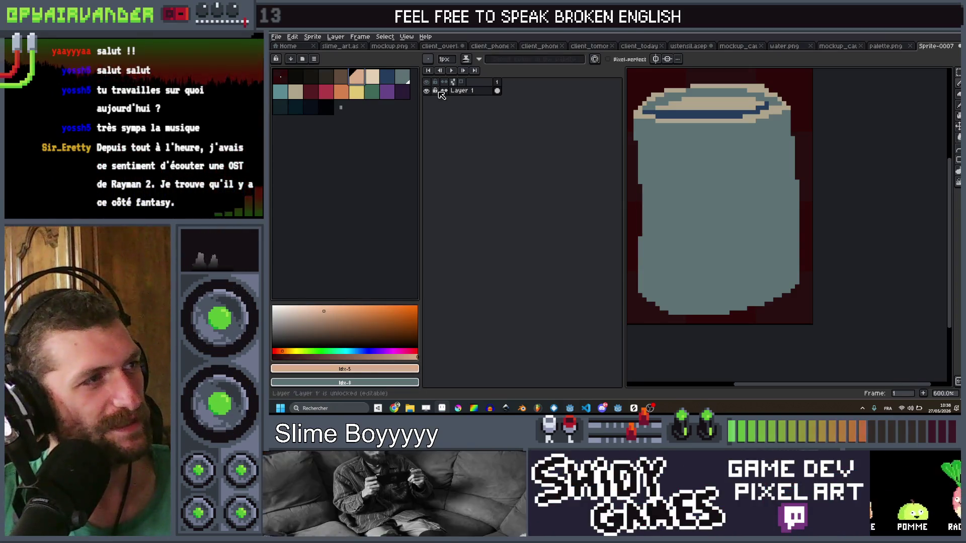
click(791, 147)
drag(760, 157, 642, 156)
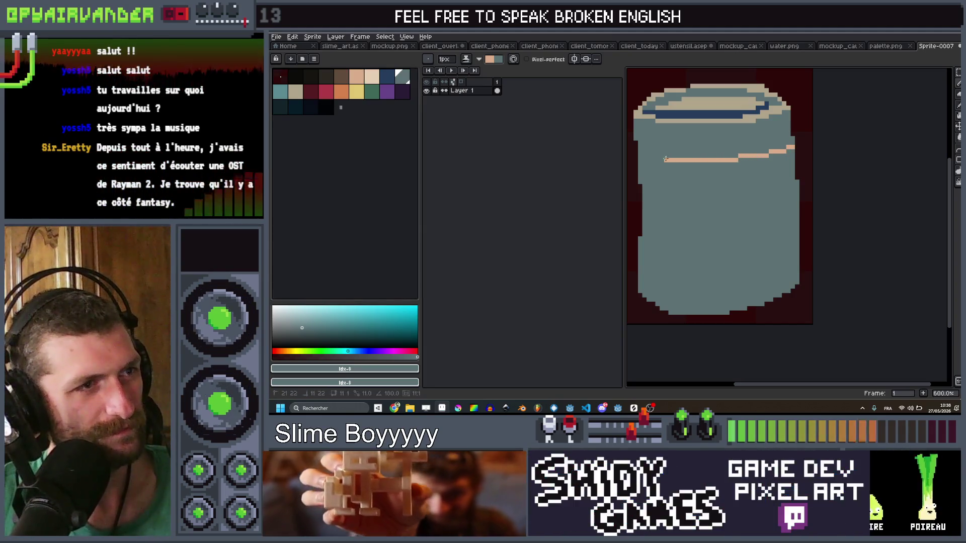
mouse_move(797, 257)
mouse_down()
mouse_move(706, 282)
mouse_move(639, 275)
mouse_up()
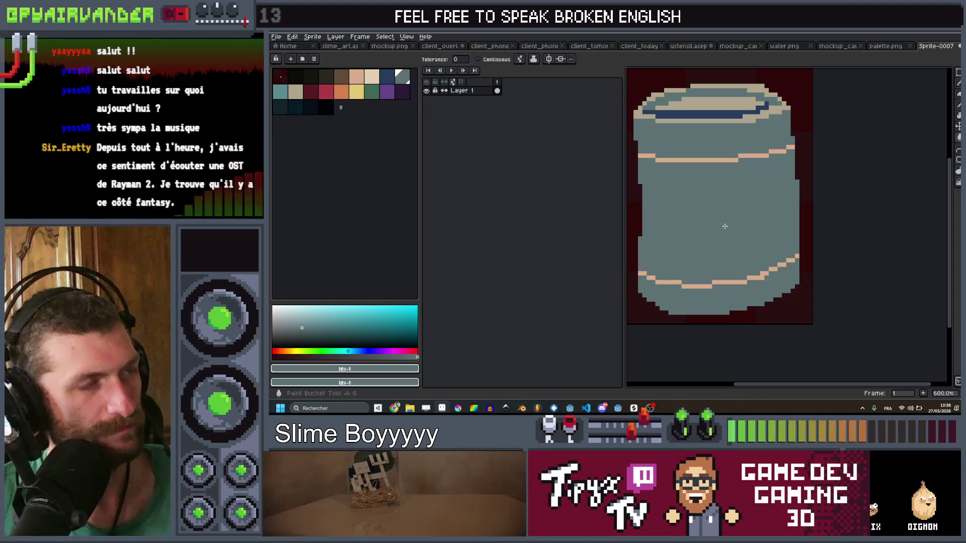
drag(680, 180, 685, 166)
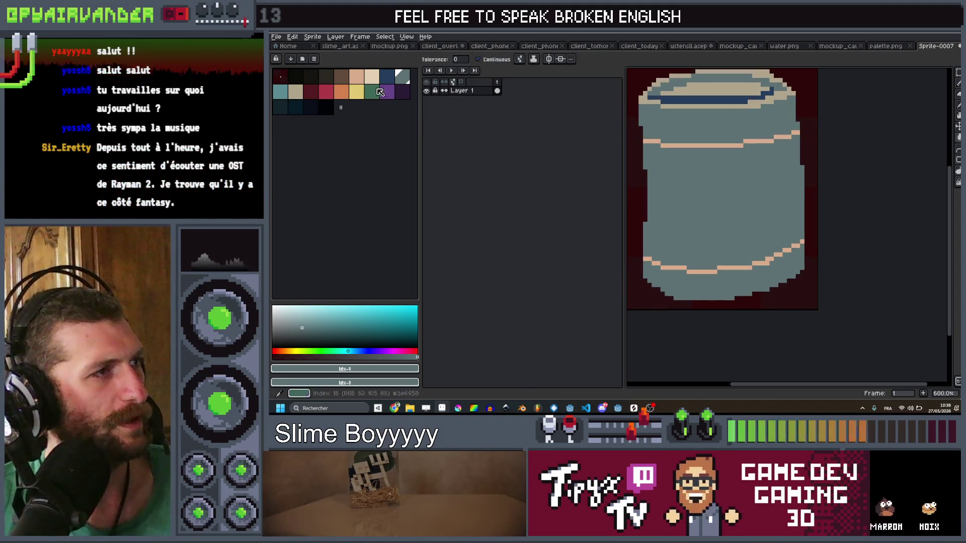
Bucket-fill the jar body between the label lines with peach
click(357, 77)
click(724, 201)
scroll(785, 193, down, 6)
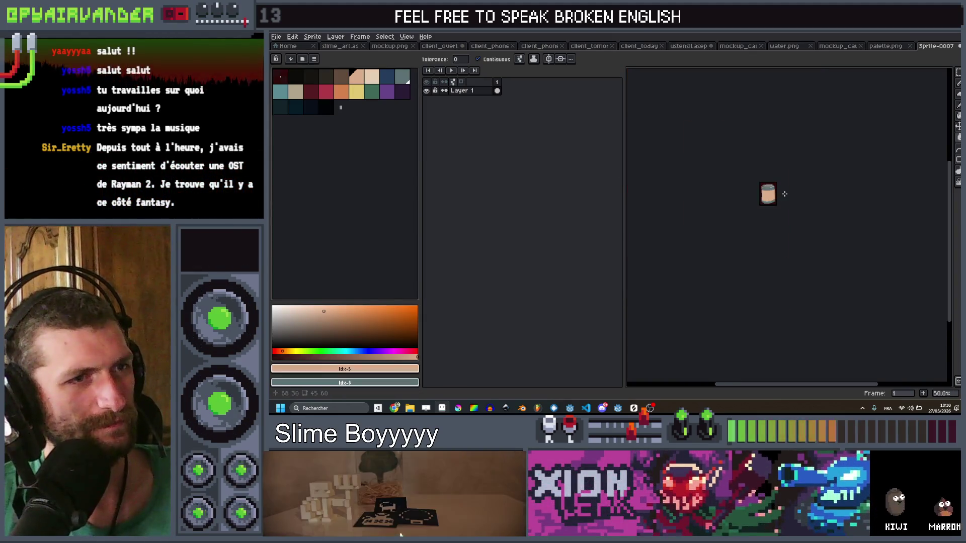
scroll(775, 200, up, 3)
key(b)
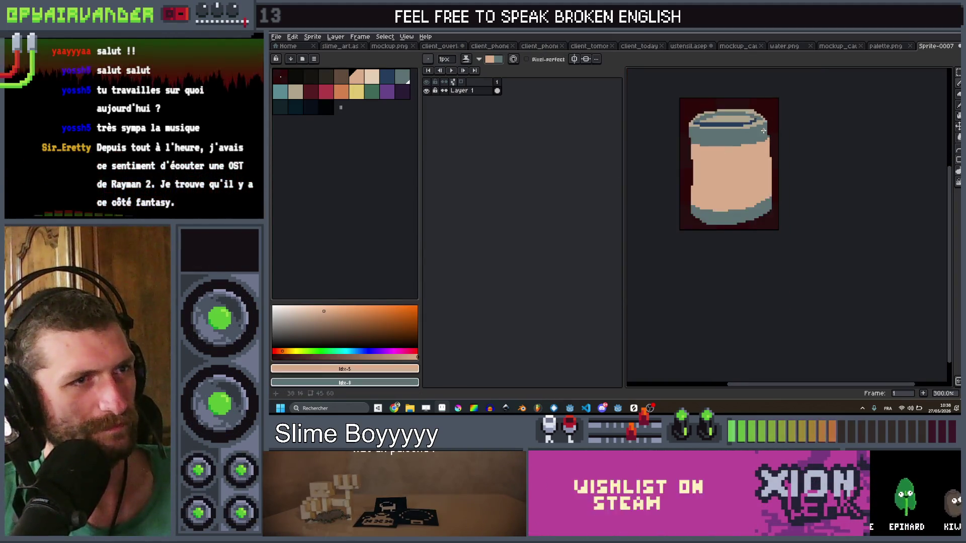
scroll(763, 131, down, 3)
scroll(780, 178, up, 5)
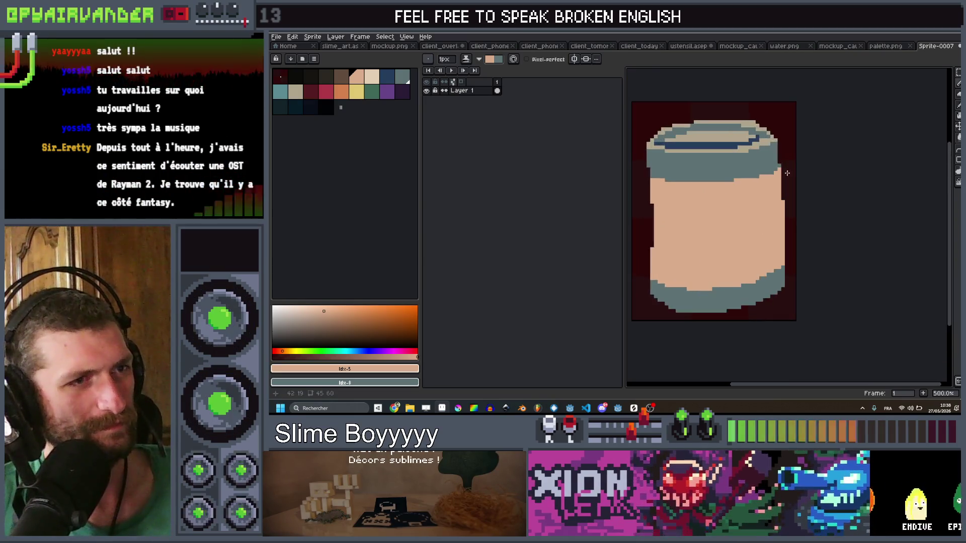
Grow the canvas height to 80 px, anchored at the bottom so space is added on top
key(ctrl+alt+c)
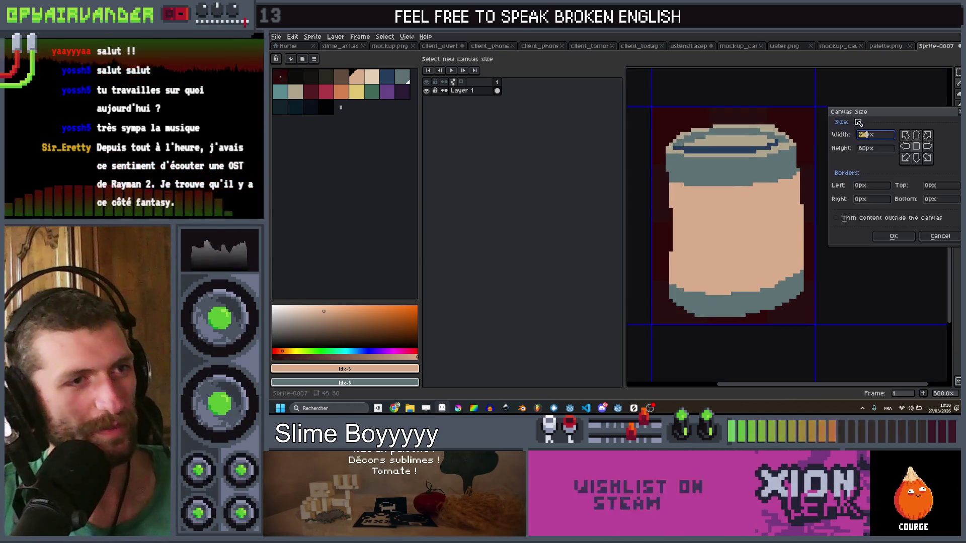
key(Tab)
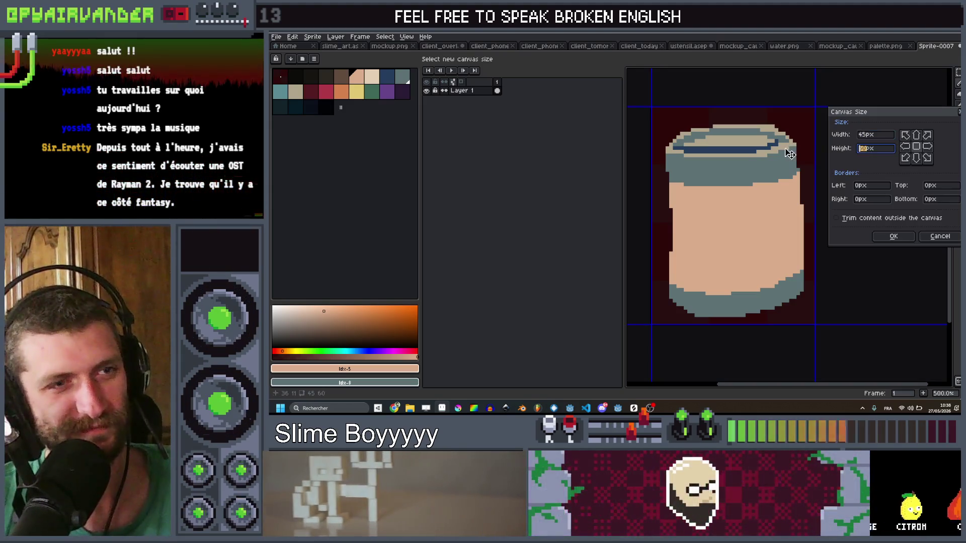
text(80)
click(916, 159)
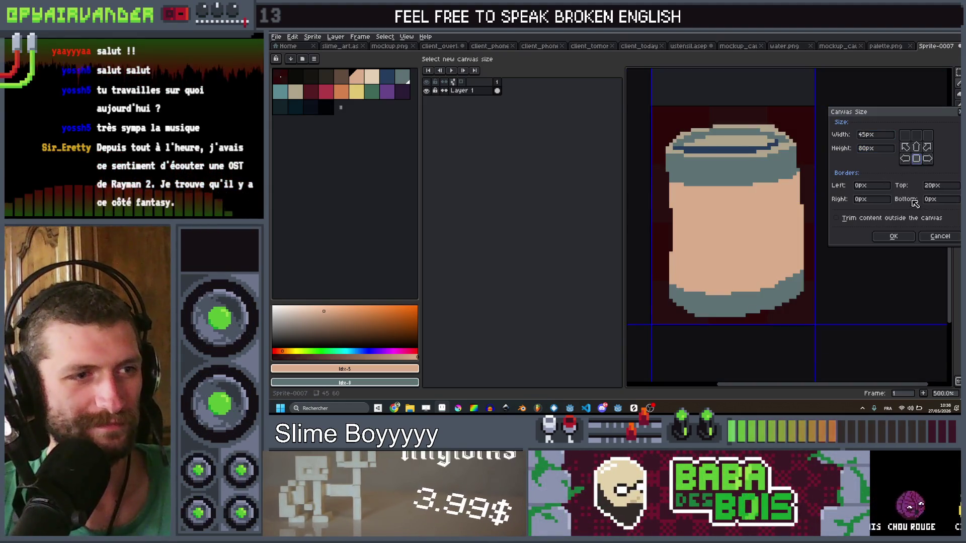
click(894, 236)
scroll(743, 140, down, 1)
scroll(802, 210, up, 3)
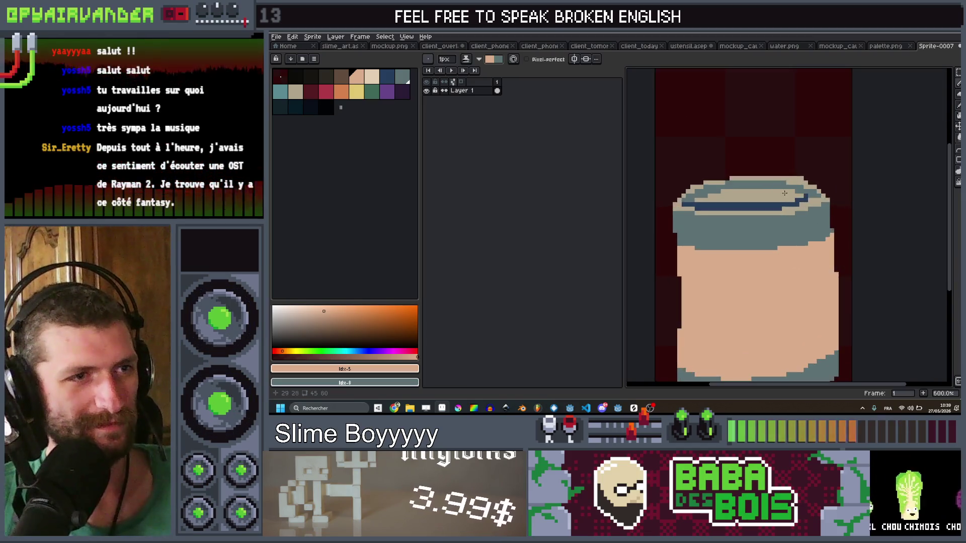
Bucket-fill the jar opening with black
scroll(802, 211, down, 1)
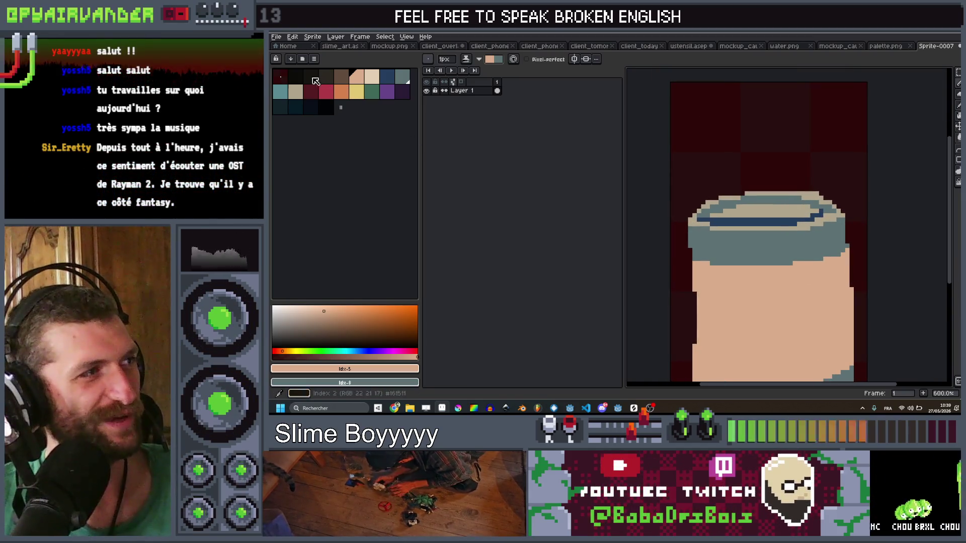
click(296, 77)
key(g)
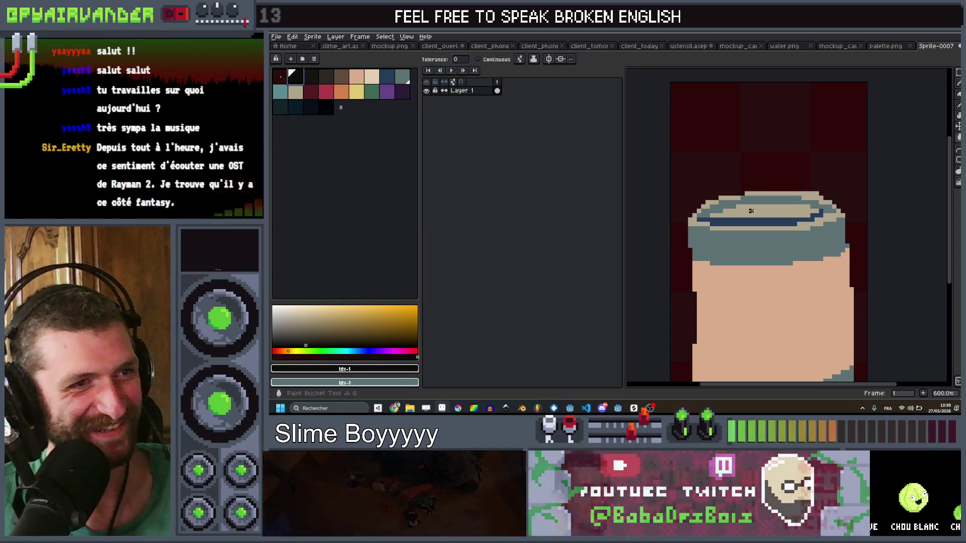
click(751, 211)
scroll(752, 211, down, 2)
scroll(764, 221, up, 1)
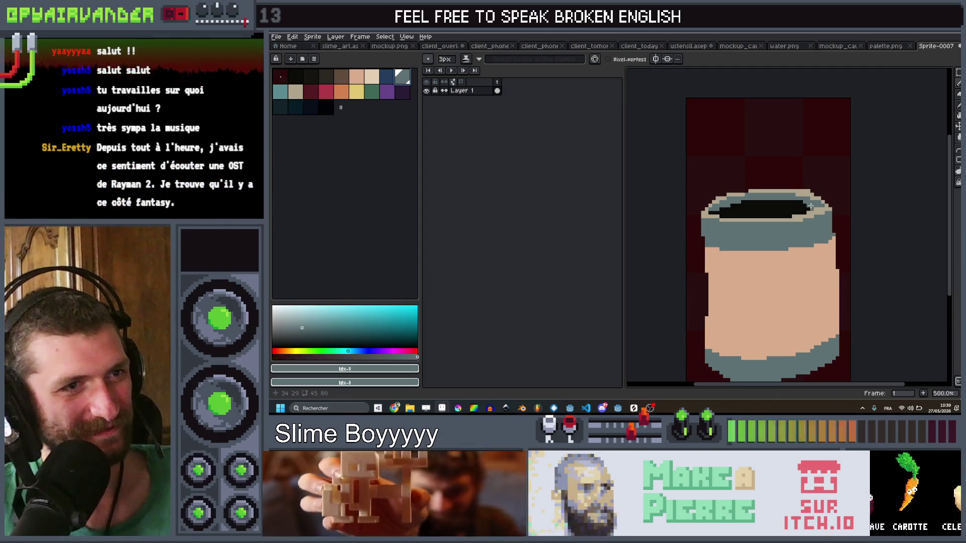
Draw a grey curled pull-tab rising from the lid and pick dark blue for shading
drag(811, 206, 773, 201)
drag(742, 172, 749, 158)
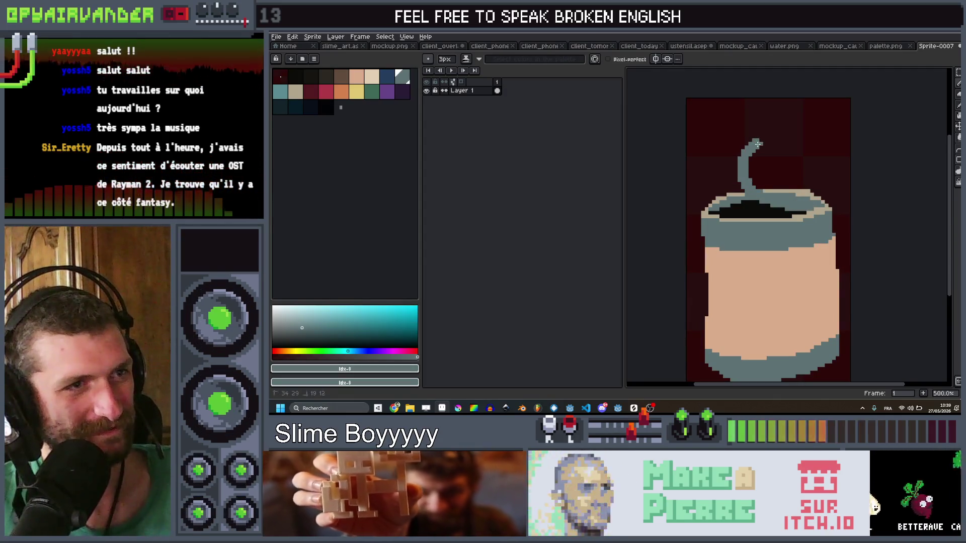
mouse_move(770, 152)
mouse_down()
mouse_move(757, 194)
mouse_move(791, 194)
mouse_up()
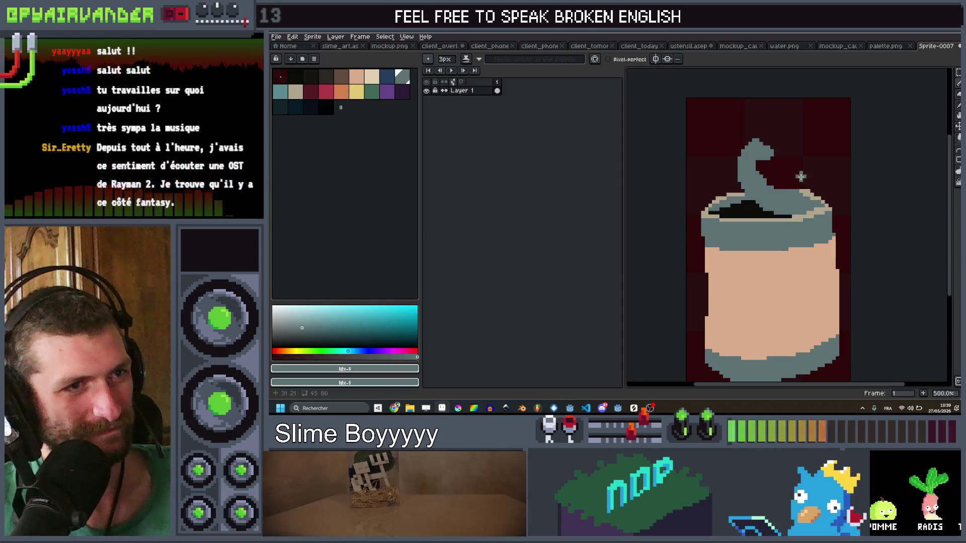
key(1)
scroll(805, 173, up, 8)
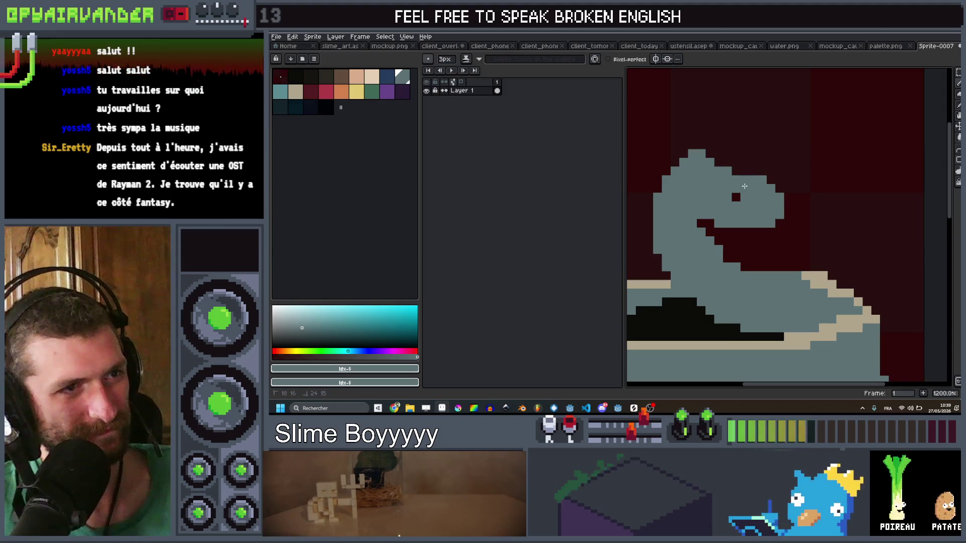
scroll(744, 186, down, 8)
scroll(774, 174, up, 4)
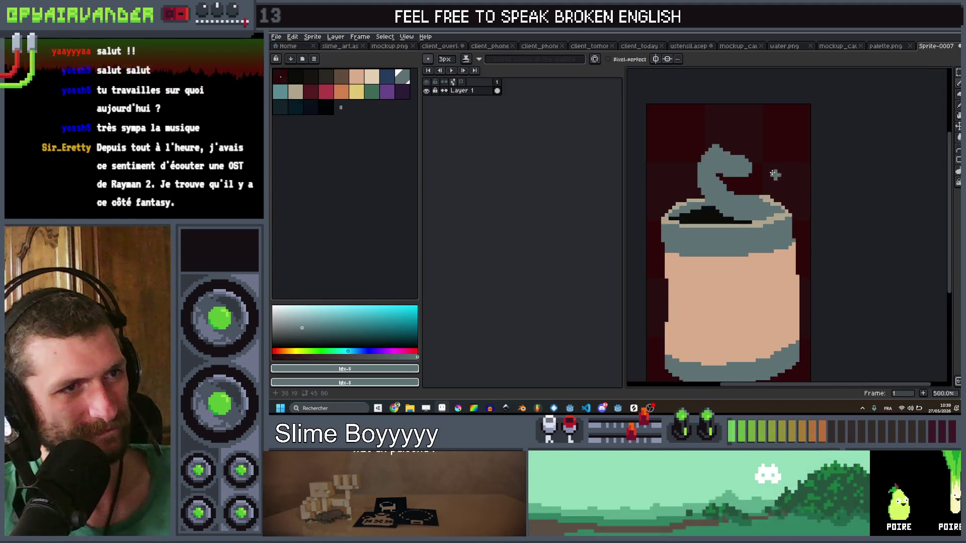
scroll(774, 174, up, 2)
click(392, 80)
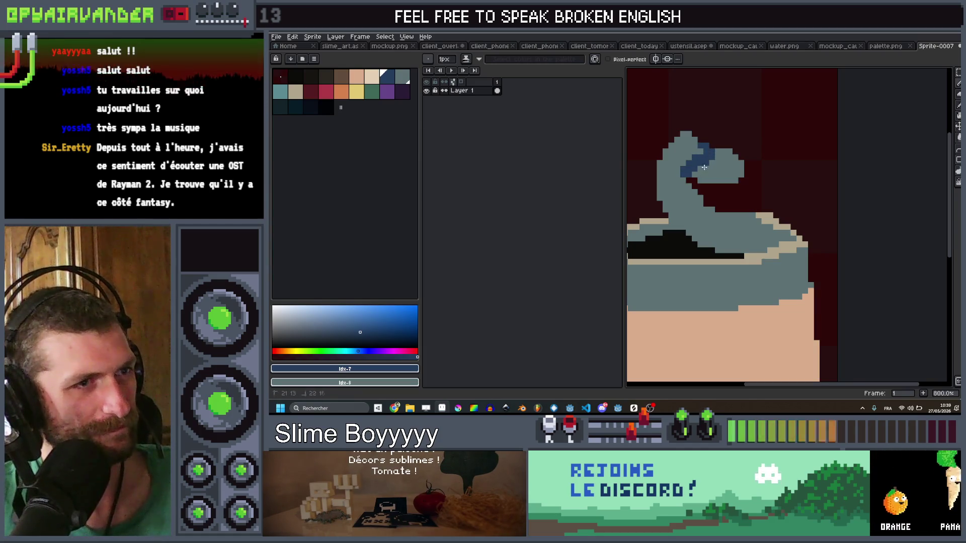
scroll(719, 168, down, 7)
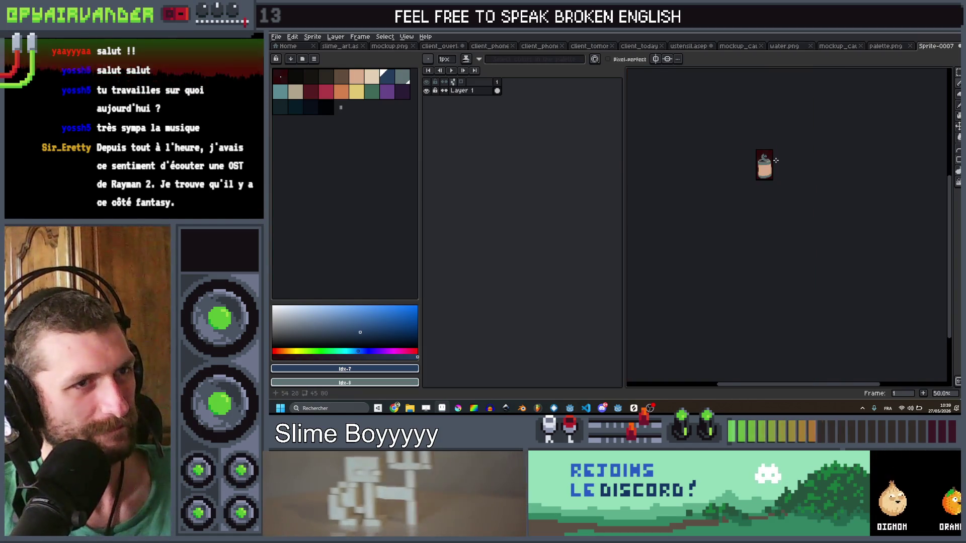
Paint a tan highlight on top of the lid's curl and shrink the pencil to 2 px
scroll(707, 150, up, 6)
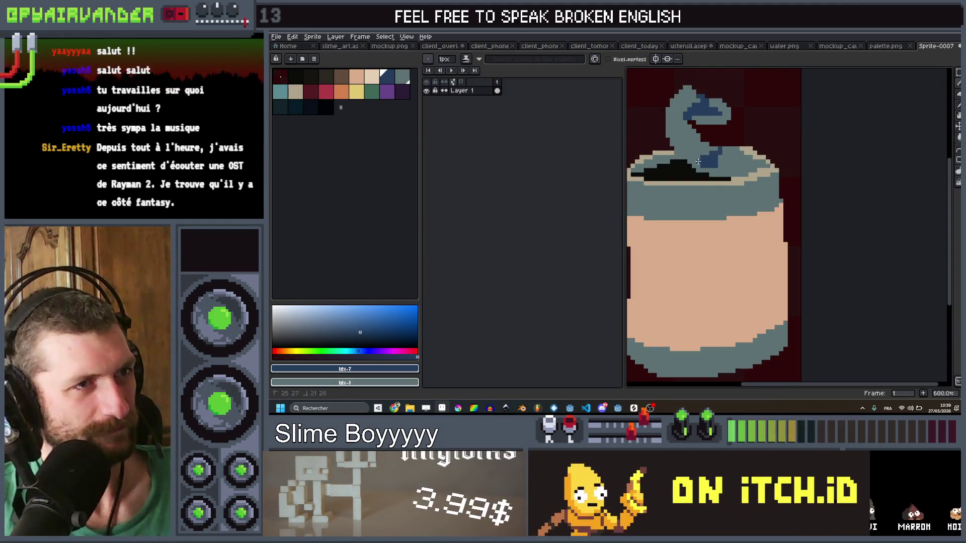
scroll(723, 160, down, 6)
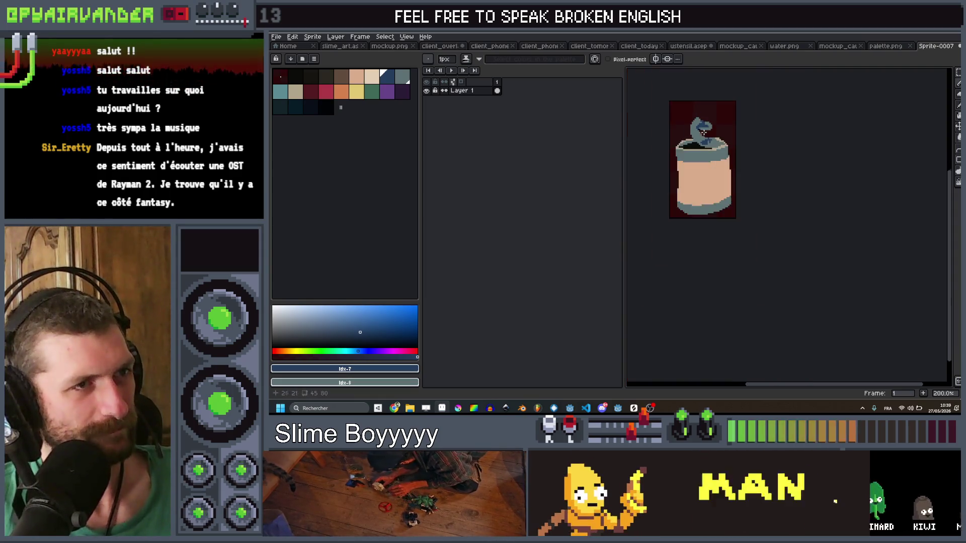
scroll(685, 144, up, 3)
scroll(681, 142, up, 7)
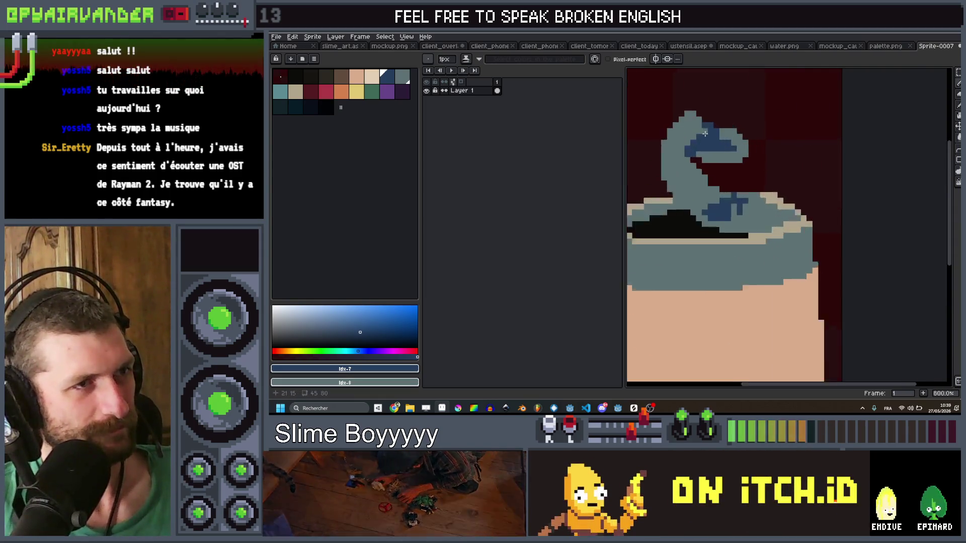
click(402, 77)
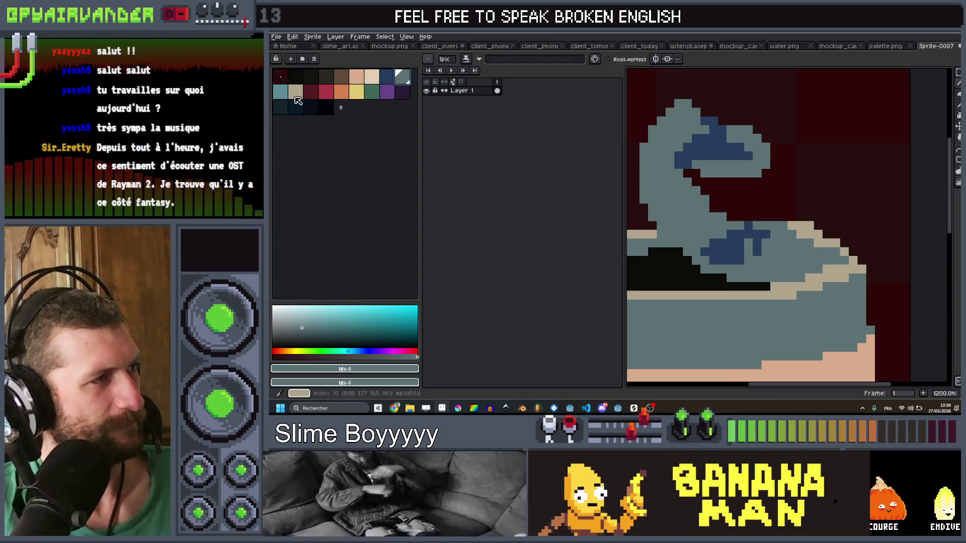
click(295, 91)
click(685, 110)
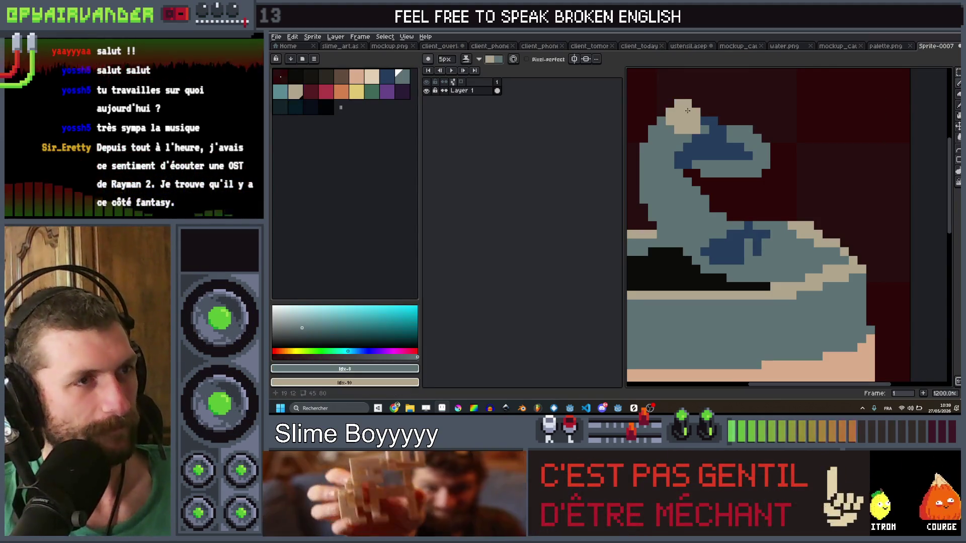
key(x)
key(minus)
key(minus)
key(minus)
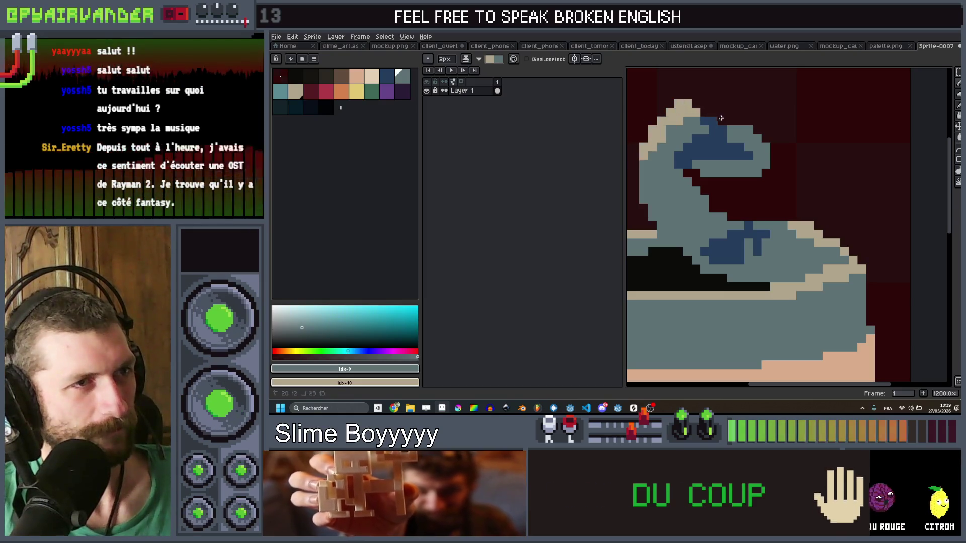
Examine the pull-ring up close and select dark blue
scroll(780, 135, down, 6)
scroll(780, 135, up, 3)
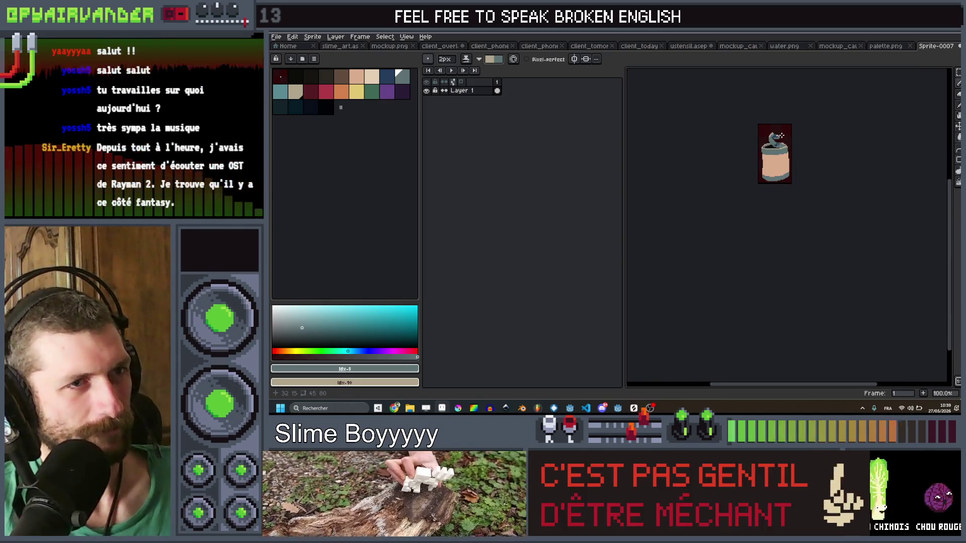
scroll(797, 141, up, 4)
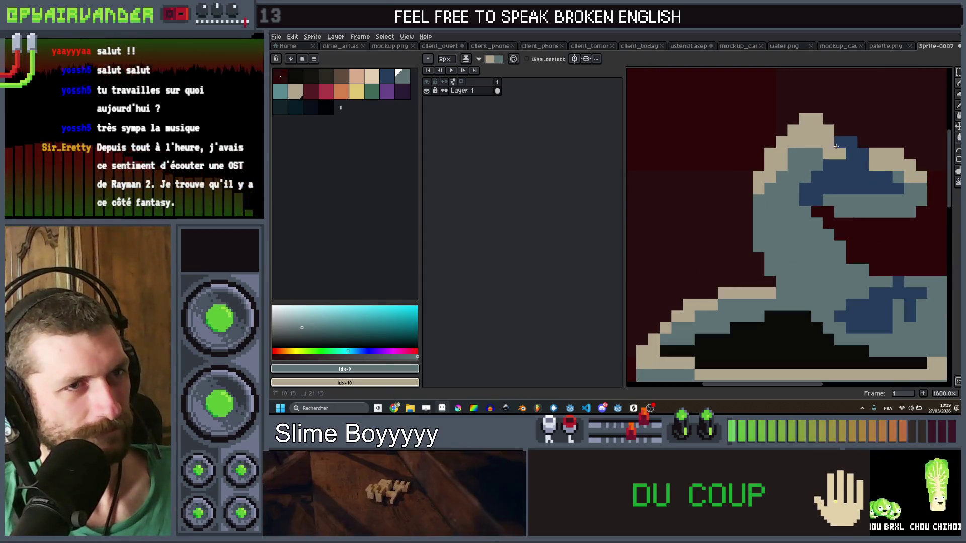
scroll(819, 155, down, 8)
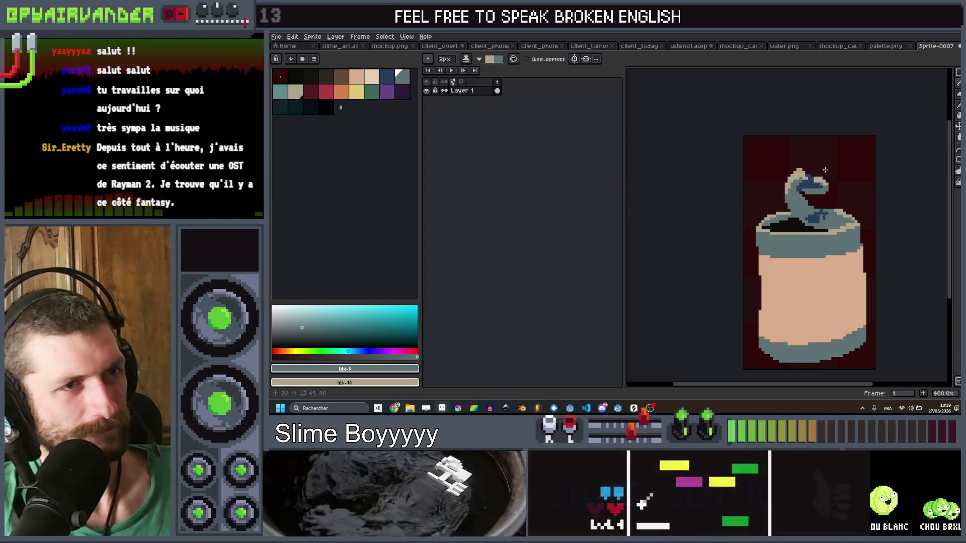
scroll(819, 154, up, 3)
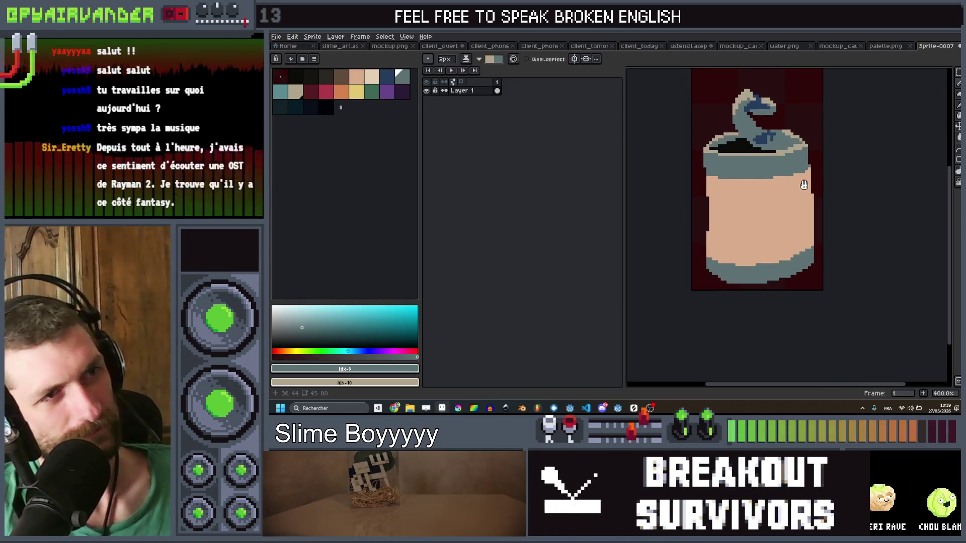
scroll(814, 175, down, 3)
scroll(815, 175, up, 4)
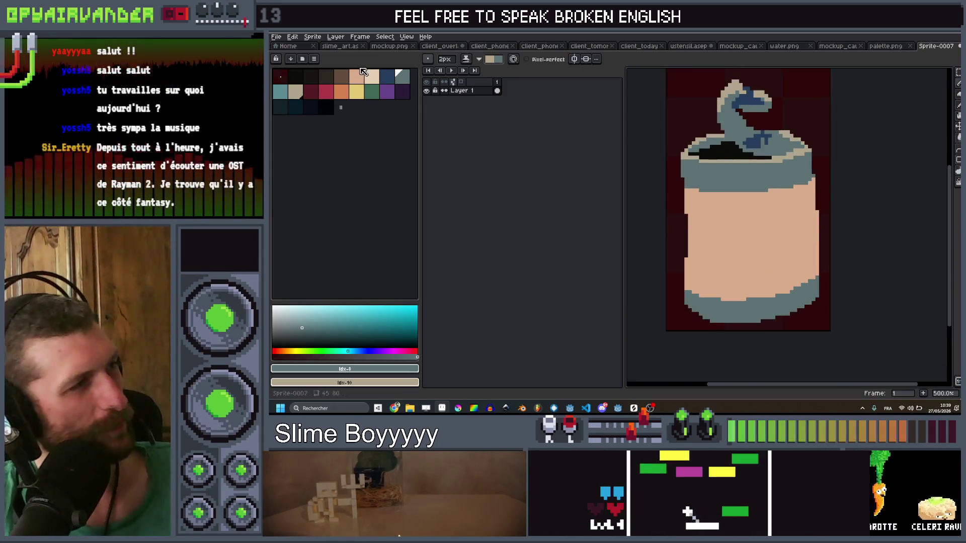
alt+click(752, 150)
Flood-fill the can's dark interior with dark teal
key(g)
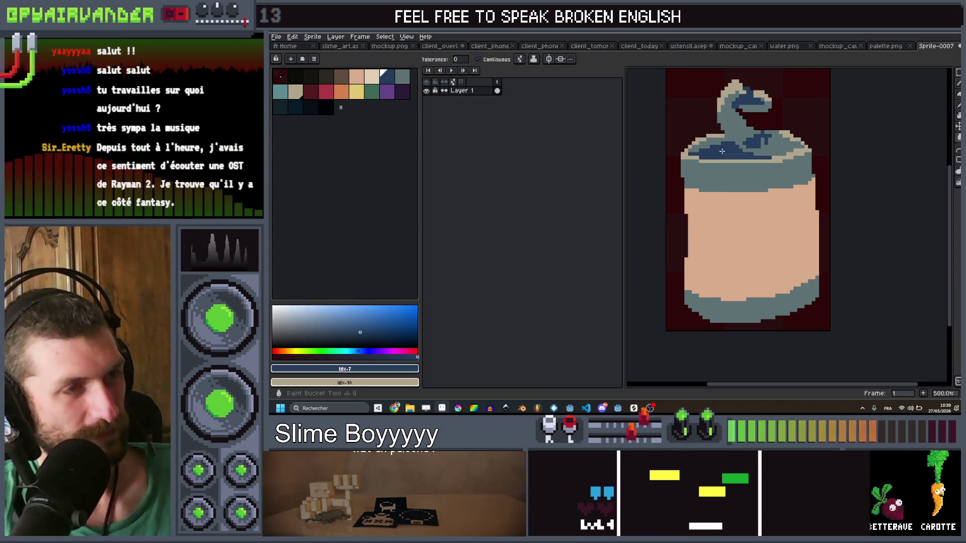
scroll(785, 127, down, 4)
scroll(775, 128, up, 4)
key(v)
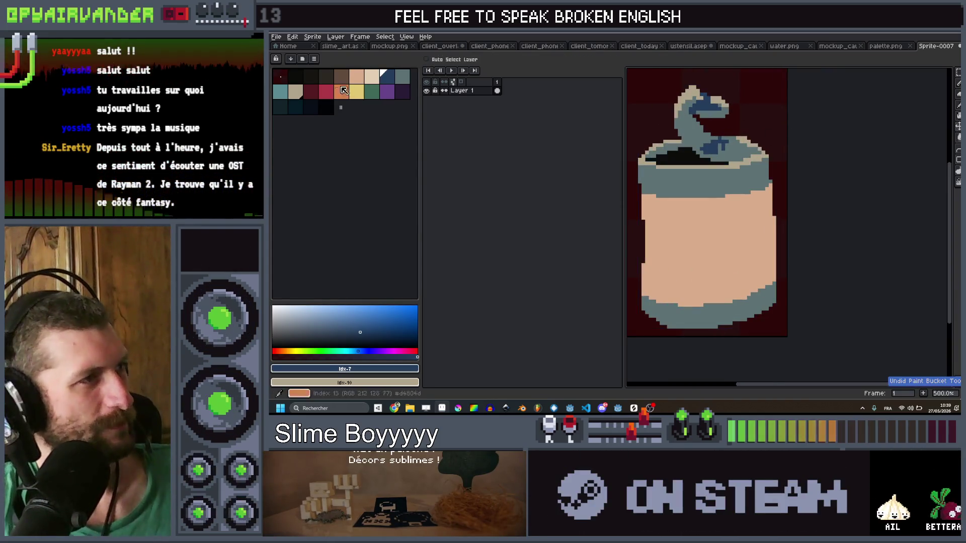
click(292, 106)
key(g)
click(692, 154)
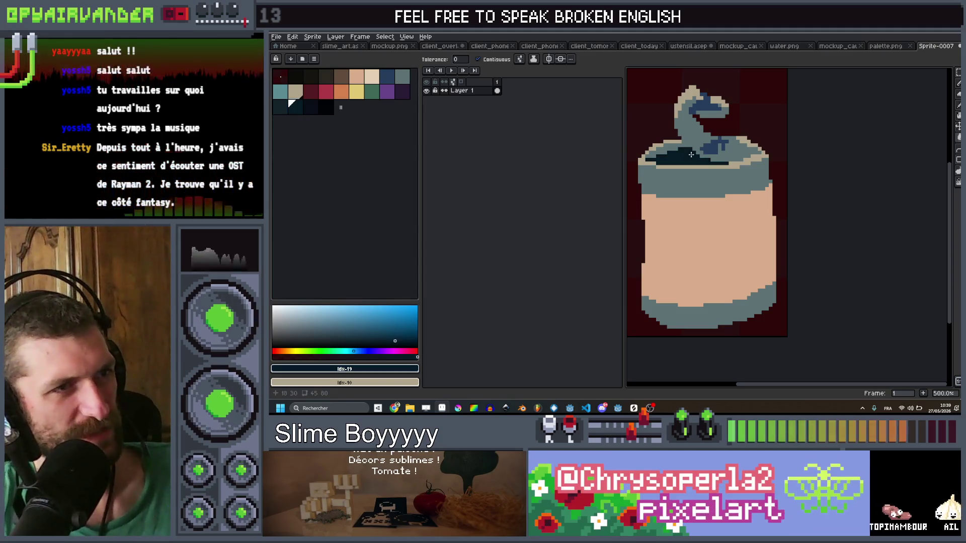
scroll(691, 154, down, 4)
scroll(714, 152, up, 4)
Step through neighbouring palette colours and settle on beige for highlighting
key([)
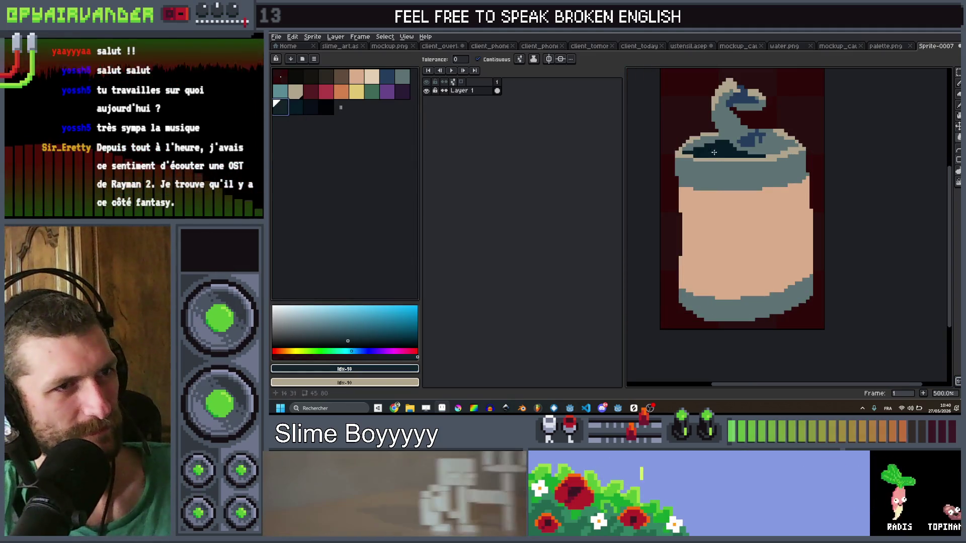
scroll(764, 141, down, 4)
scroll(793, 121, up, 5)
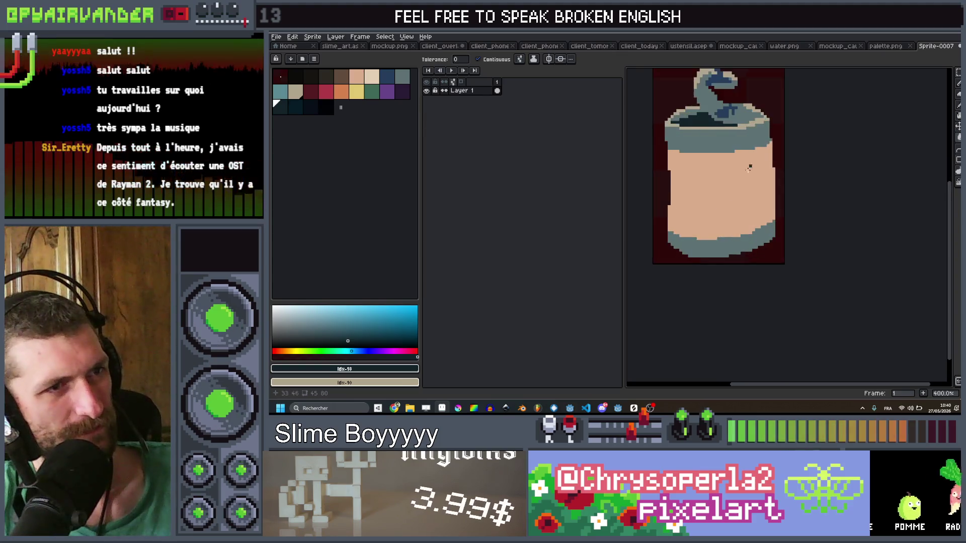
scroll(801, 145, down, 5)
scroll(800, 145, up, 2)
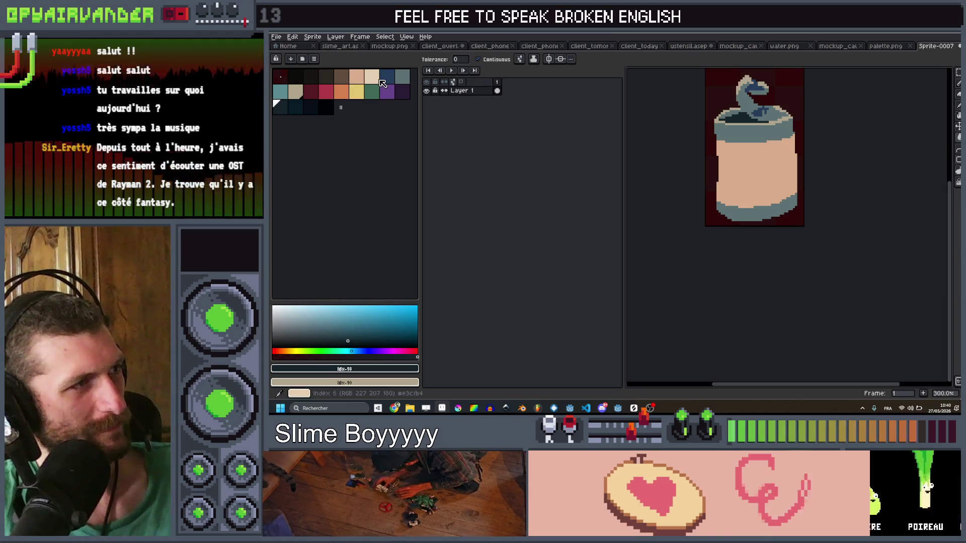
click(377, 80)
scroll(804, 131, up, 2)
Draw a straight vertical beige highlight stripe down the can's right side
key(b)
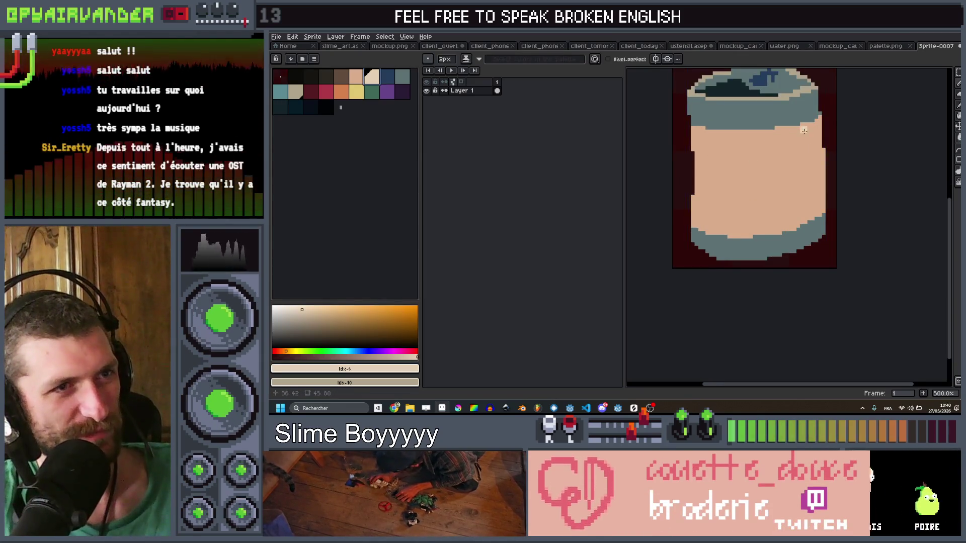
drag(805, 126, 809, 220)
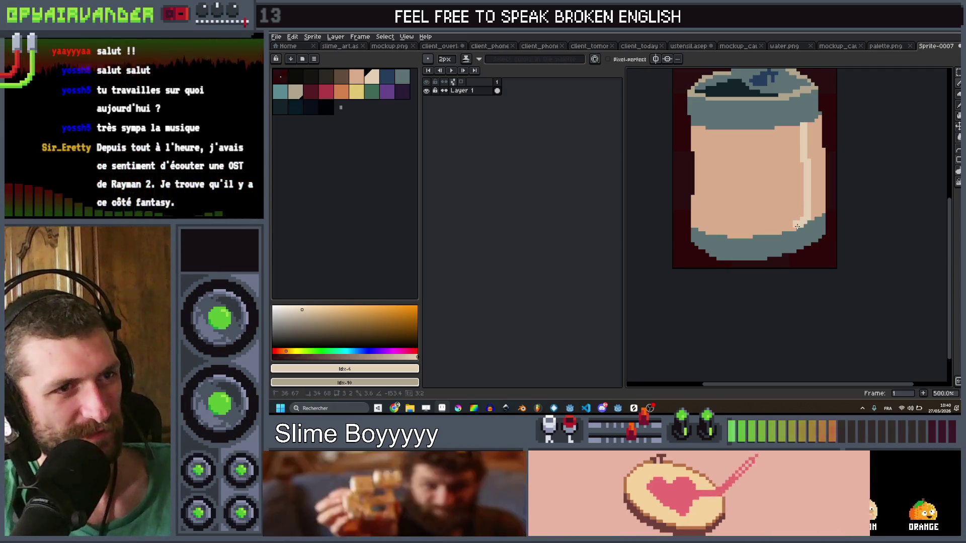
drag(804, 163, 802, 198)
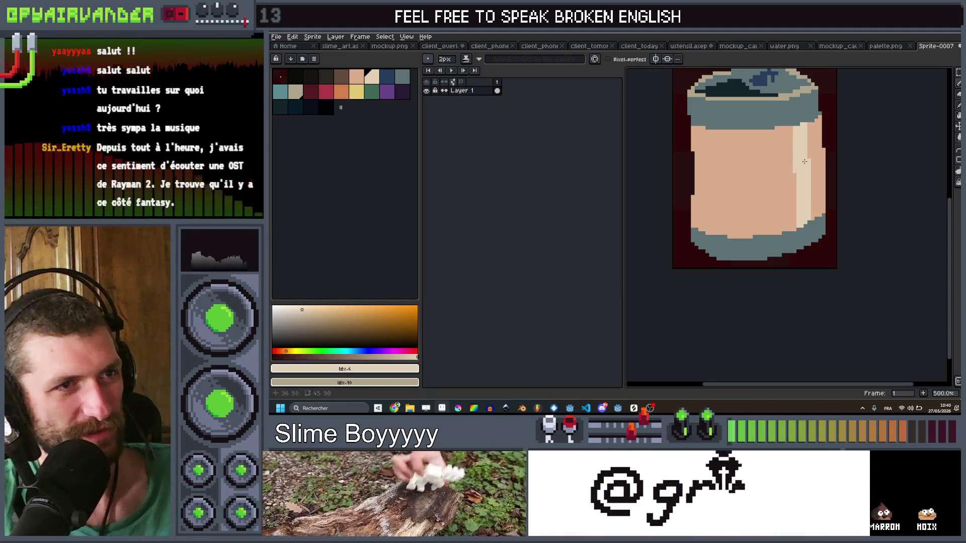
scroll(797, 169, down, 5)
scroll(794, 160, up, 5)
scroll(794, 160, down, 3)
scroll(804, 155, up, 3)
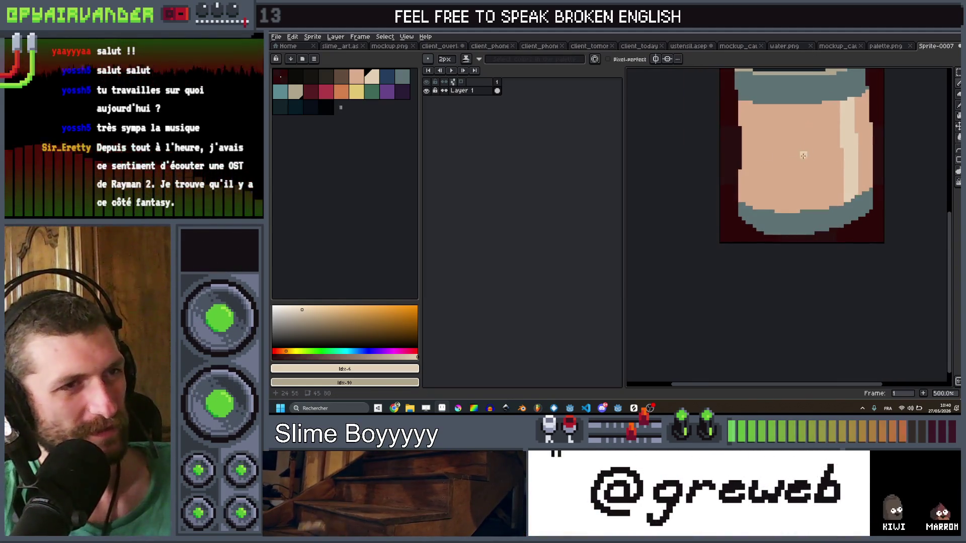
click(333, 98)
Try brush sizes from 16 down to 4 pixels while zooming in and out on the jar
key(plus)
key(plus)
key(plus)
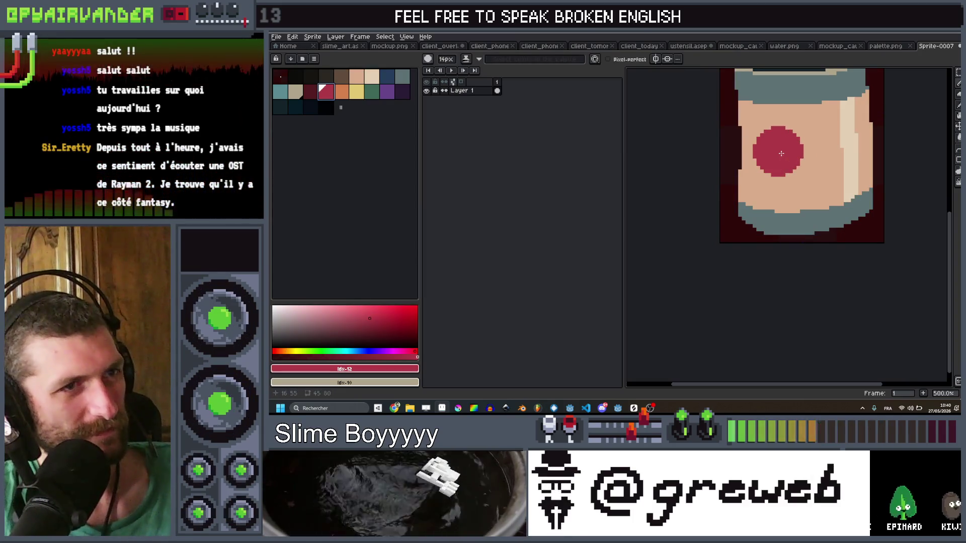
key(minus)
key(minus)
key(minus)
scroll(781, 184, down, 2)
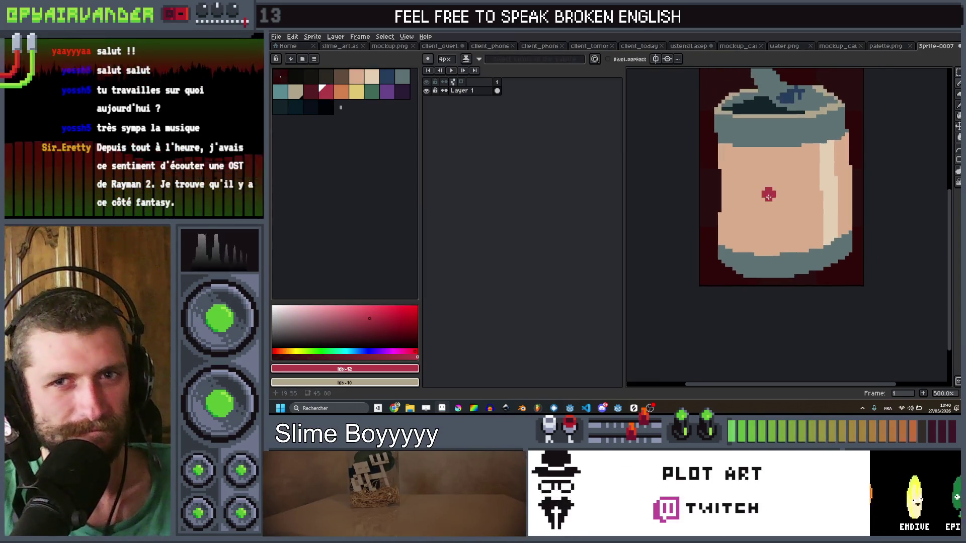
scroll(782, 185, up, 3)
scroll(795, 177, down, 3)
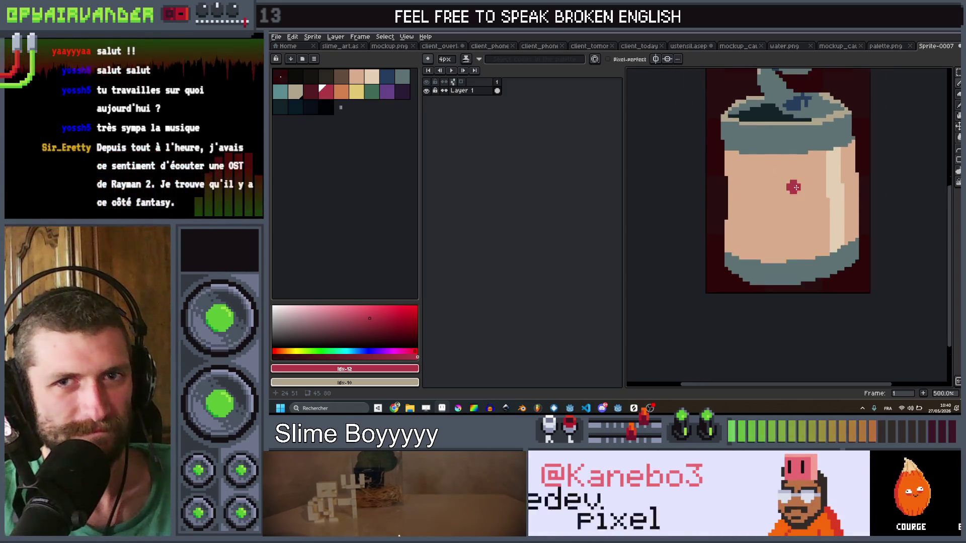
scroll(795, 177, up, 4)
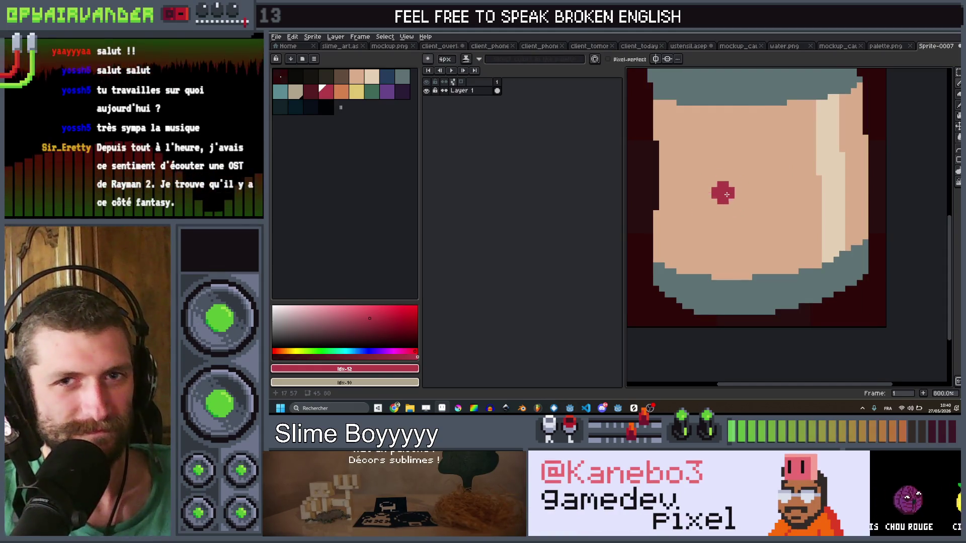
scroll(747, 180, down, 5)
scroll(738, 182, up, 4)
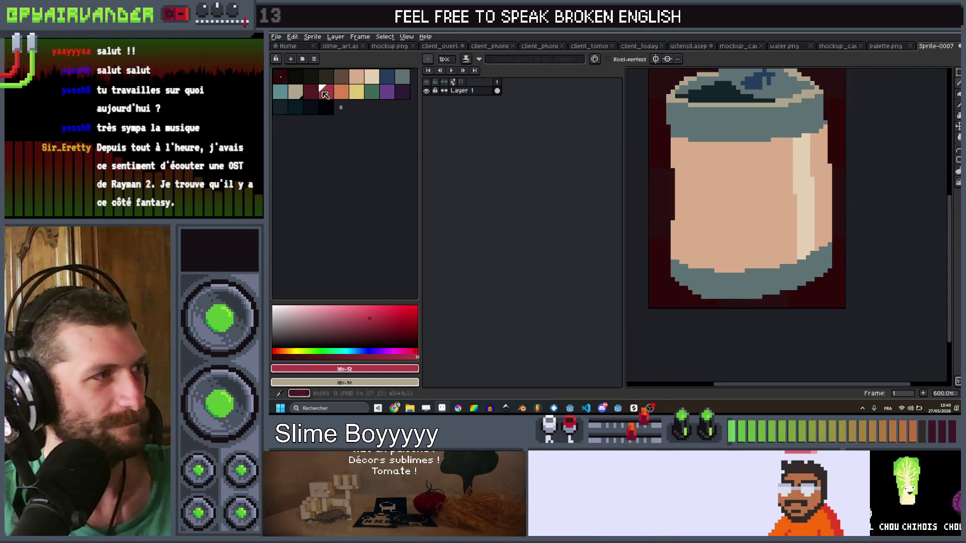
Draw a green loop stroke on the jar, then undo it
click(372, 91)
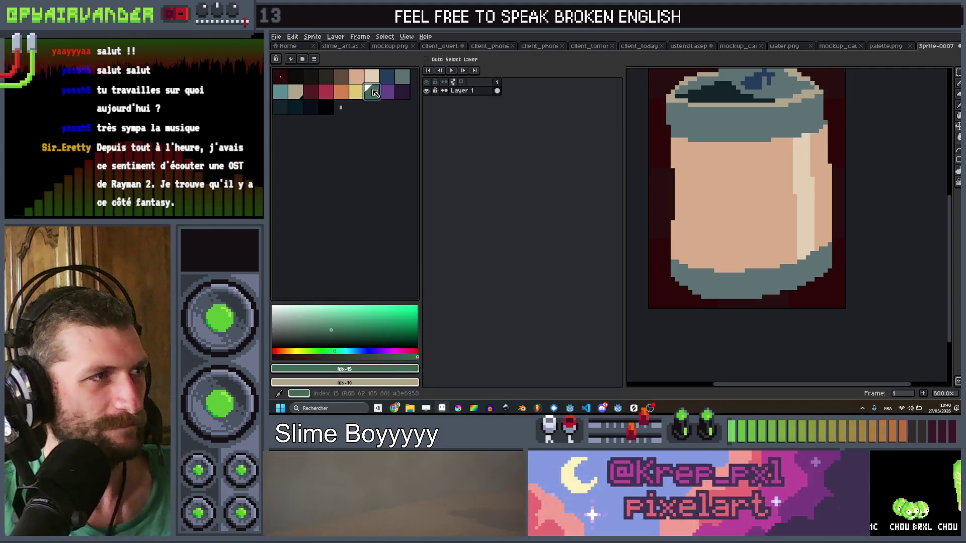
drag(739, 195, 742, 172)
key(ctrl+z)
Stamp grey-blue circles on the jar label with 8-pixel and then 11-pixel brushes
scroll(742, 172, down, 2)
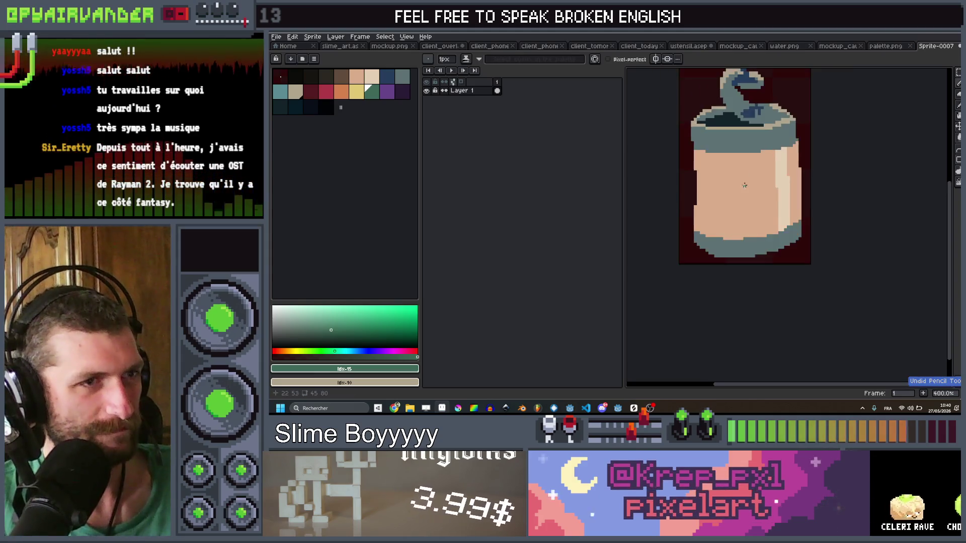
scroll(741, 173, up, 2)
click(410, 75)
key(plus)
key(plus)
key(plus)
click(728, 180)
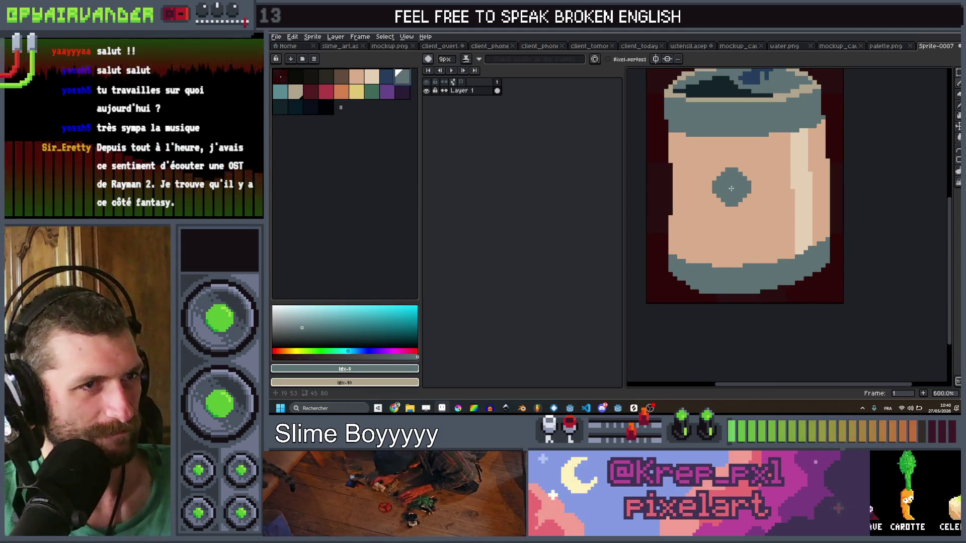
key(plus)
key(plus)
key(plus)
click(742, 184)
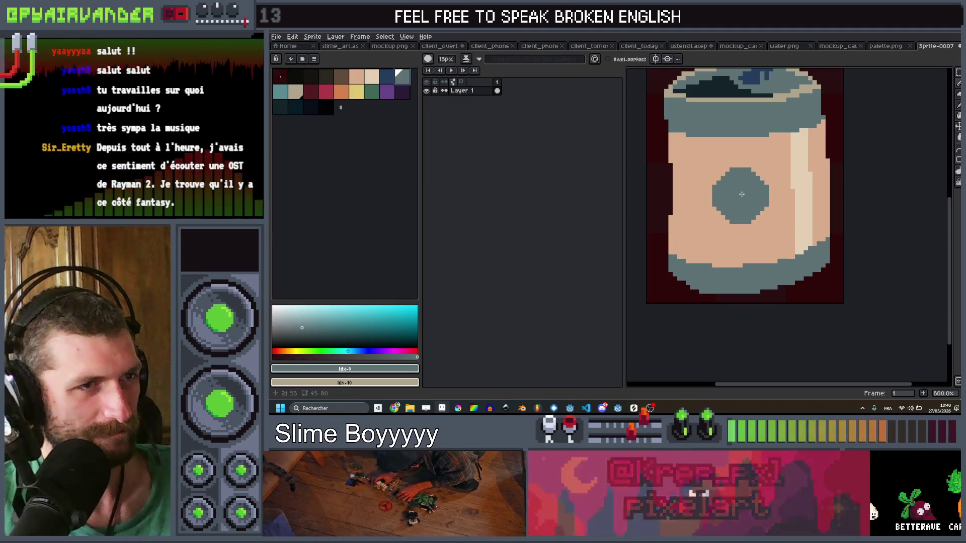
Shrink the brush back down while zooming around the jar body
key(minus)
scroll(764, 181, down, 6)
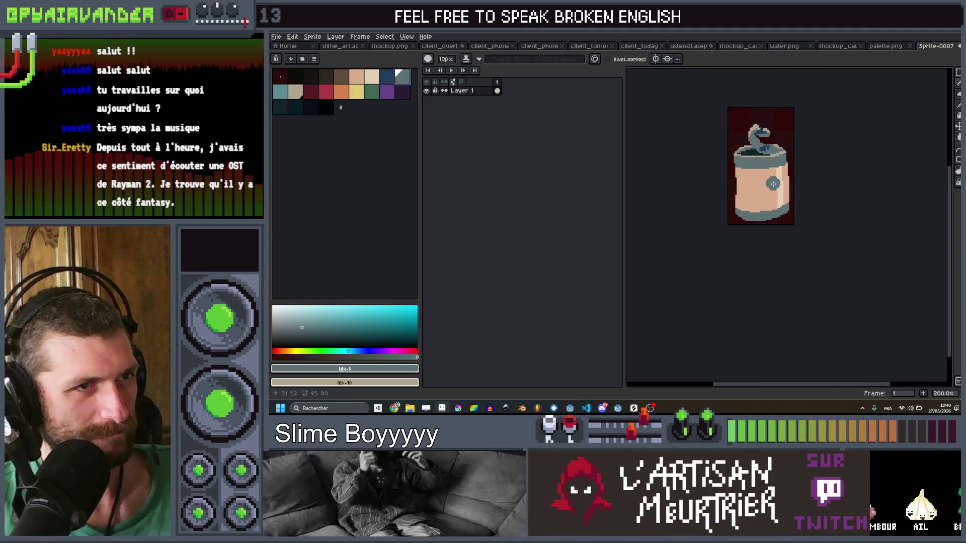
scroll(782, 180, up, 5)
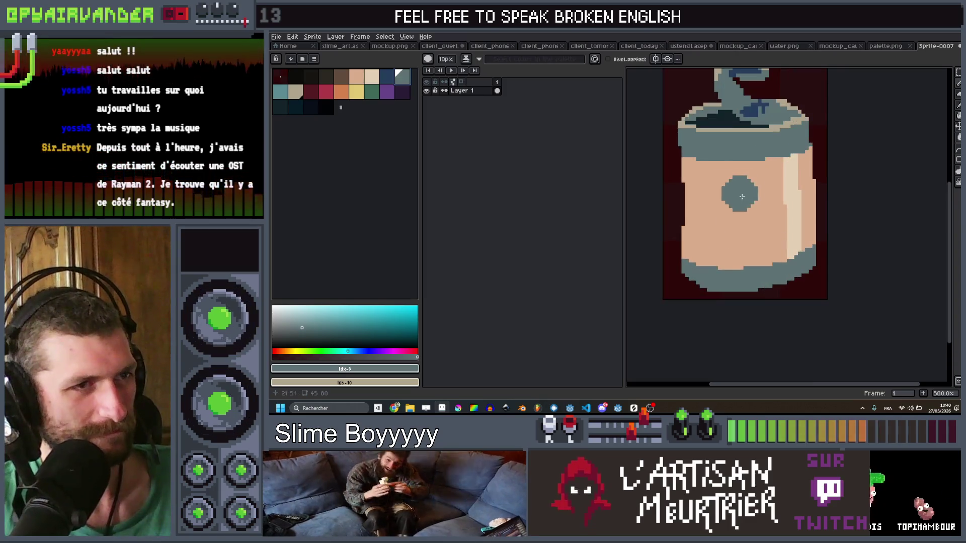
key(minus)
key(minus)
key(minus)
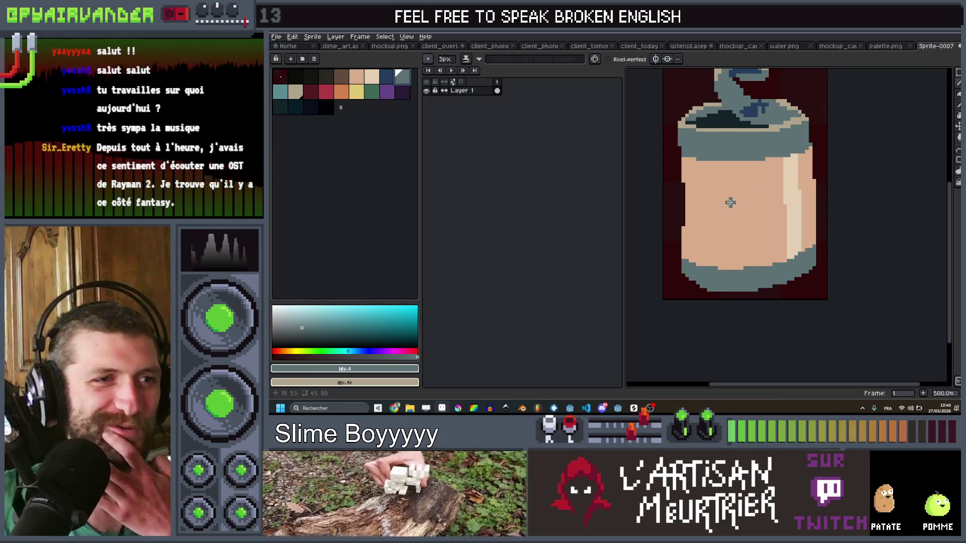
scroll(730, 202, down, 3)
scroll(747, 180, up, 3)
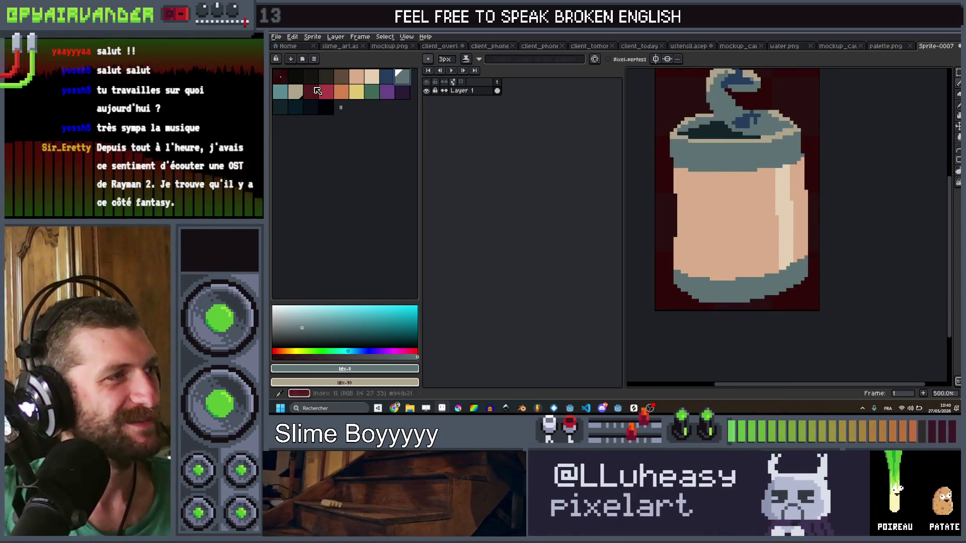
Paint a grey-blue seam down the jar's rim and reduce the brush to 1 pixel
click(404, 78)
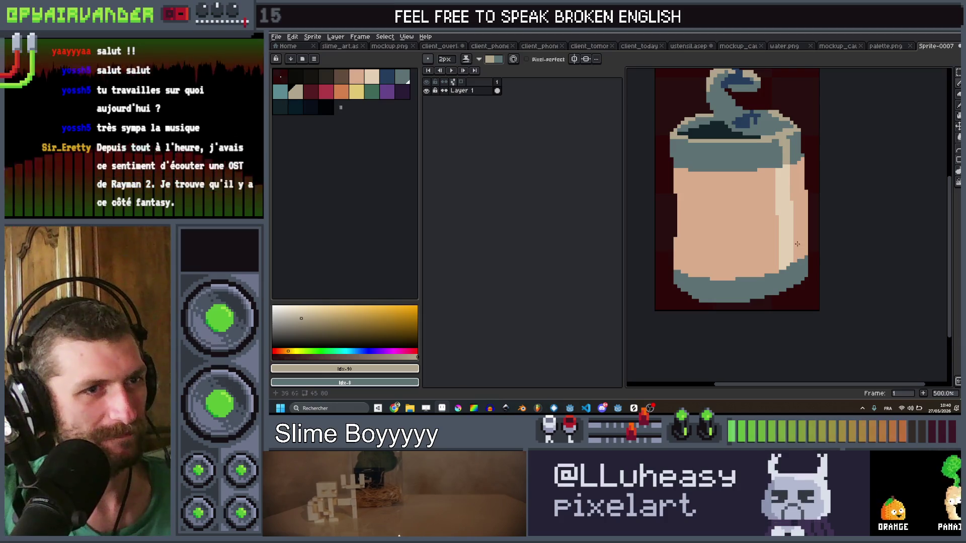
drag(786, 138, 786, 166)
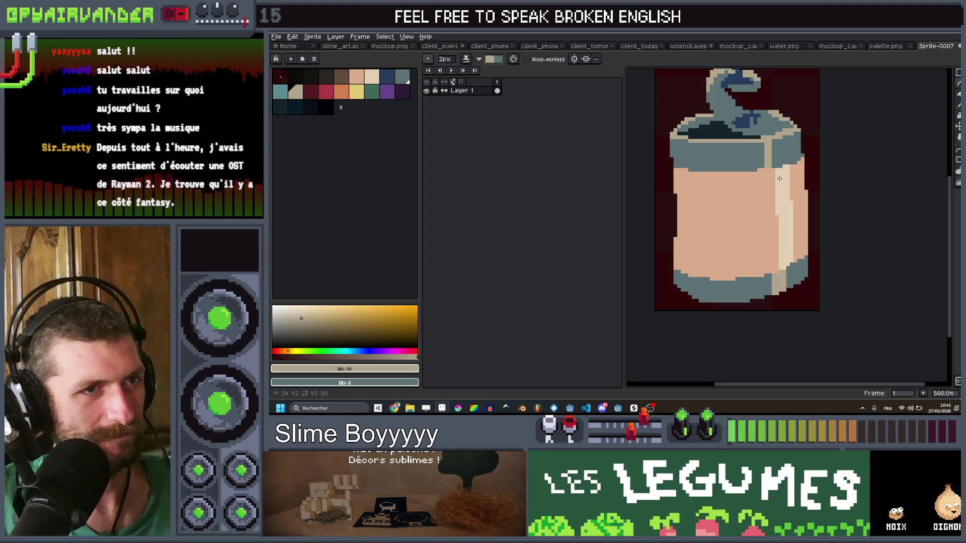
key(minus)
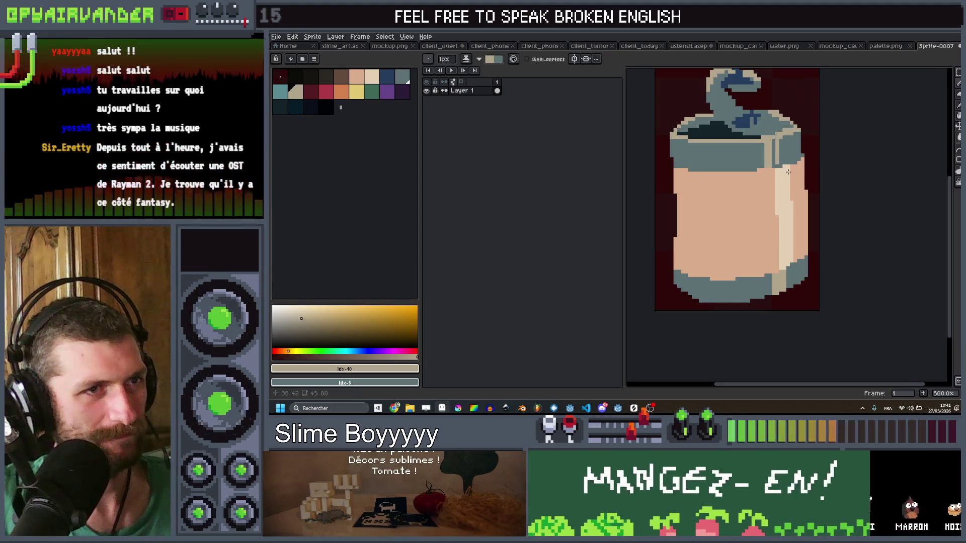
scroll(775, 141, down, 4)
scroll(755, 188, up, 6)
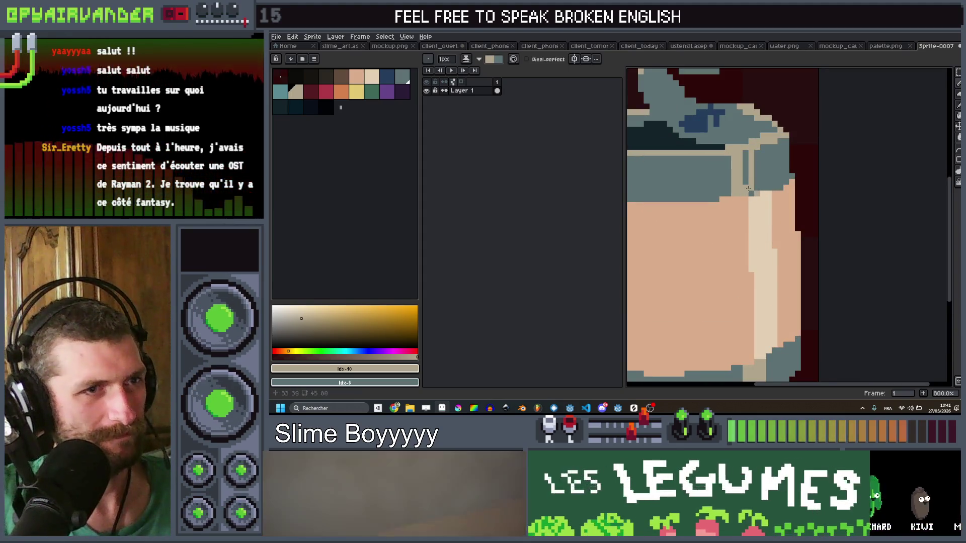
scroll(755, 211, down, 6)
scroll(773, 240, up, 3)
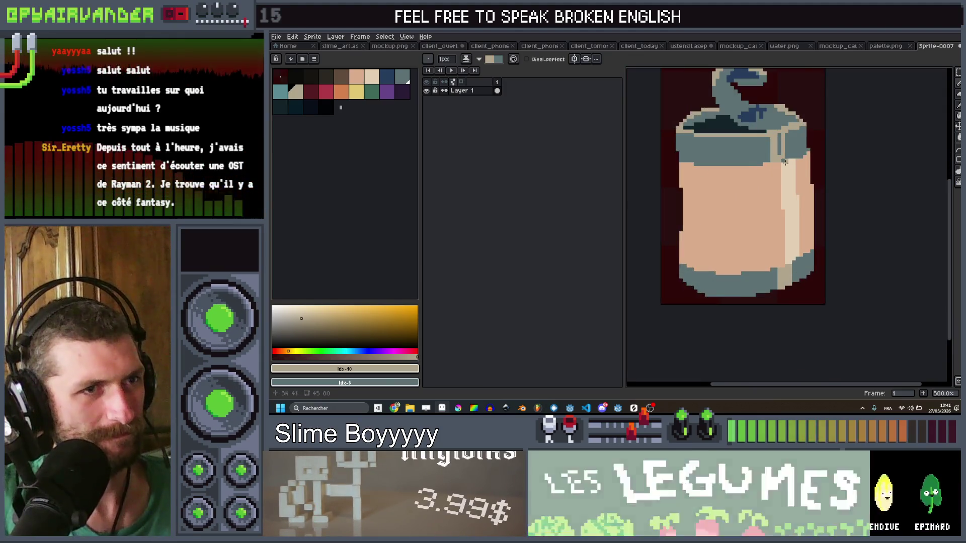
scroll(819, 165, down, 3)
Recentre the view on the jar and dab a red dot onto its body
drag(819, 165, 836, 176)
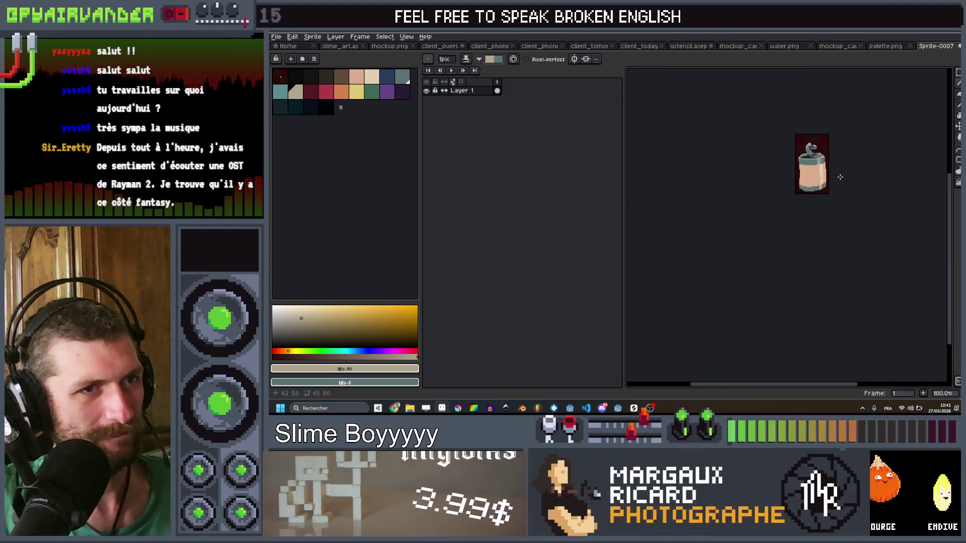
scroll(825, 181, up, 4)
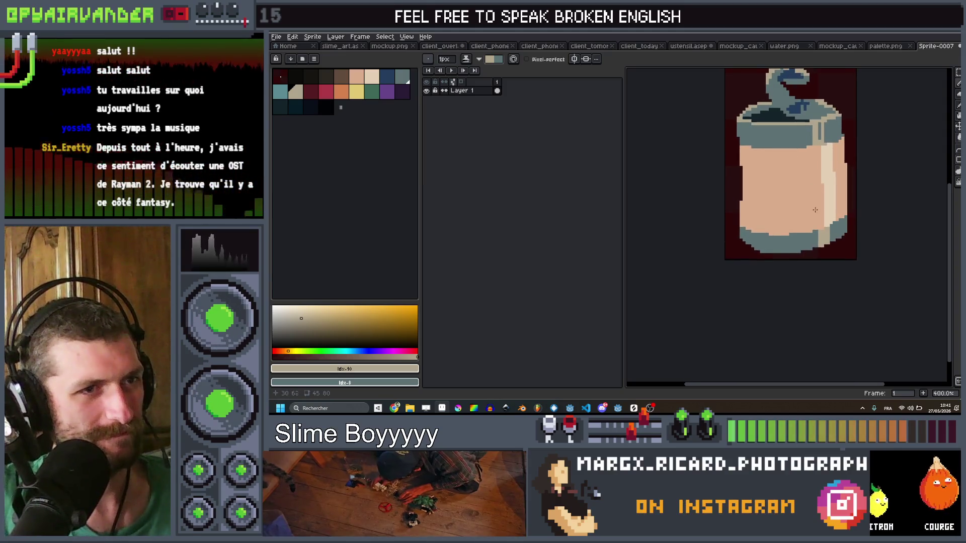
scroll(818, 214, down, 3)
scroll(824, 221, up, 1)
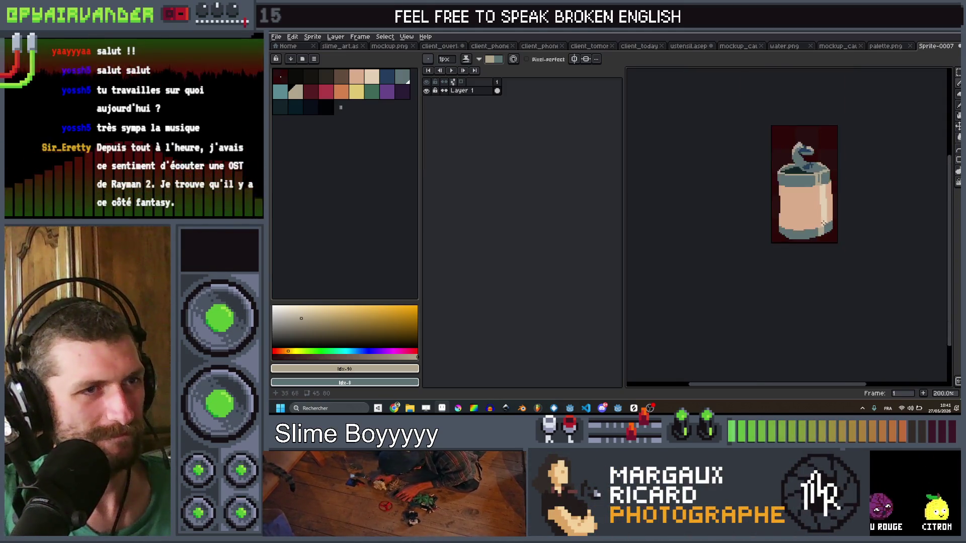
scroll(824, 223, up, 3)
click(326, 91)
click(776, 214)
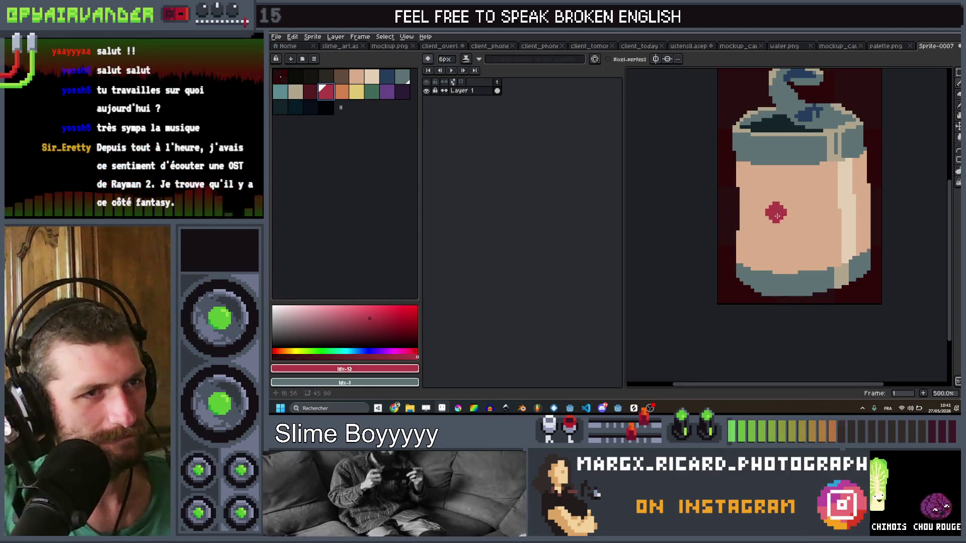
Switch to green and paint a green blob over the red dot on the label
key(minus)
key(minus)
key(minus)
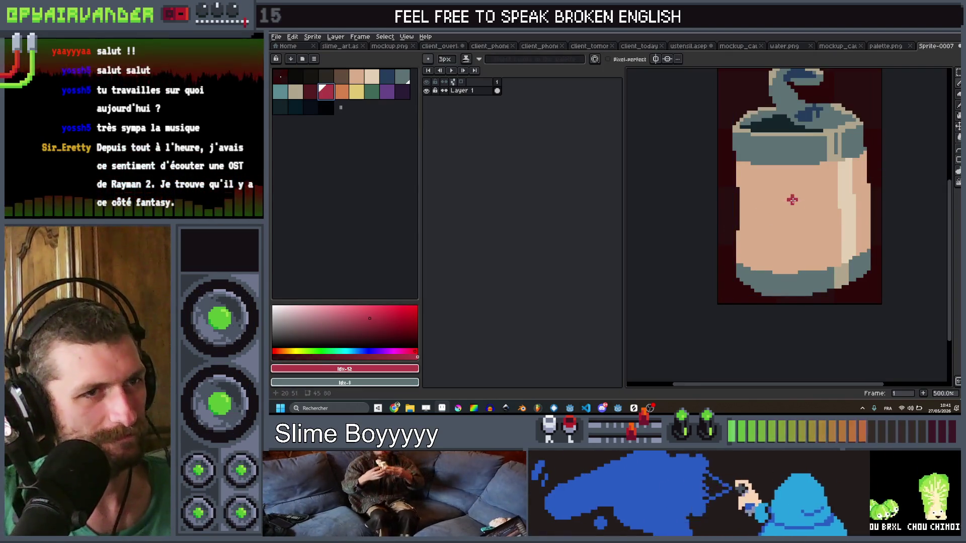
key(minus)
key(minus)
scroll(793, 200, up, 1)
mouse_move(795, 197)
mouse_down()
mouse_move(796, 185)
mouse_move(767, 198)
mouse_up()
key(bracketright)
key(bracketright)
key(bracketright)
key(plus)
key(plus)
key(plus)
key(plus)
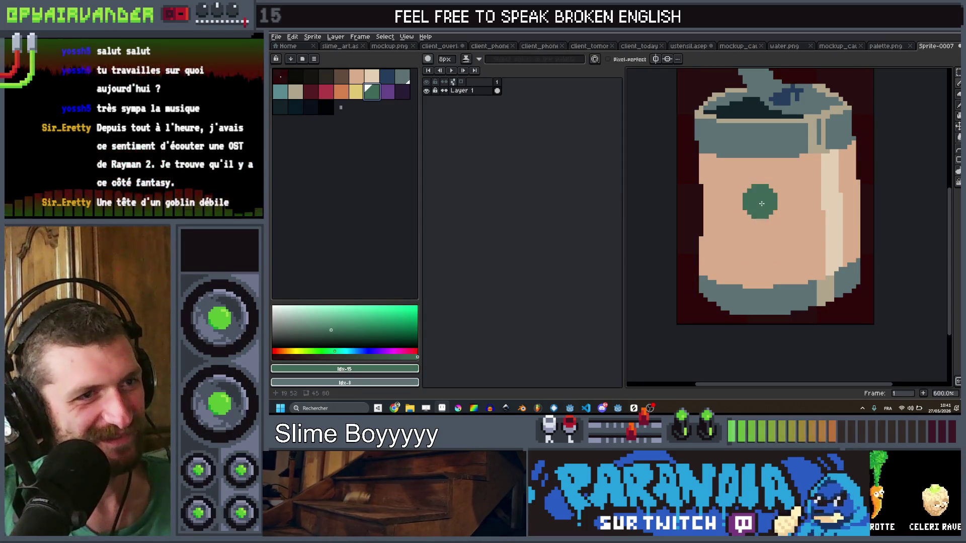
mouse_move(756, 216)
mouse_down()
mouse_move(767, 214)
mouse_move(743, 208)
mouse_up()
With a 1-pixel brush, extend the green shape downward into a head
key(minus)
key(minus)
key(minus)
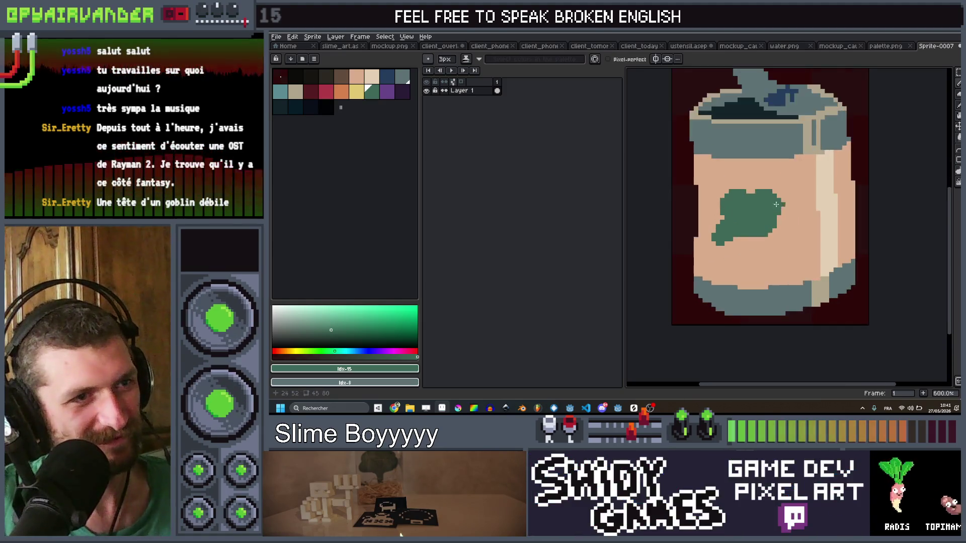
key(minus)
key(minus)
scroll(777, 186, up, 4)
drag(841, 139, 821, 213)
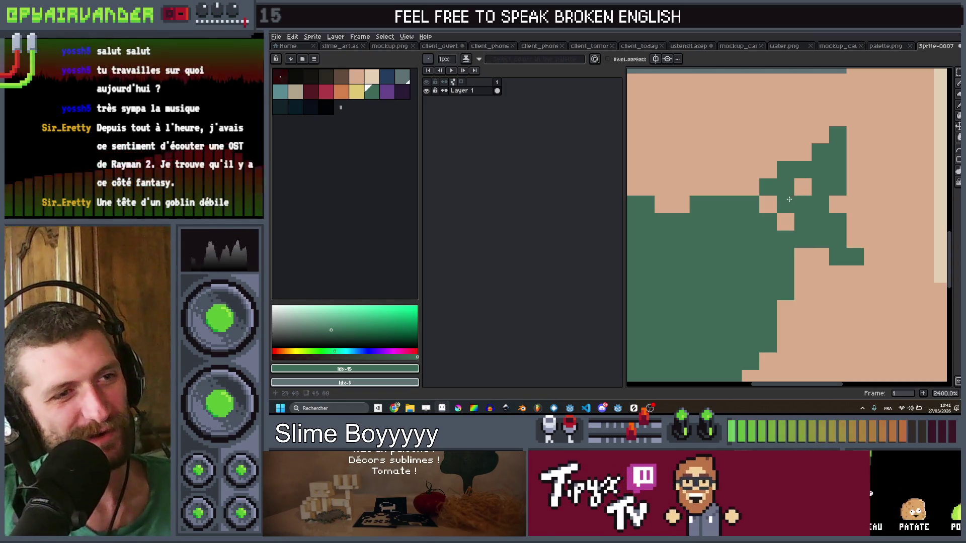
scroll(811, 188, down, 4)
scroll(715, 225, up, 4)
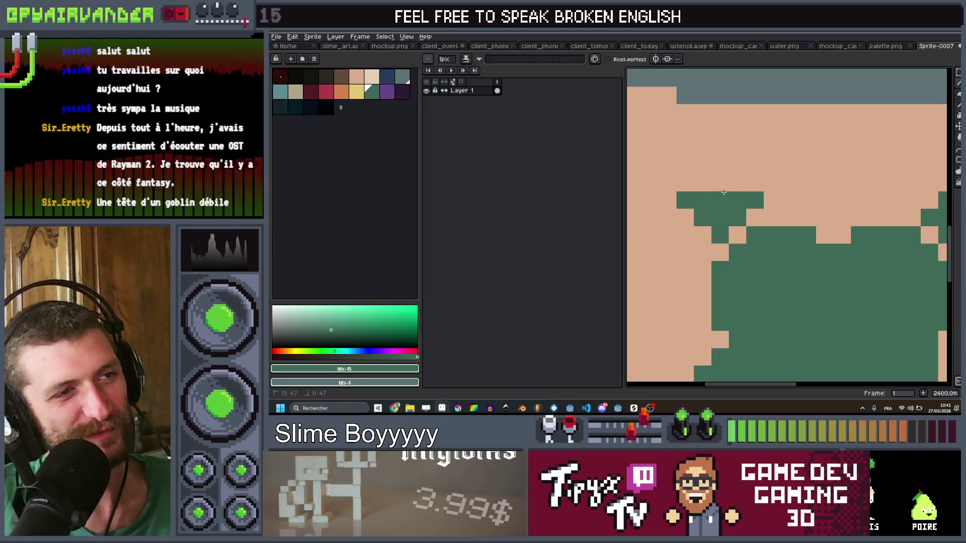
Add pixels to form the goblin head's pointed ears, zooming in closely
click(696, 137)
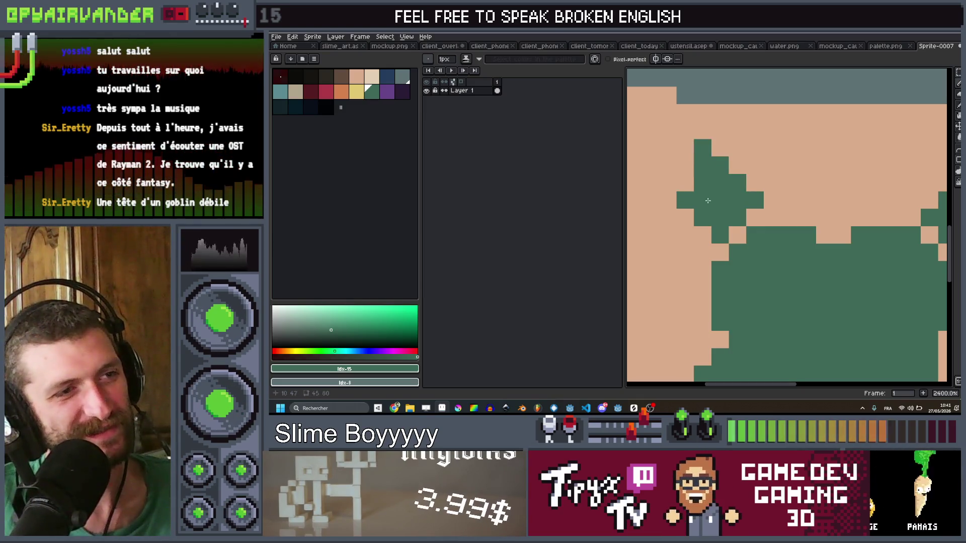
scroll(708, 200, down, 6)
scroll(710, 204, up, 4)
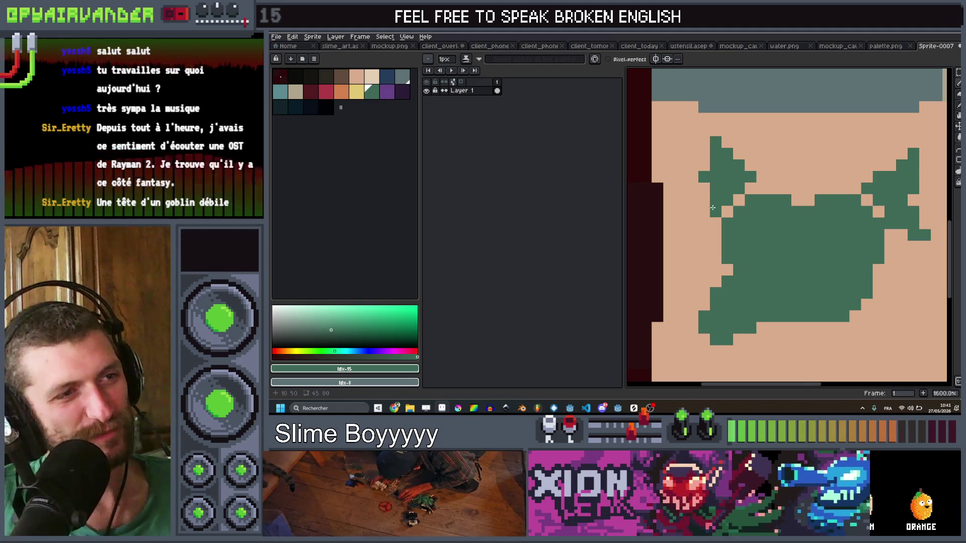
scroll(712, 207, down, 6)
scroll(760, 220, up, 5)
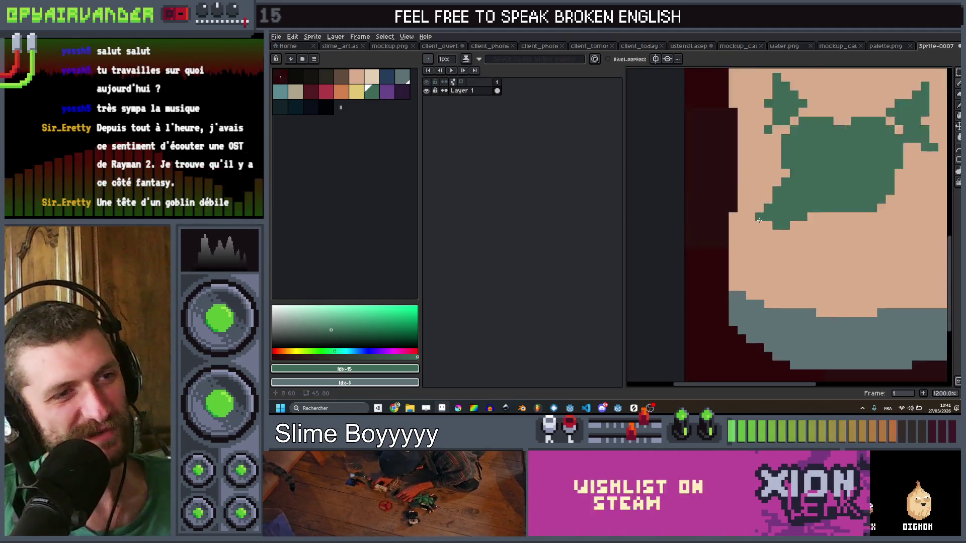
scroll(765, 217, down, 5)
scroll(832, 197, up, 6)
scroll(832, 196, down, 6)
scroll(838, 169, up, 5)
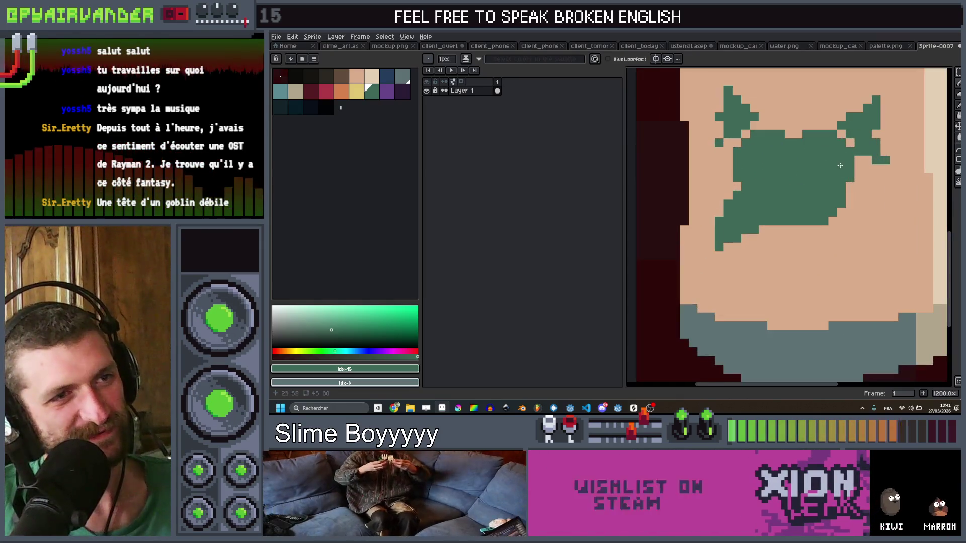
scroll(759, 205, down, 2)
scroll(760, 205, up, 2)
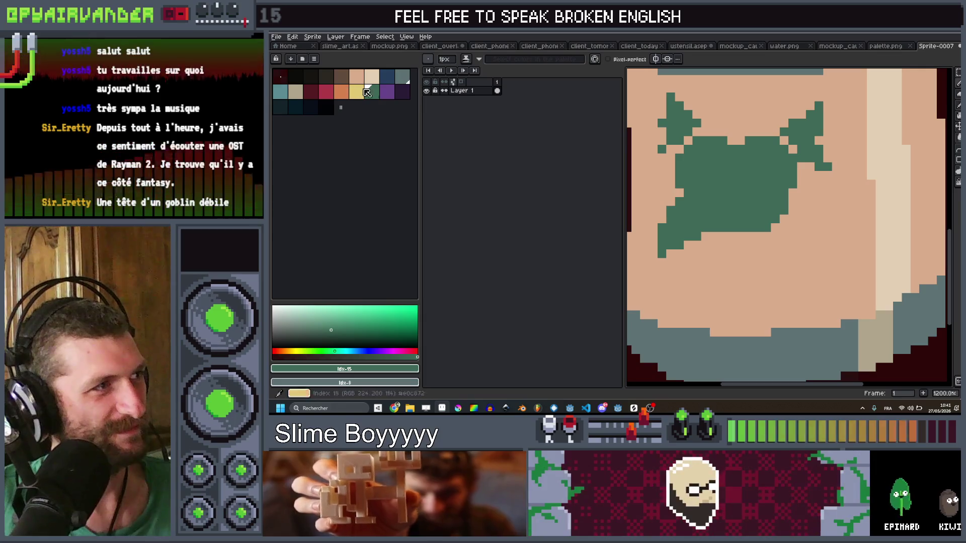
scroll(735, 182, down, 6)
scroll(739, 180, up, 4)
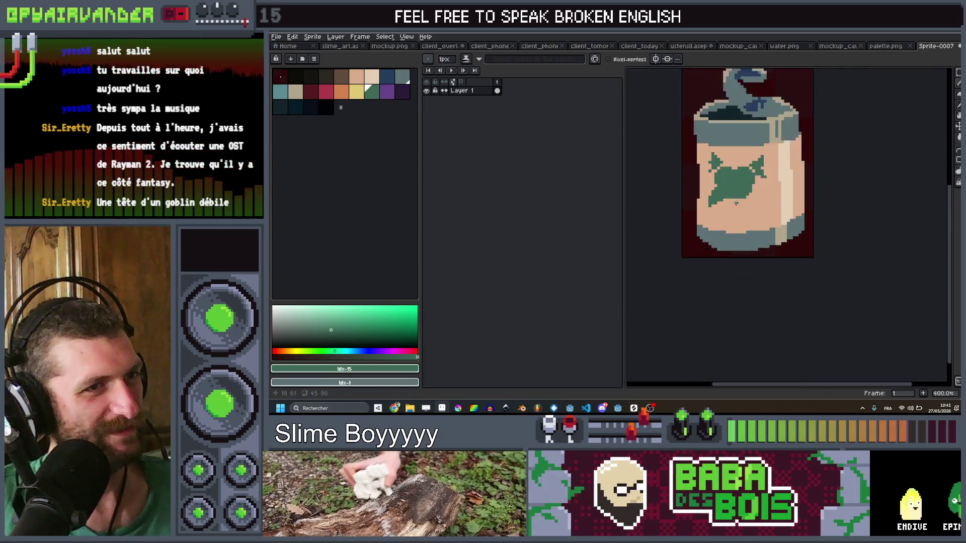
scroll(739, 180, up, 4)
click(372, 75)
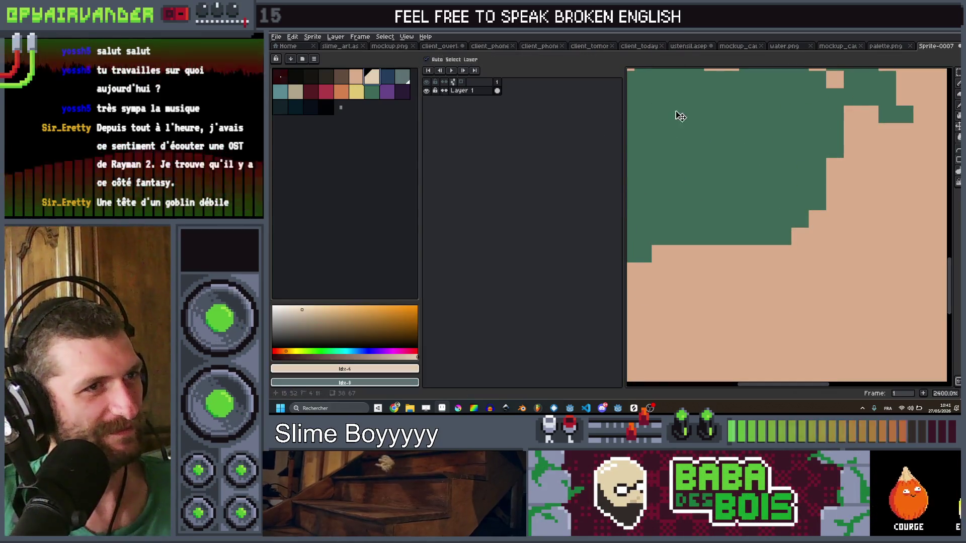
Paint two beige eye blocks on the goblin head
key(plus)
key(plus)
click(765, 123)
drag(762, 120, 747, 143)
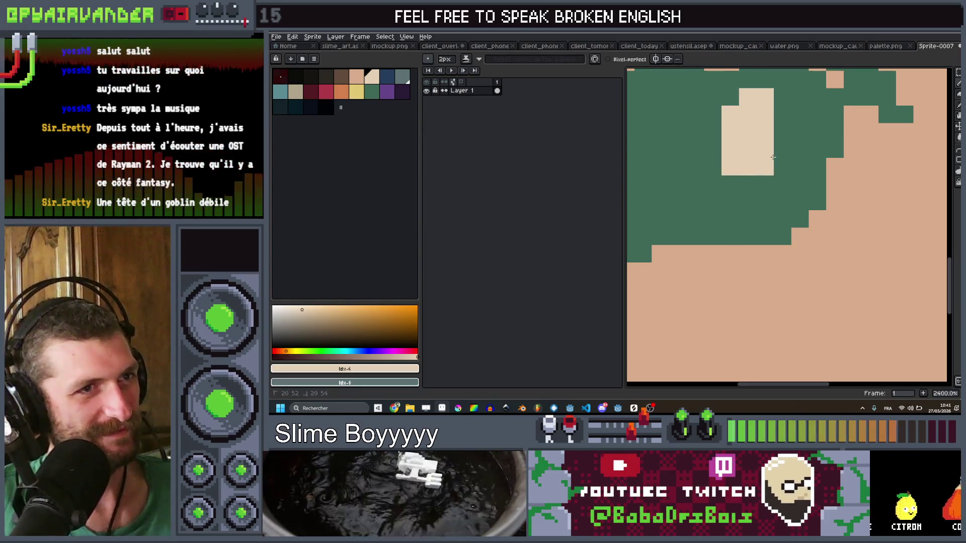
scroll(784, 137, down, 4)
scroll(745, 141, up, 3)
drag(707, 118, 710, 144)
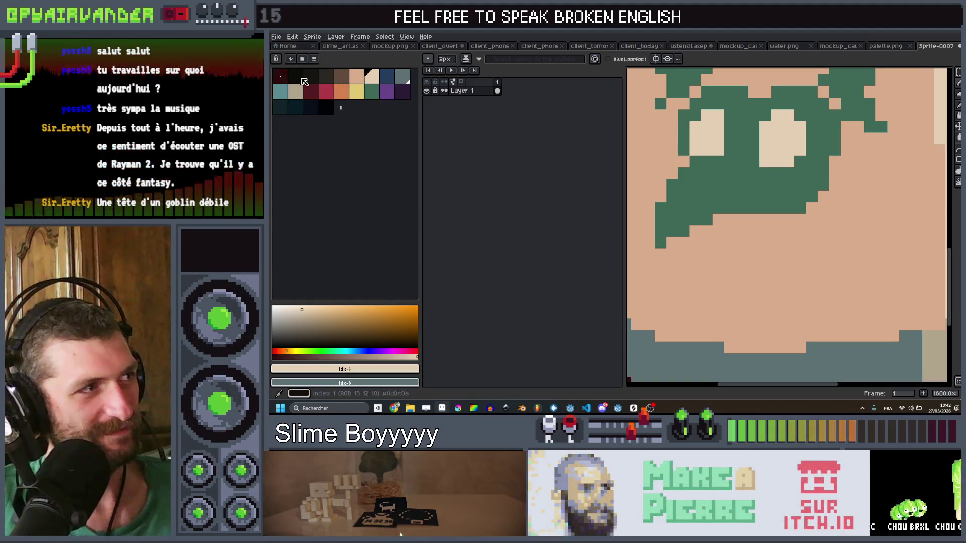
Draw a black L-shaped pupil in the left eye at 1 pixel
click(303, 79)
key(minus)
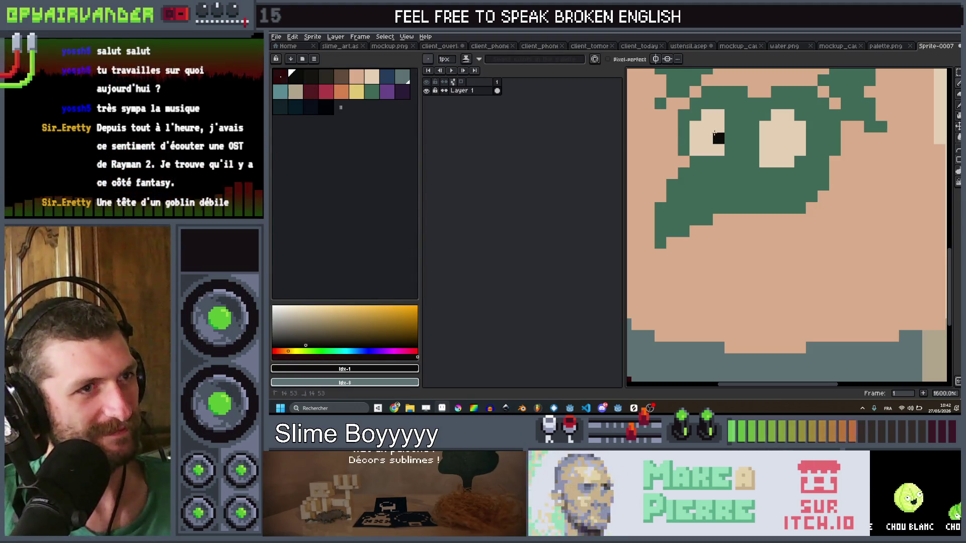
drag(718, 137, 706, 127)
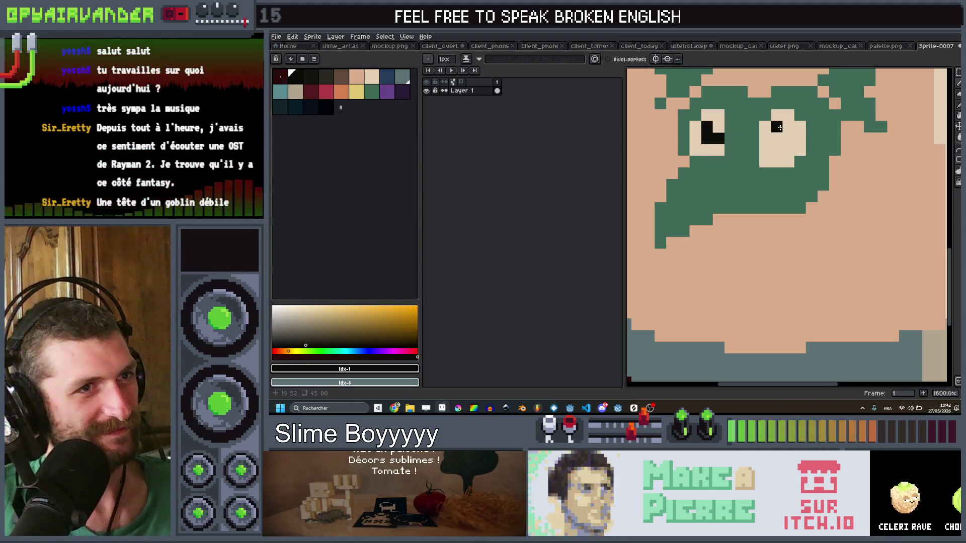
scroll(805, 146, down, 5)
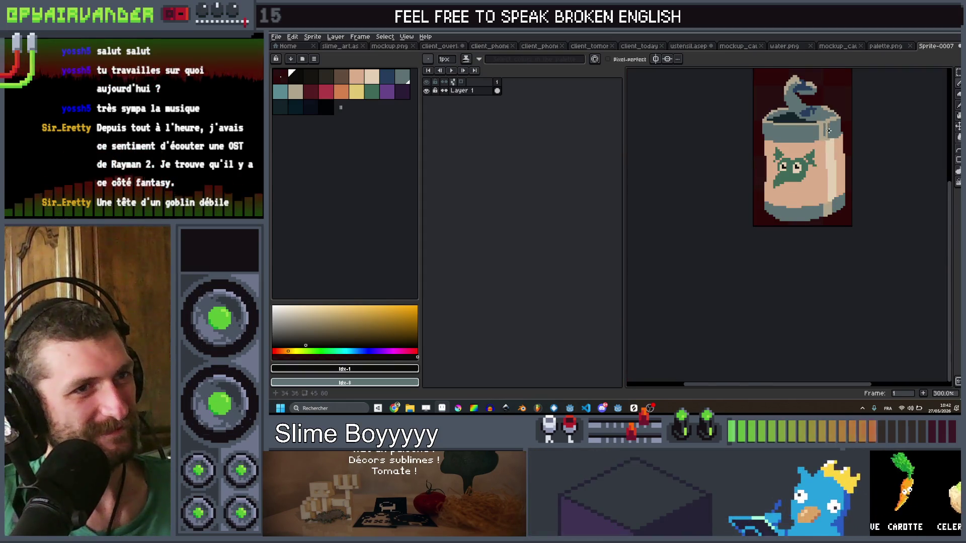
scroll(816, 151, up, 5)
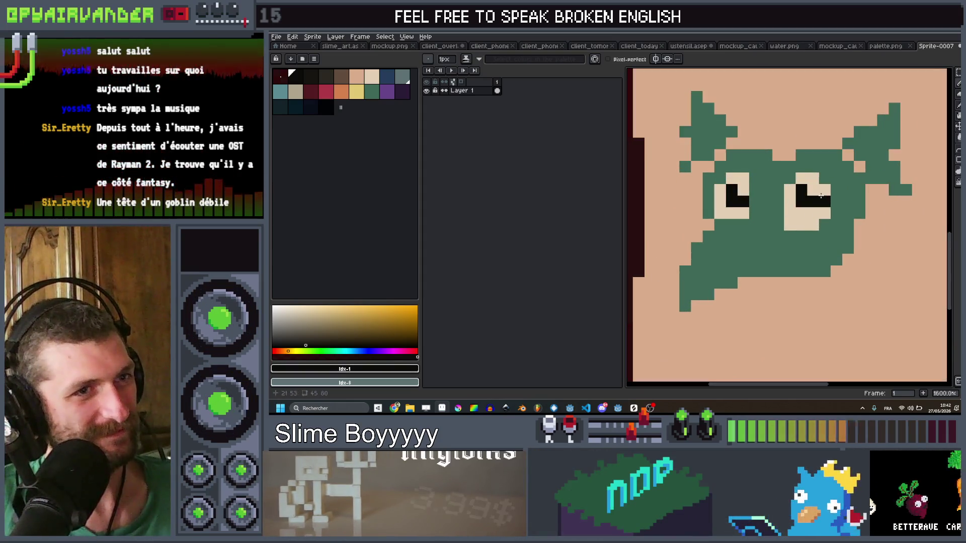
Set goblin green (palette index 15) as the foreground colour while zooming on the face
click(835, 171)
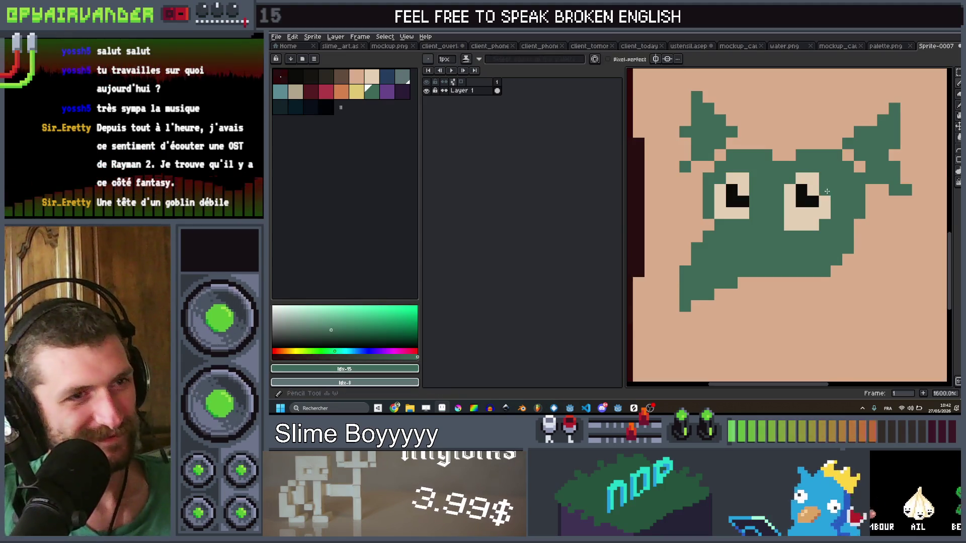
scroll(828, 201, down, 5)
scroll(830, 219, up, 4)
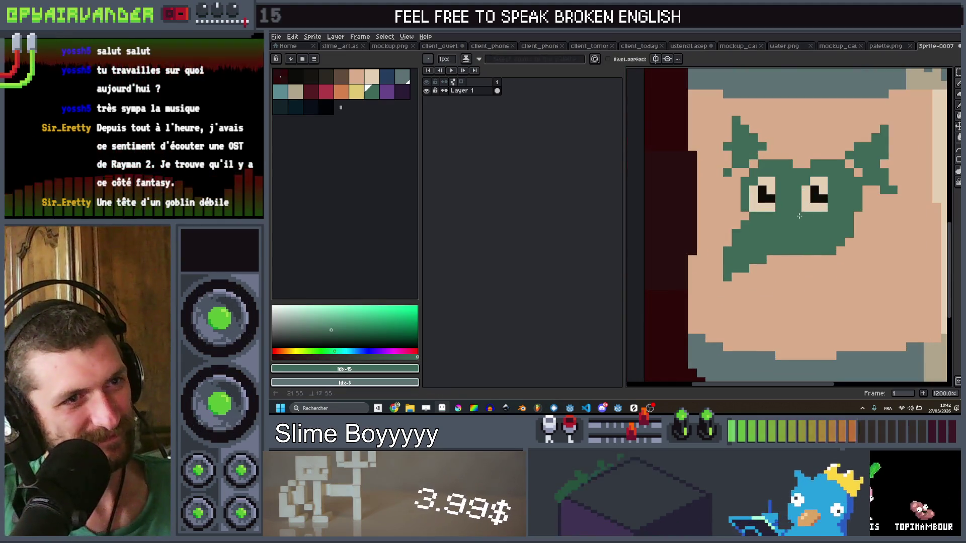
scroll(800, 216, down, 4)
scroll(803, 232, up, 4)
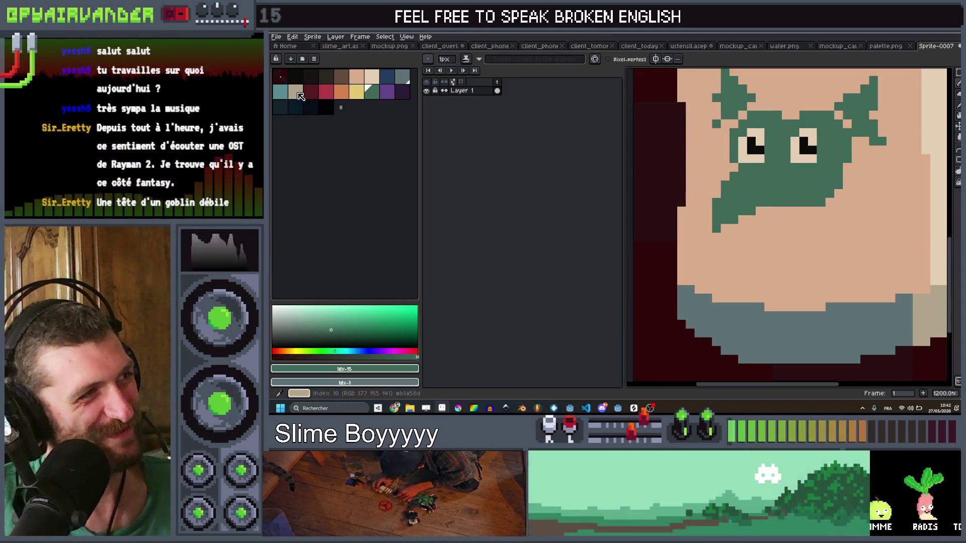
Pick the dark mouth colour and zoom in on the goblin face
click(295, 76)
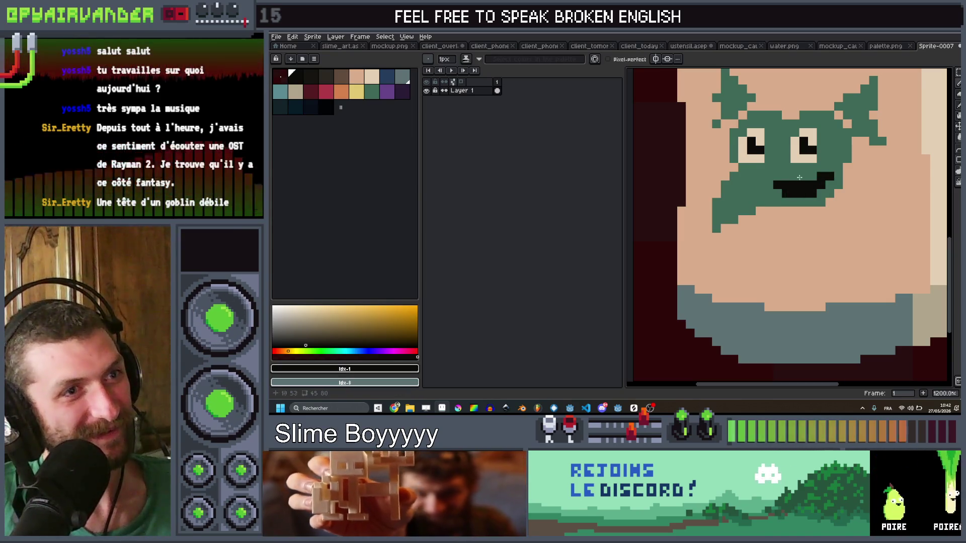
scroll(799, 178, down, 5)
scroll(781, 173, up, 5)
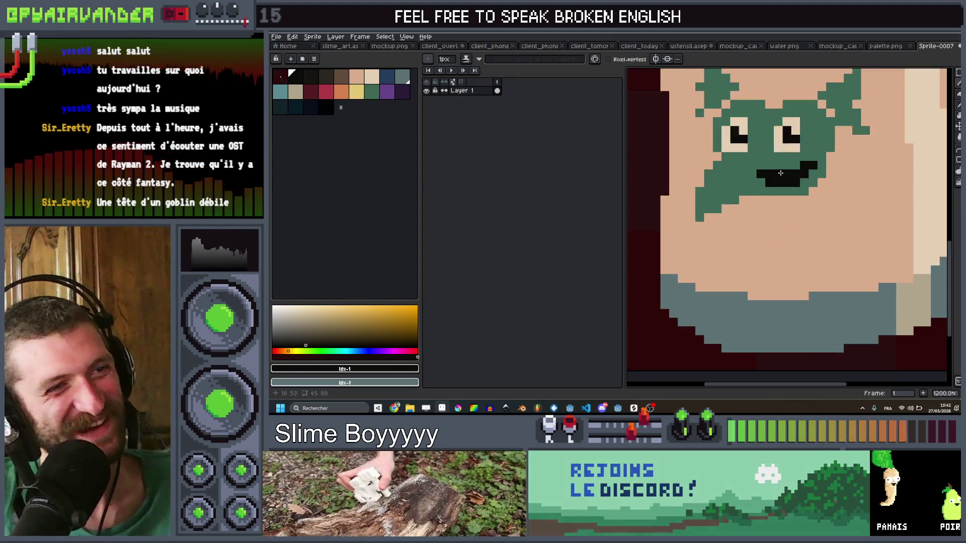
scroll(781, 173, up, 3)
Add dark-blue shading pixels at the mouth's left edge and above it
key(bracketright)
key(bracketright)
key(bracketright)
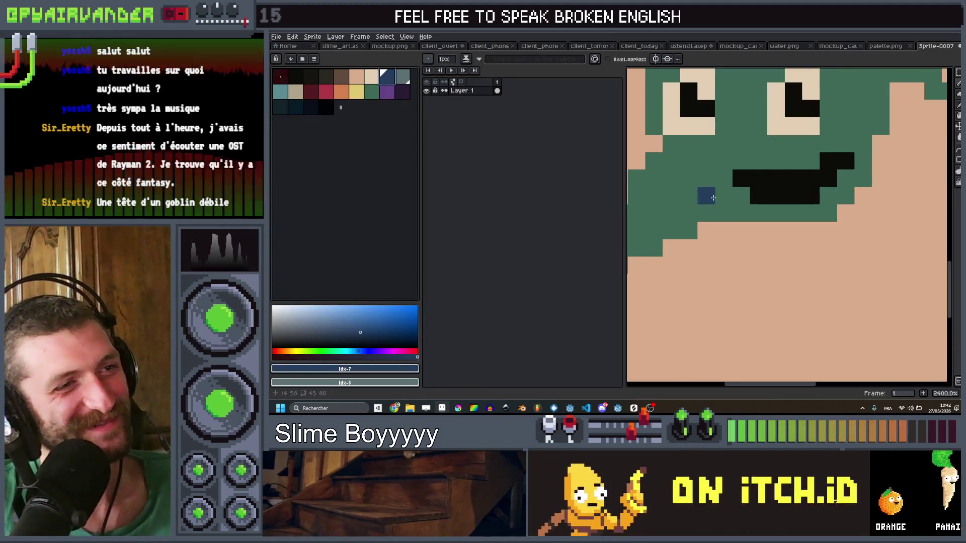
click(731, 198)
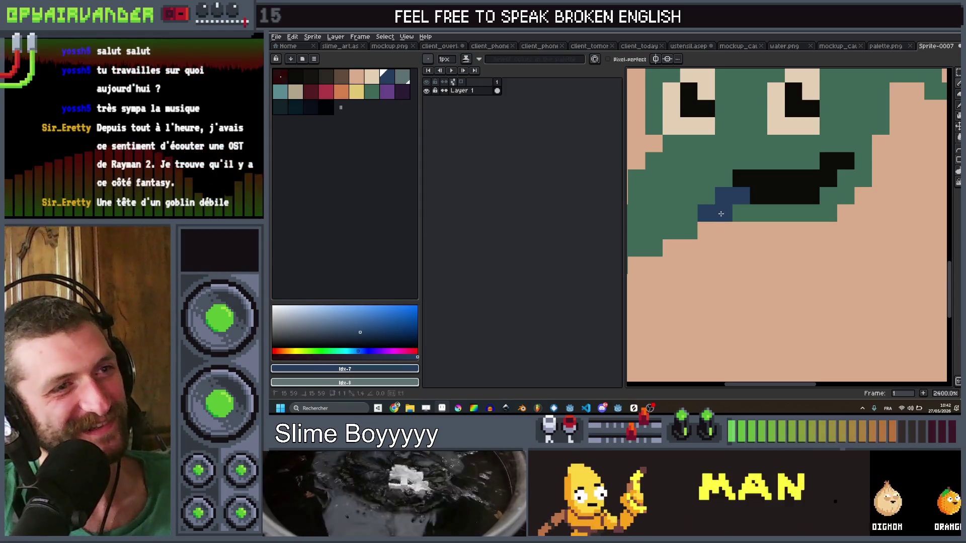
click(770, 145)
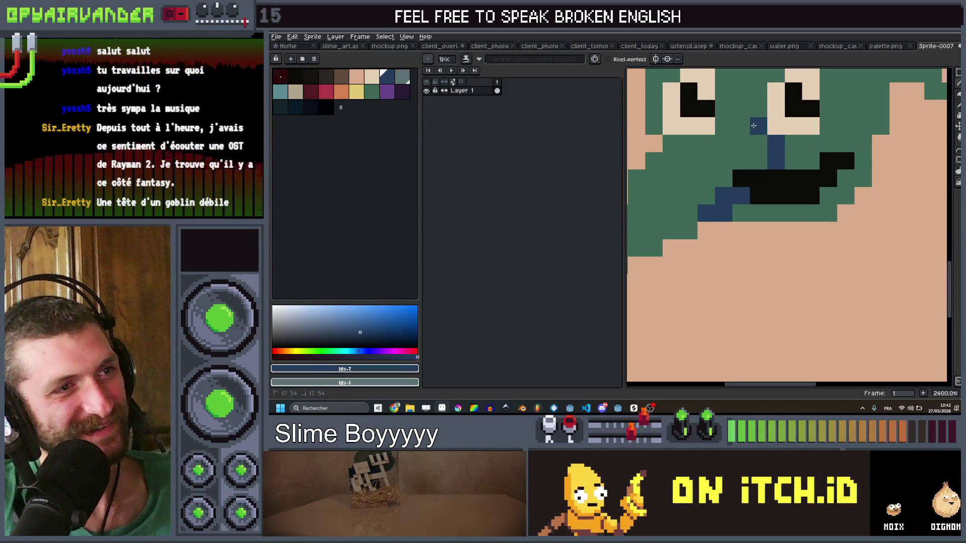
scroll(754, 125, down, 9)
scroll(769, 175, up, 3)
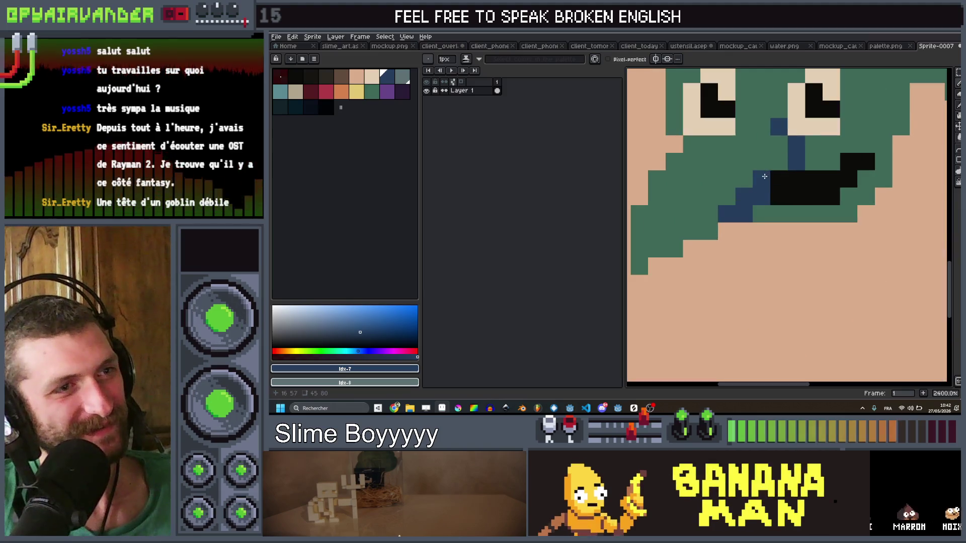
scroll(783, 168, down, 8)
scroll(802, 153, up, 4)
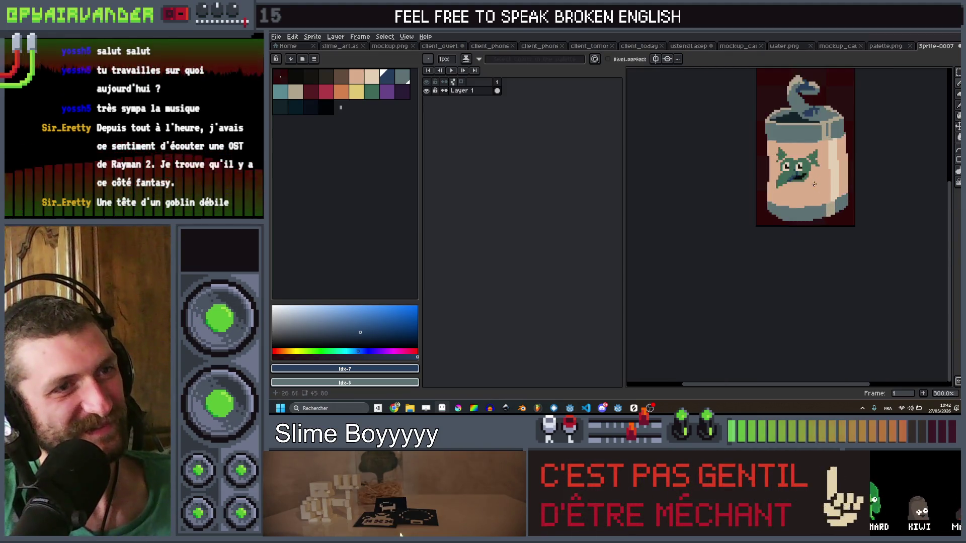
scroll(803, 153, up, 3)
Shade around the goblin's ears with dark-blue pixels and a short line
click(814, 130)
drag(801, 117, 816, 139)
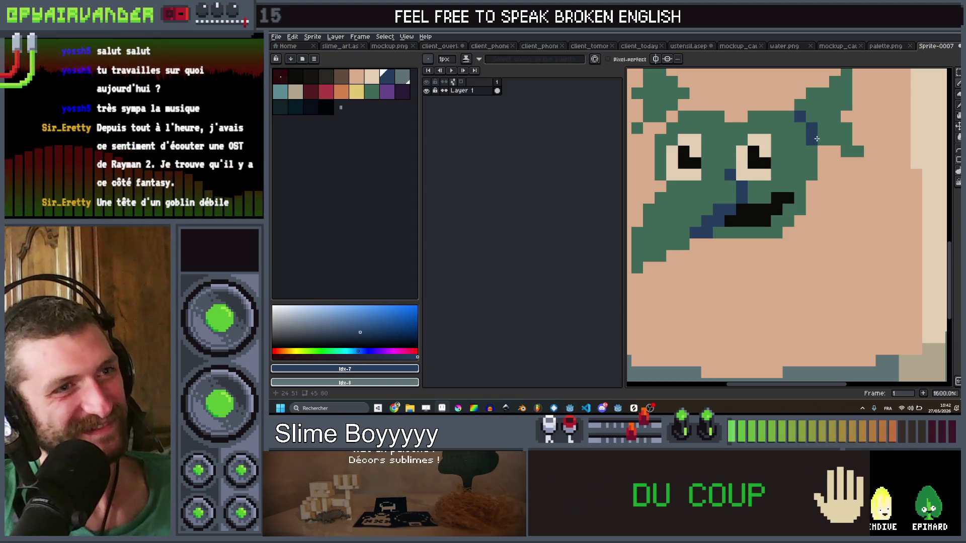
click(654, 127)
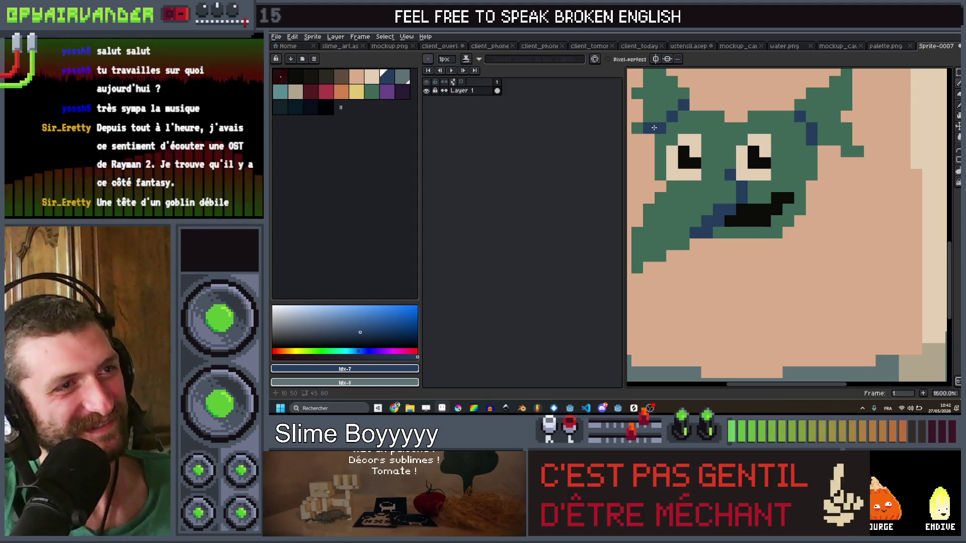
scroll(647, 131, down, 7)
scroll(685, 189, up, 3)
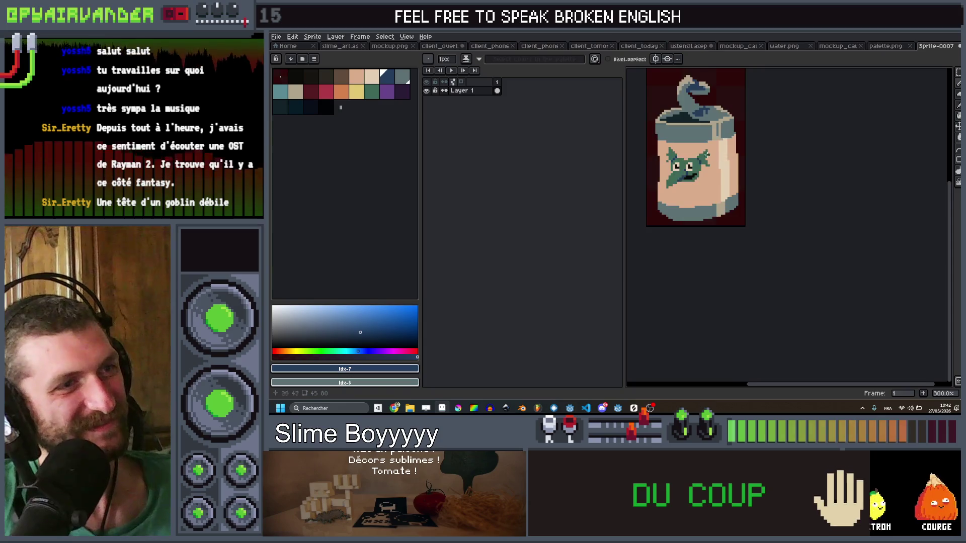
scroll(685, 189, up, 1)
scroll(704, 181, down, 1)
scroll(735, 173, up, 1)
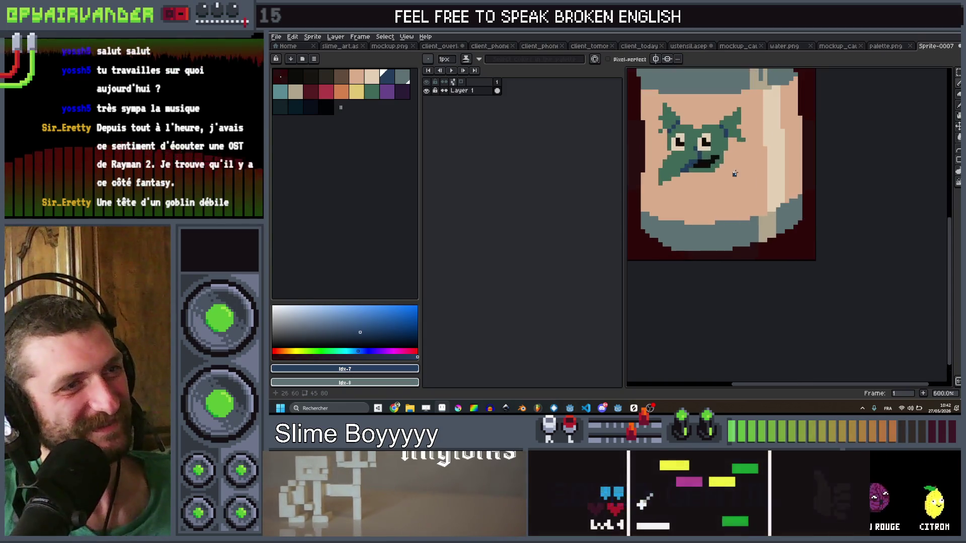
scroll(710, 174, up, 1)
Start a green blob below the face with a 2-pixel brush
click(374, 94)
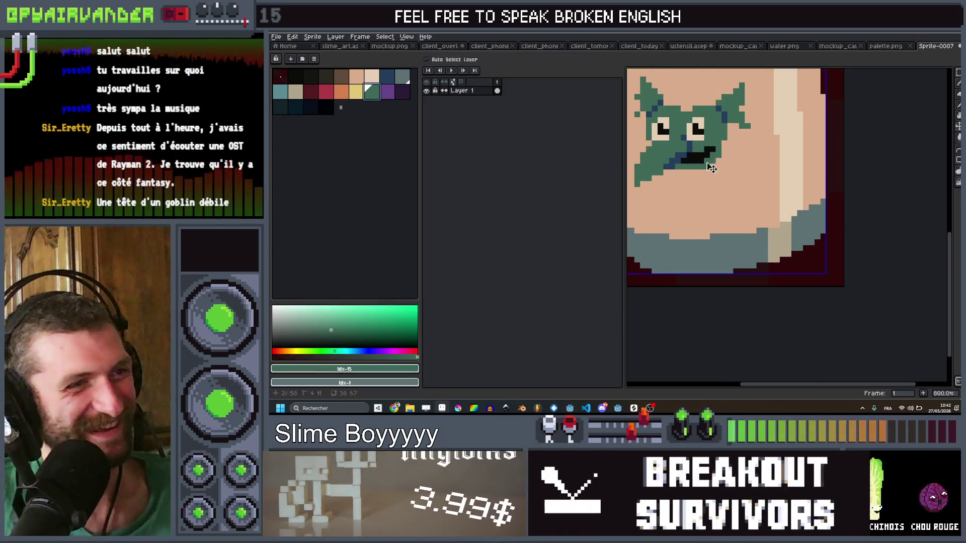
scroll(734, 189, down, 1)
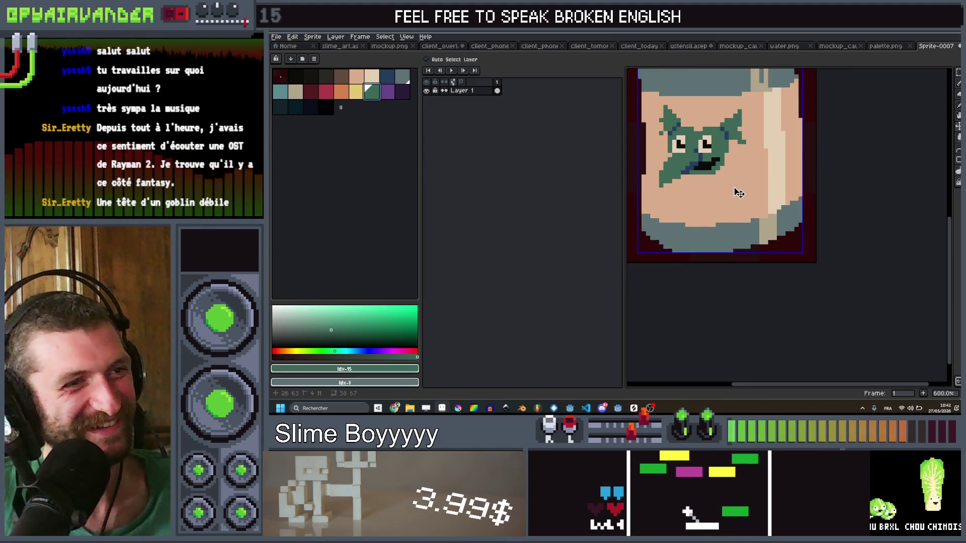
key(plus)
scroll(735, 176, up, 3)
click(739, 170)
Extend the green blob down and right, undoing the stray block beneath it
mouse_move(753, 187)
mouse_down()
mouse_move(761, 212)
mouse_move(729, 200)
mouse_move(744, 227)
mouse_up()
click(729, 226)
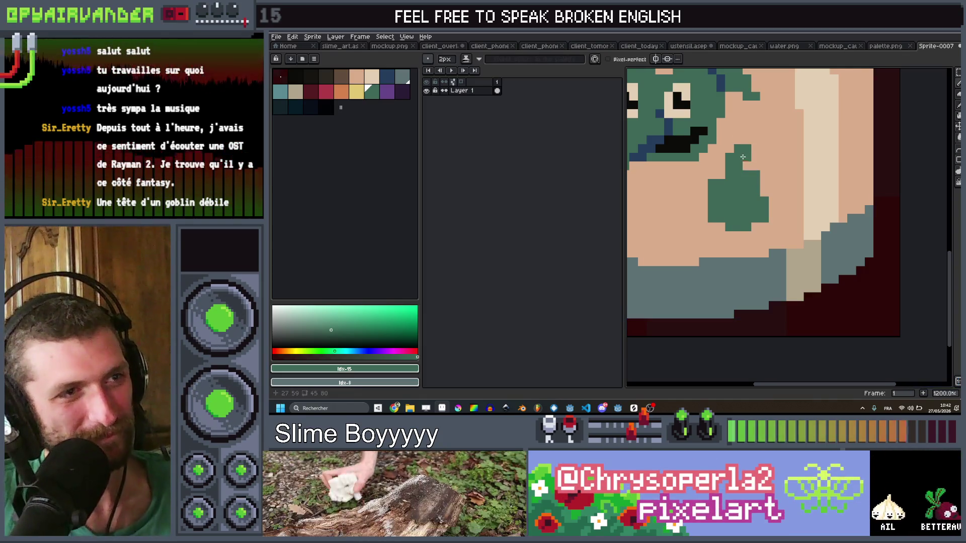
key(ctrl+z)
scroll(744, 157, down, 4)
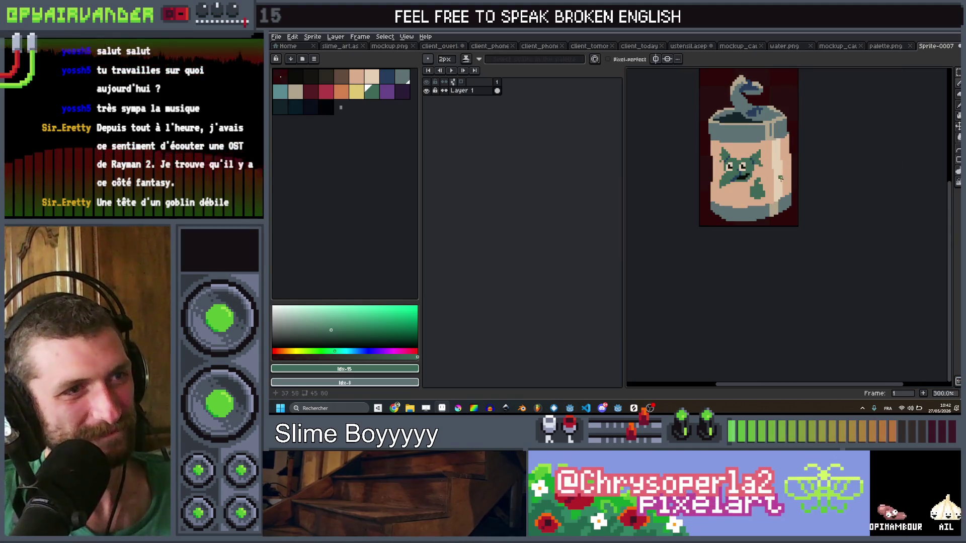
scroll(748, 191, up, 3)
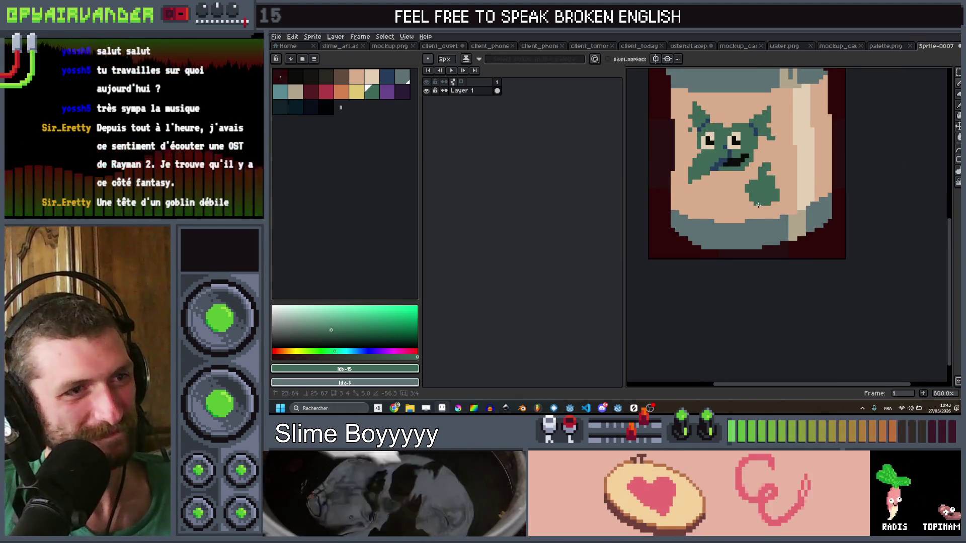
scroll(781, 177, down, 4)
scroll(775, 179, up, 8)
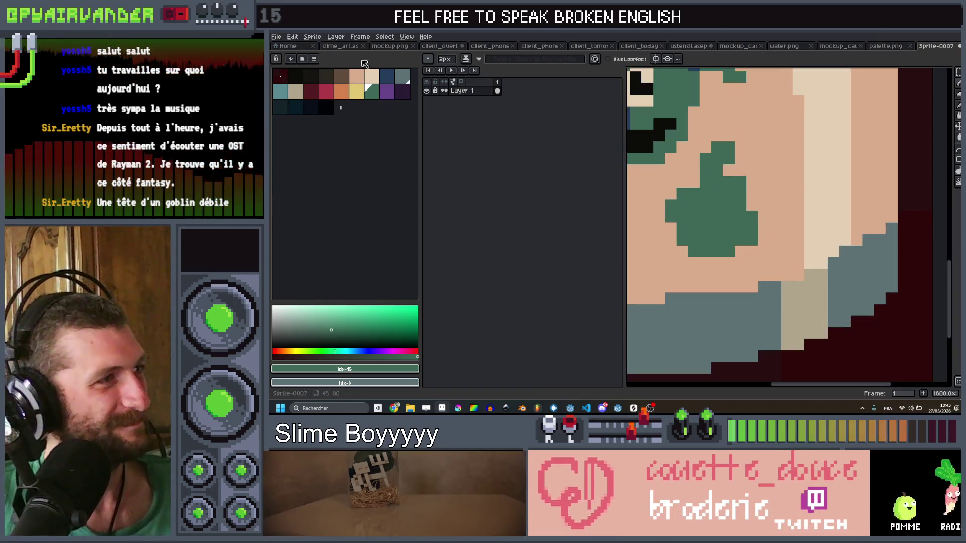
Pick the label's skin tone and shrink the brush back to 1 pixel
alt+click(627, 169)
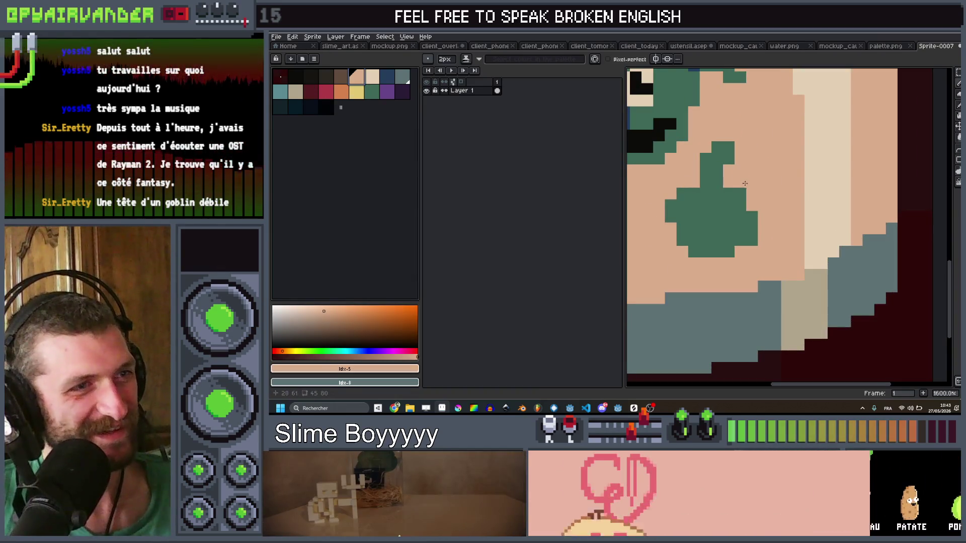
key(minus)
scroll(730, 183, down, 7)
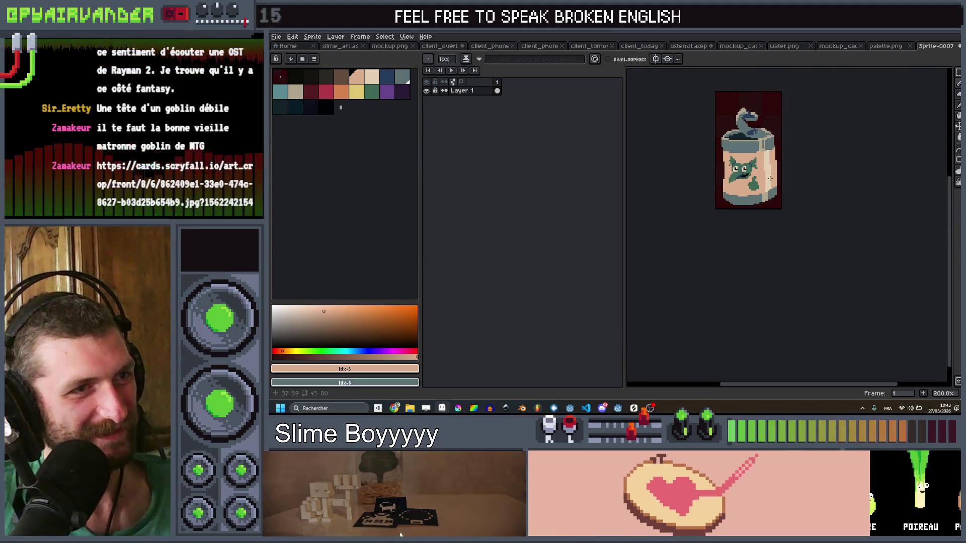
scroll(769, 173, up, 4)
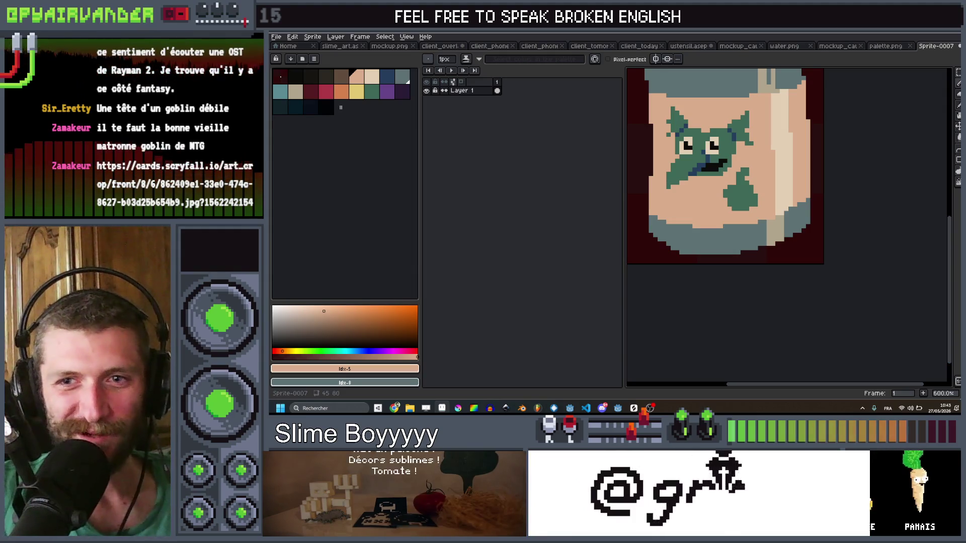
View the goblin card reference art, then minimize it
key(alt+Tab)
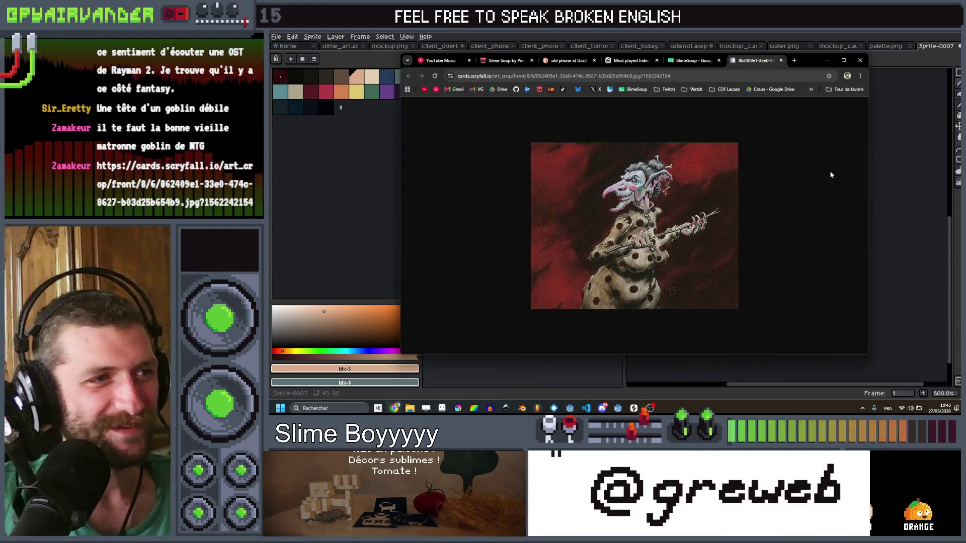
click(827, 60)
scroll(767, 188, down, 4)
Zoom in on the goblin's green blob and pick the dark blue swatch for shading
scroll(767, 187, up, 1)
scroll(767, 187, up, 3)
scroll(760, 185, down, 2)
scroll(752, 184, up, 3)
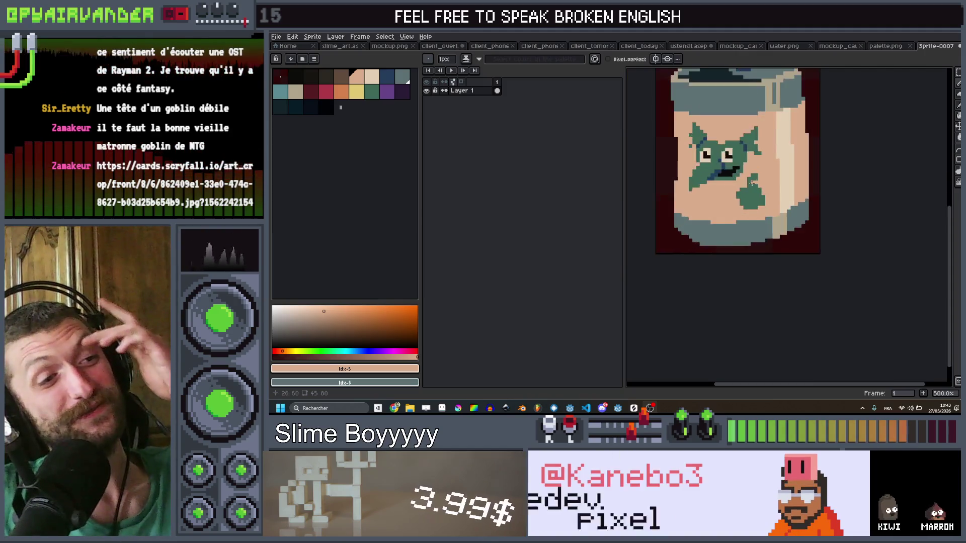
scroll(749, 184, down, 4)
scroll(765, 170, up, 2)
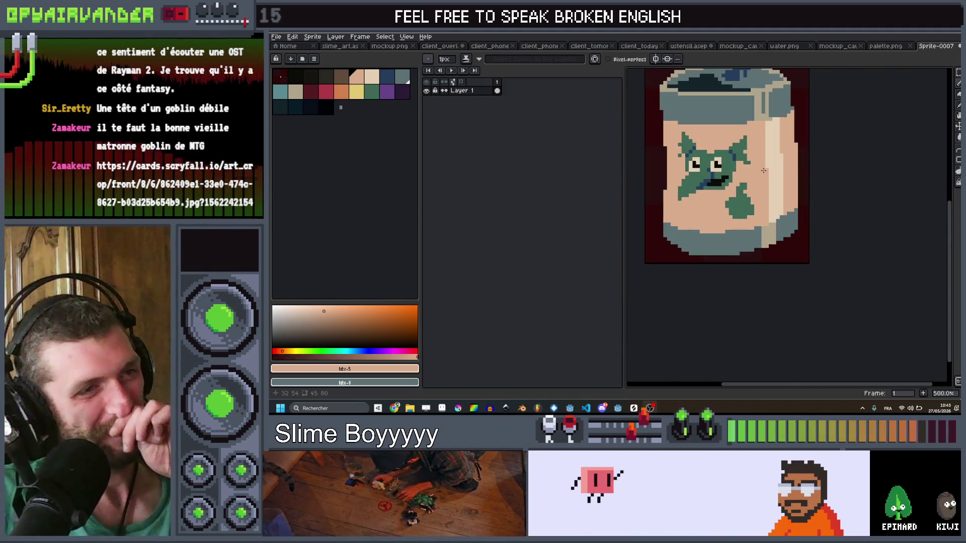
scroll(734, 205, down, 1)
scroll(745, 186, up, 1)
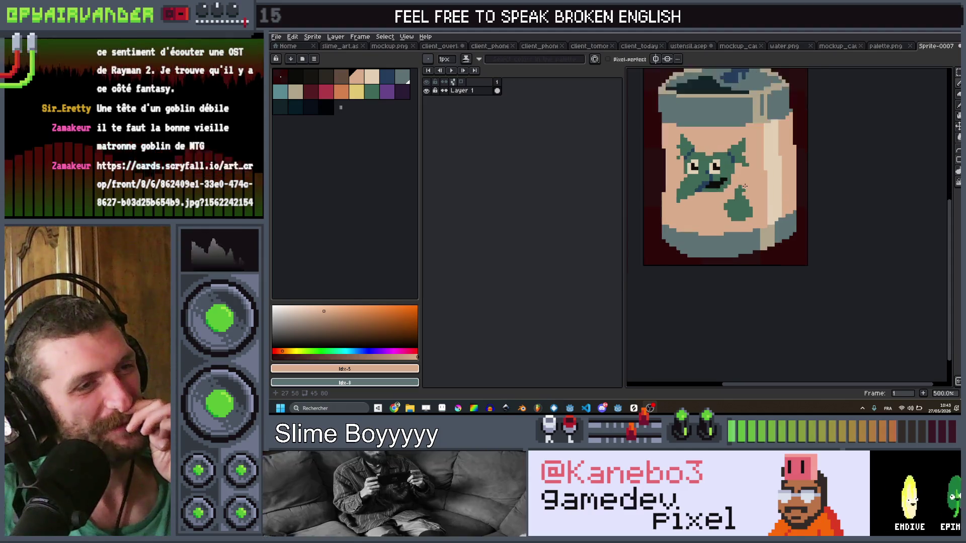
scroll(745, 182, down, 2)
scroll(746, 178, down, 1)
scroll(746, 173, up, 2)
scroll(747, 173, up, 3)
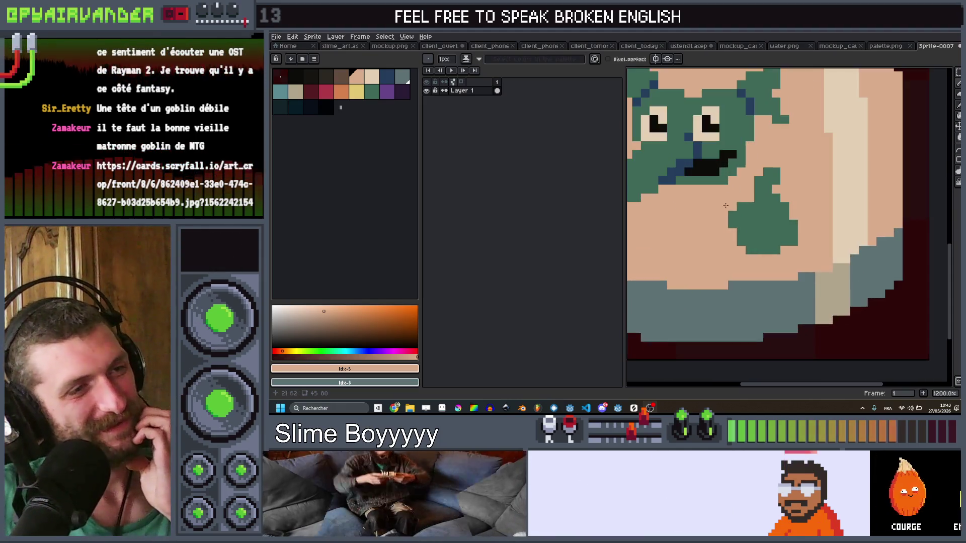
scroll(749, 178, up, 2)
scroll(752, 186, down, 4)
scroll(757, 198, up, 1)
scroll(759, 191, down, 1)
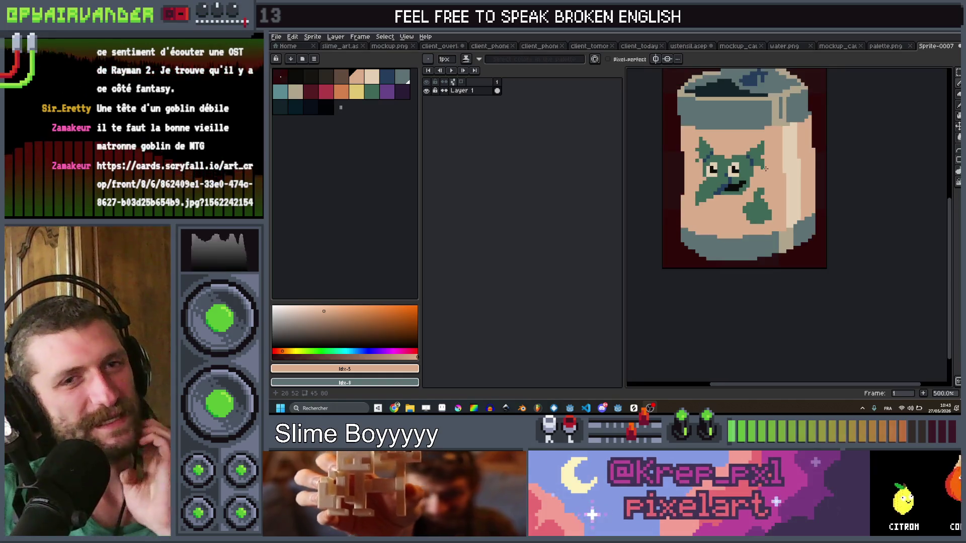
scroll(750, 175, down, 2)
scroll(759, 174, up, 1)
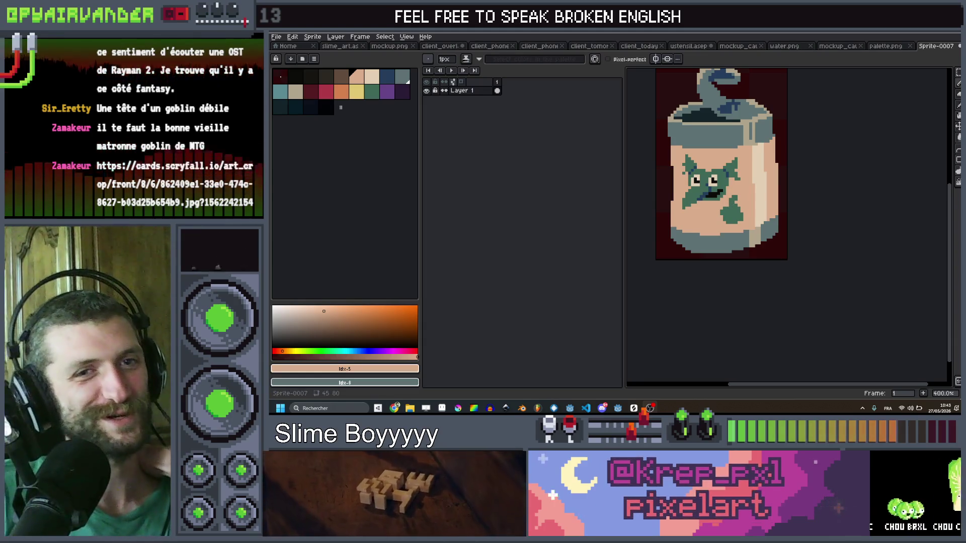
scroll(745, 214, down, 2)
scroll(748, 201, up, 5)
scroll(750, 191, down, 1)
scroll(749, 192, up, 2)
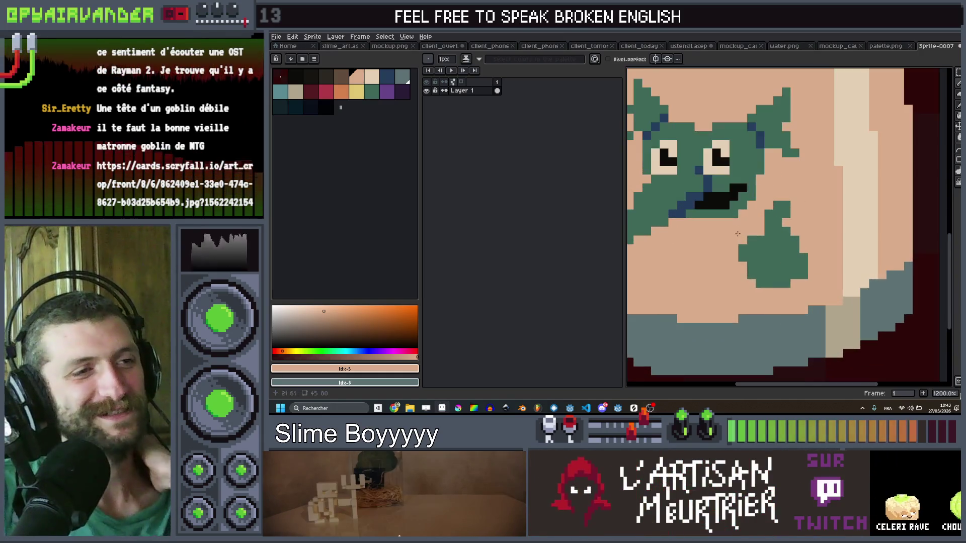
click(393, 78)
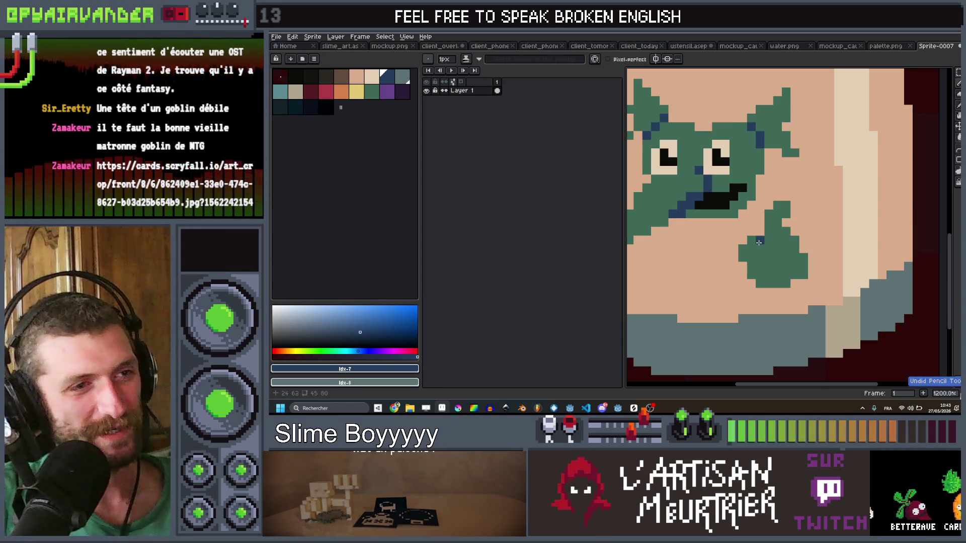
Adjust the zoom on the label and switch to the peach colour
scroll(769, 232, down, 3)
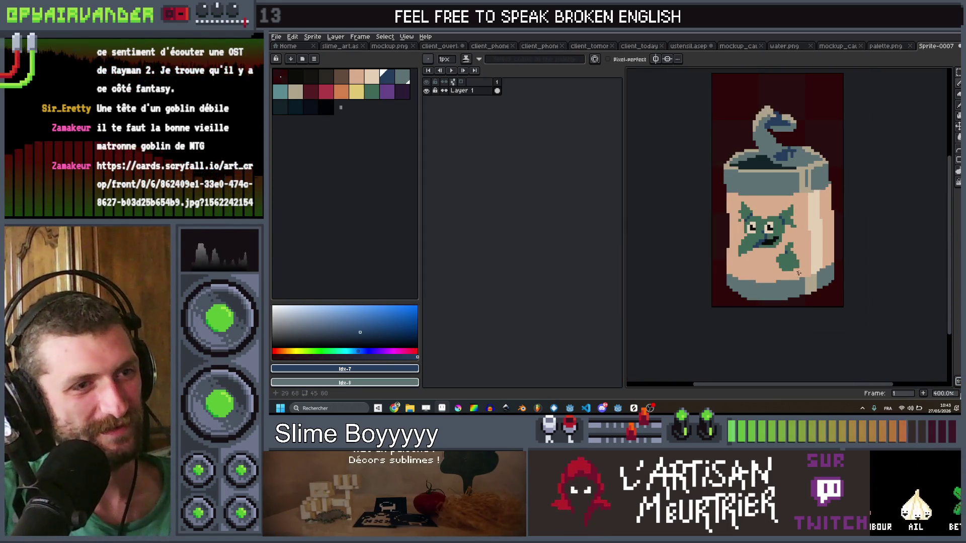
scroll(799, 273, up, 6)
scroll(765, 287, down, 8)
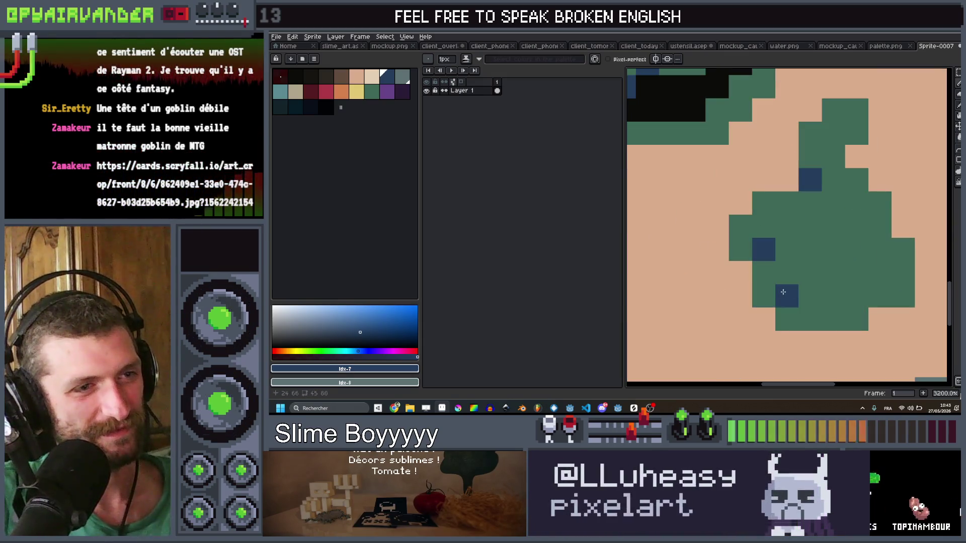
scroll(864, 236, up, 5)
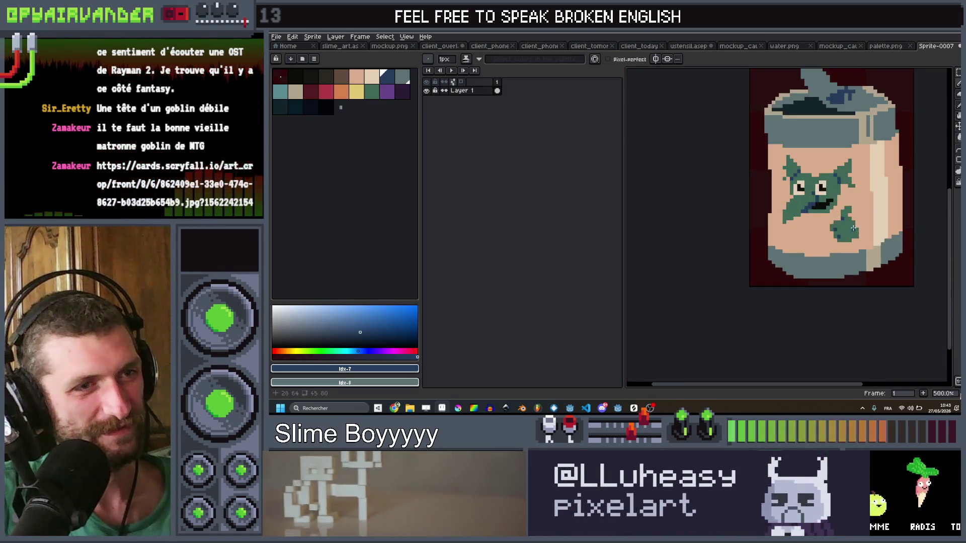
scroll(826, 219, down, 7)
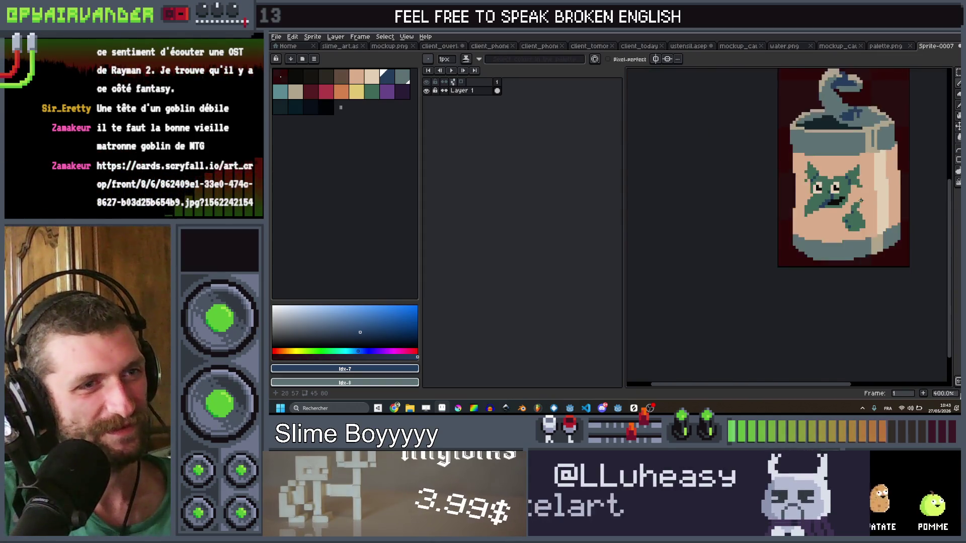
scroll(800, 166, up, 2)
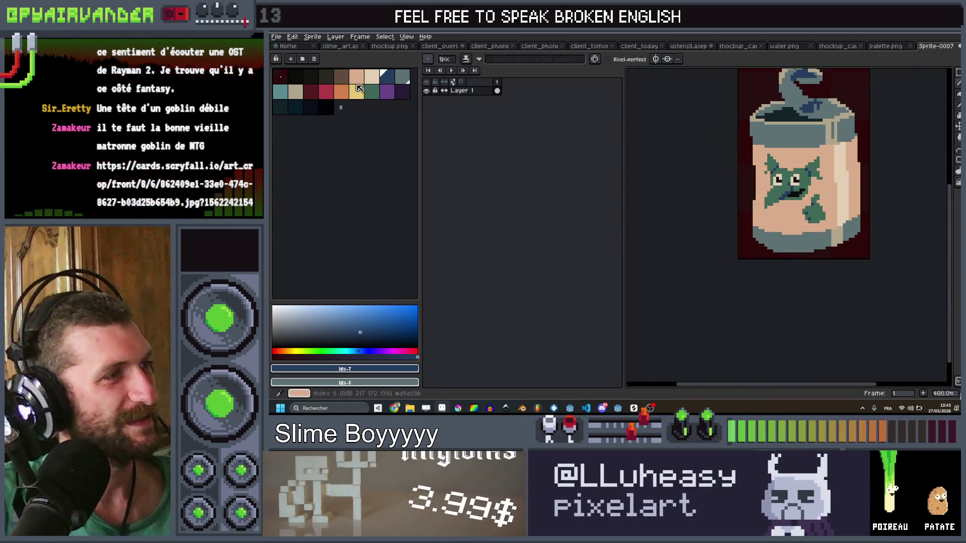
click(356, 83)
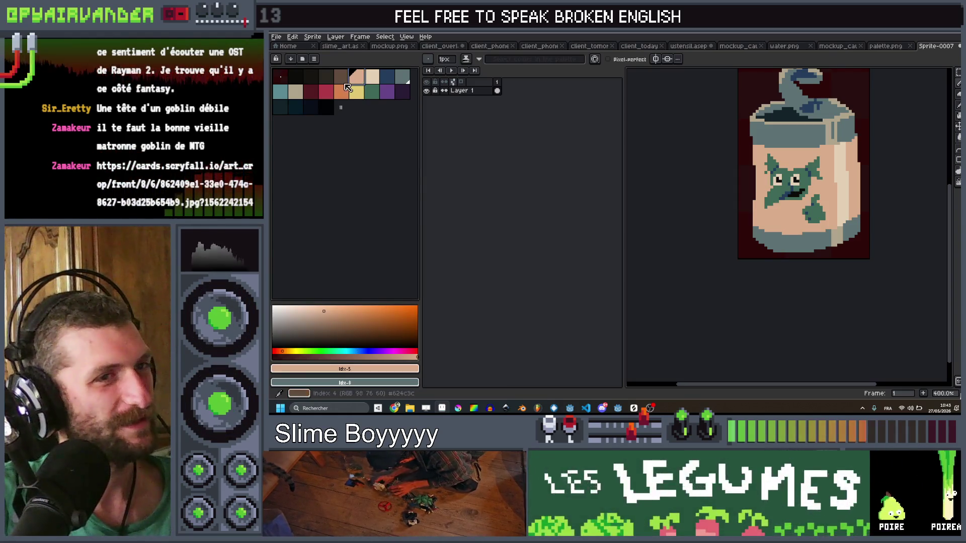
Paint a peach patch over the goblin's head
click(346, 79)
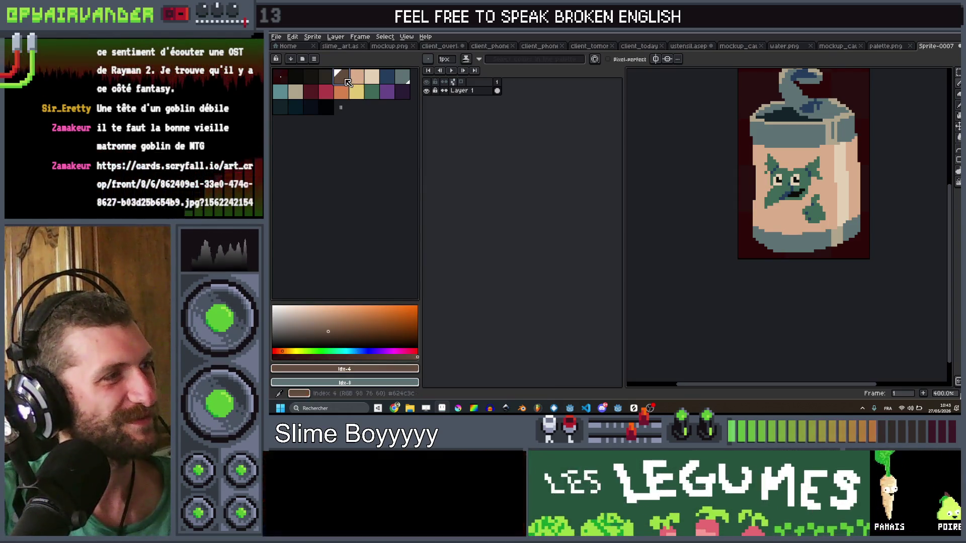
click(356, 76)
drag(790, 167, 803, 181)
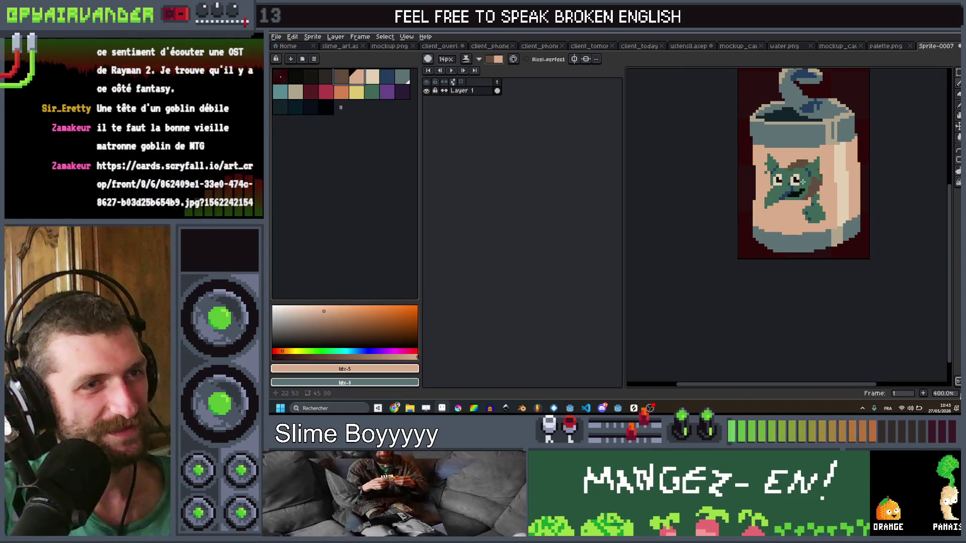
scroll(800, 183, up, 11)
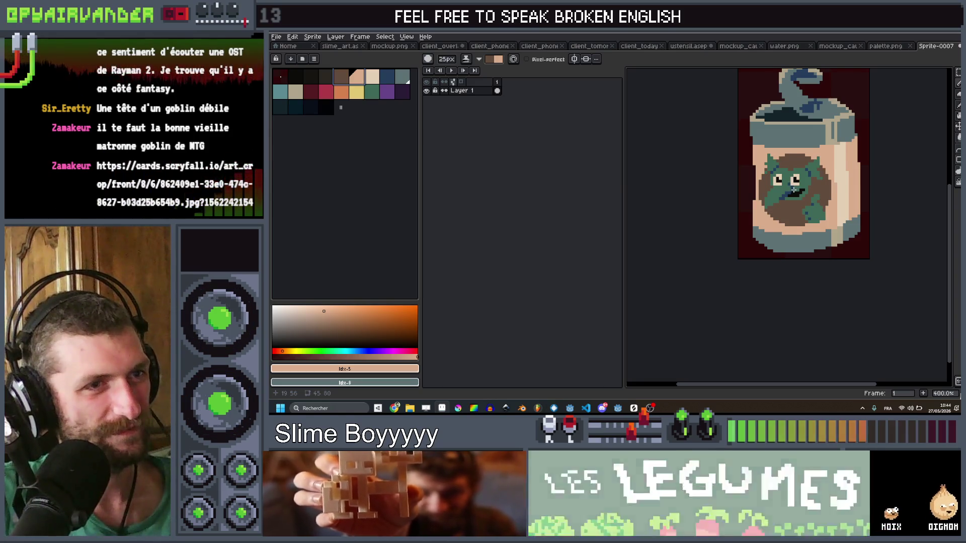
scroll(795, 189, down, 7)
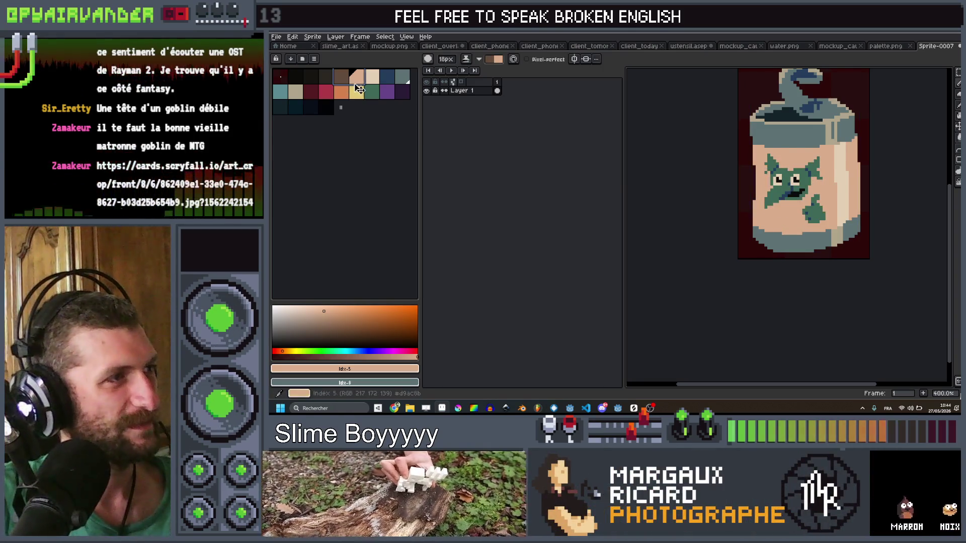
Paint light beige around the goblin face, then swap foreground and background colours
click(371, 81)
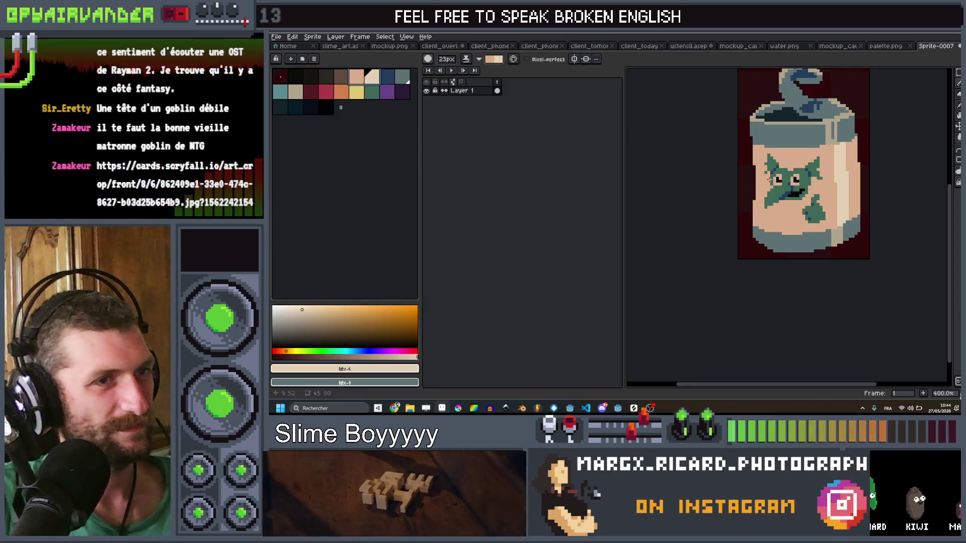
scroll(769, 179, up, 6)
mouse_move(764, 166)
mouse_down()
mouse_move(805, 202)
mouse_move(794, 179)
mouse_up()
scroll(794, 188, down, 6)
key(x)
scroll(794, 189, down, 2)
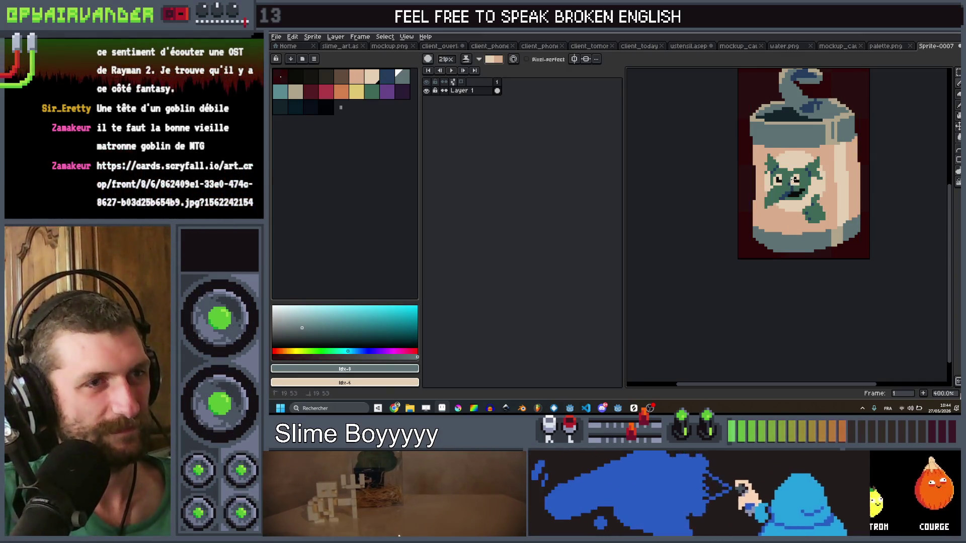
Add three new layers, Layers 2 to 4, above the original jar artwork
scroll(843, 96, down, 1)
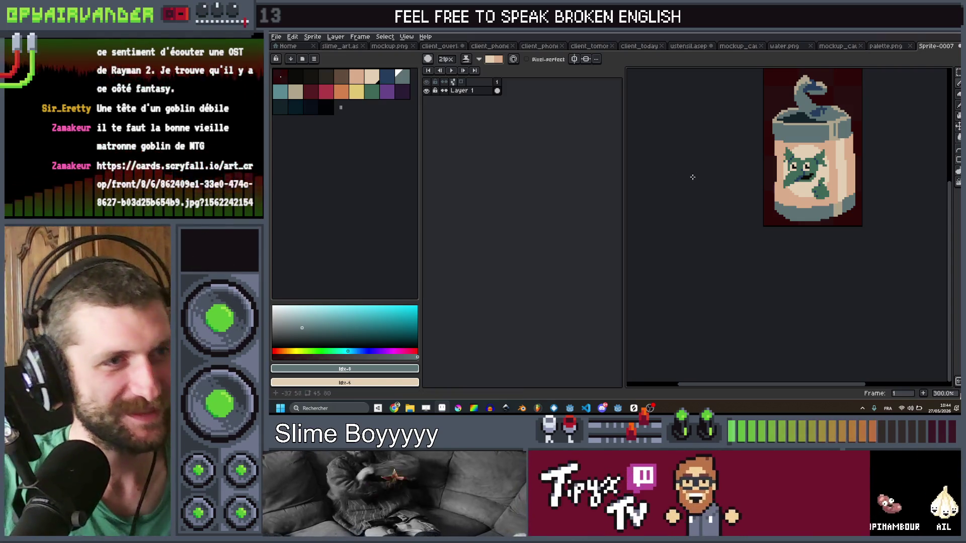
drag(798, 160, 736, 172)
scroll(805, 151, down, 3)
scroll(830, 141, up, 4)
scroll(852, 124, down, 1)
scroll(852, 125, down, 3)
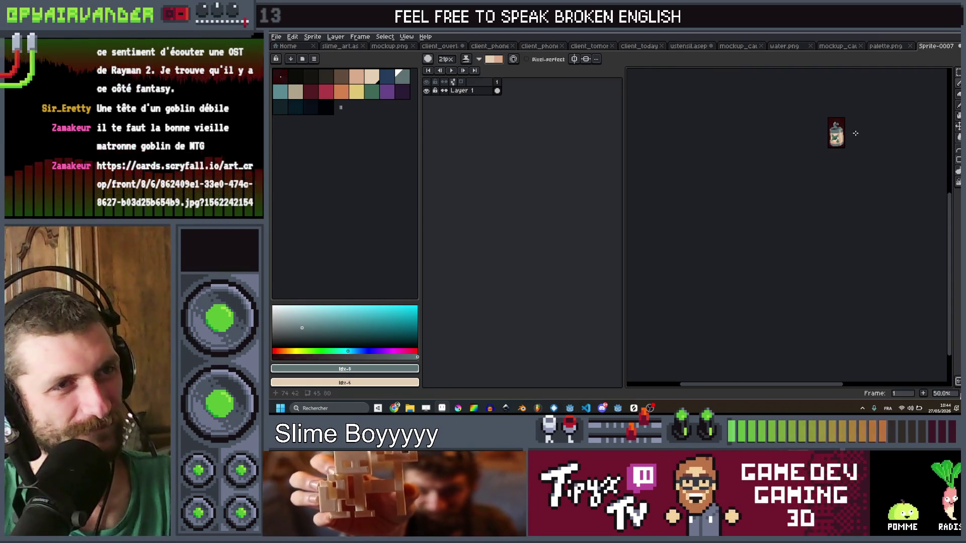
scroll(830, 136, up, 4)
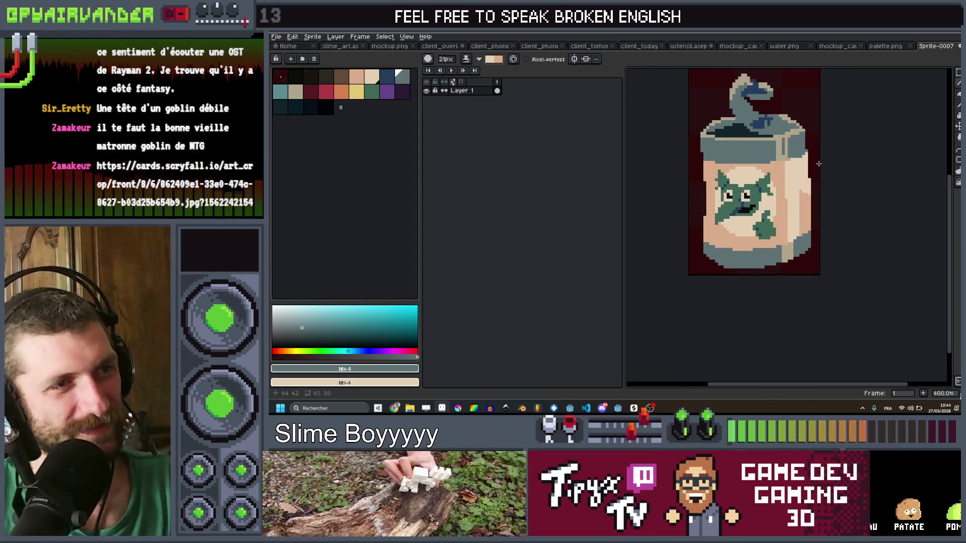
scroll(818, 146, down, 3)
scroll(825, 158, up, 2)
scroll(829, 171, down, 3)
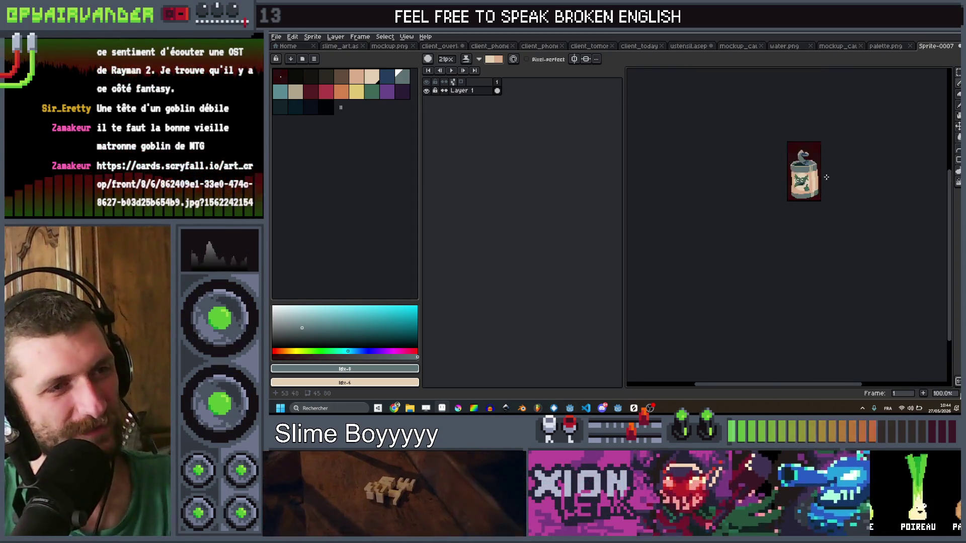
scroll(827, 186, up, 1)
scroll(798, 192, up, 3)
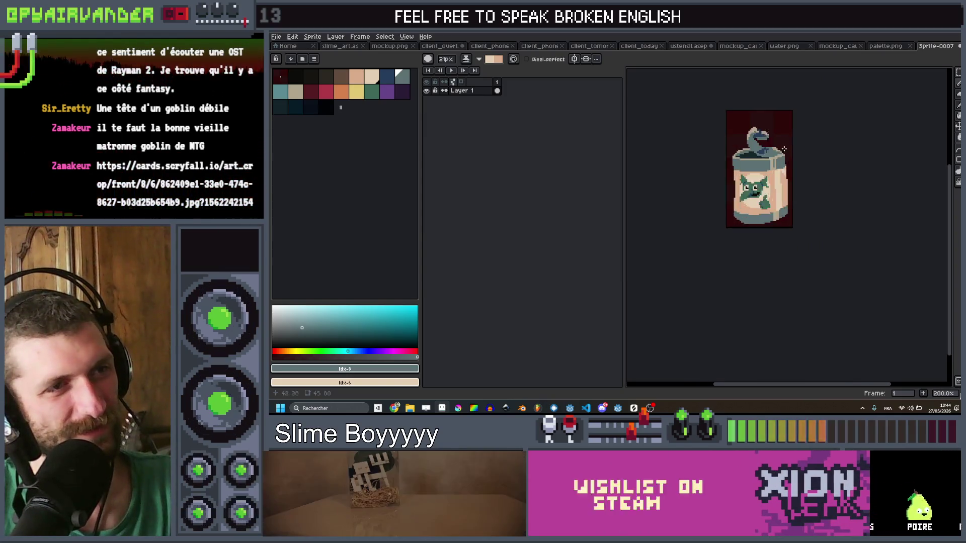
Check the brainstorm notes in VS Code and return to the jar sprite
scroll(775, 171, down, 3)
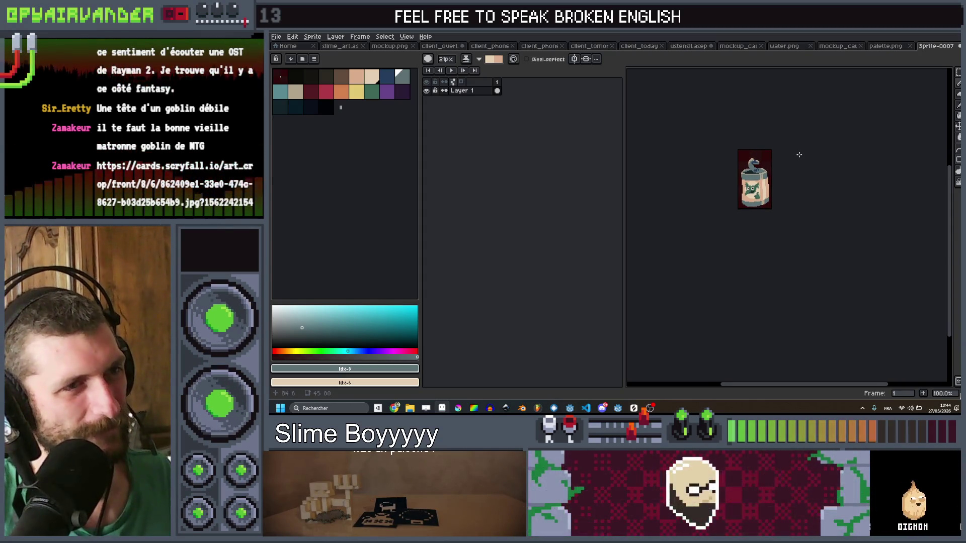
scroll(799, 154, up, 2)
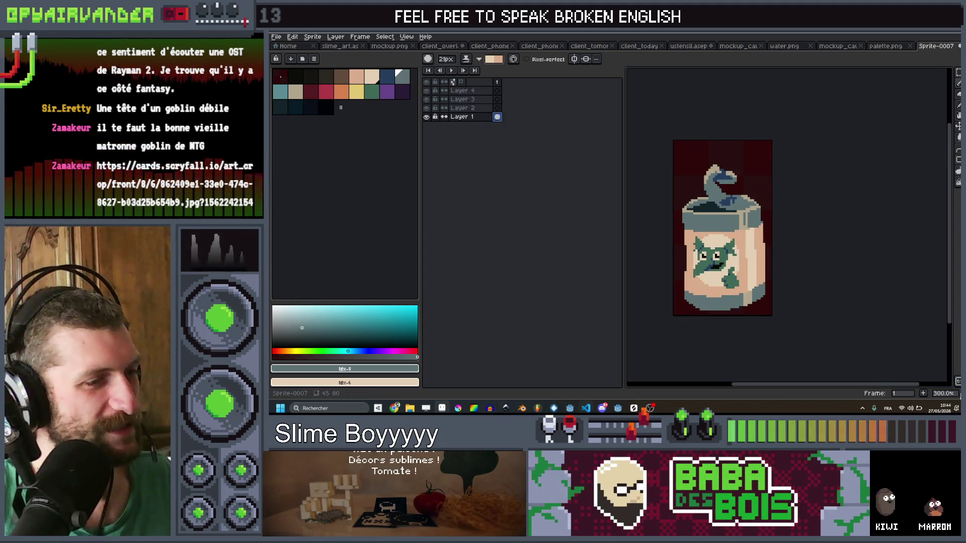
key(alt+Tab)
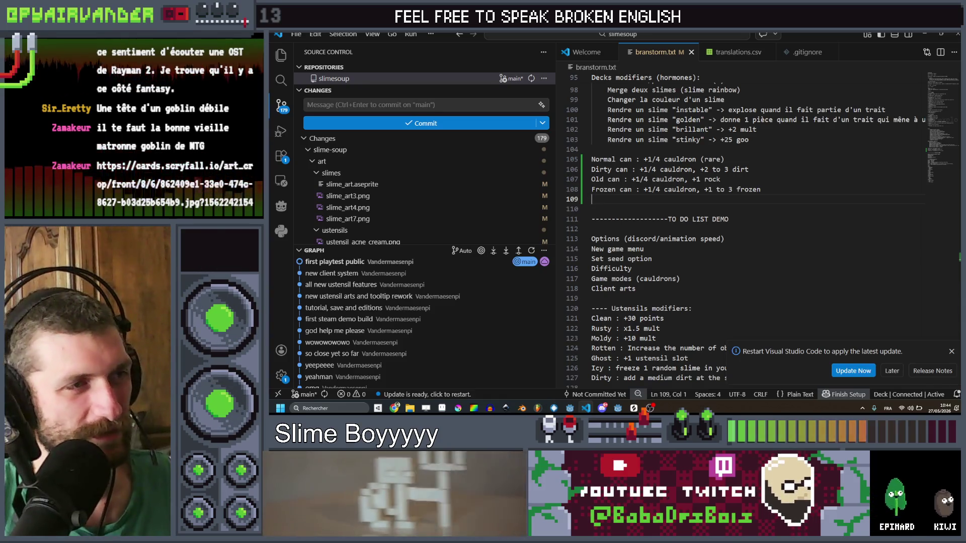
key(alt+Tab)
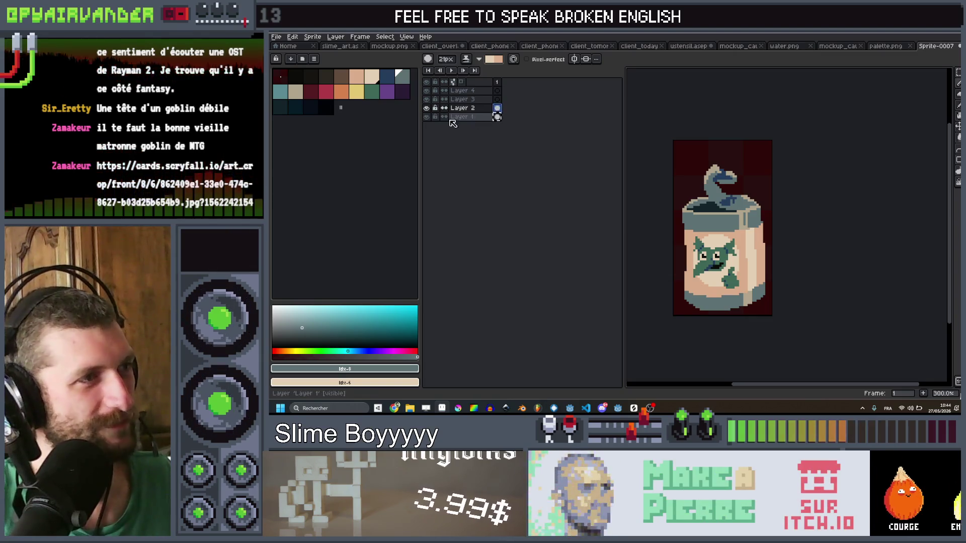
Draw a short grey vertical stroke on the label with a 1px pencil
scroll(757, 185, up, 4)
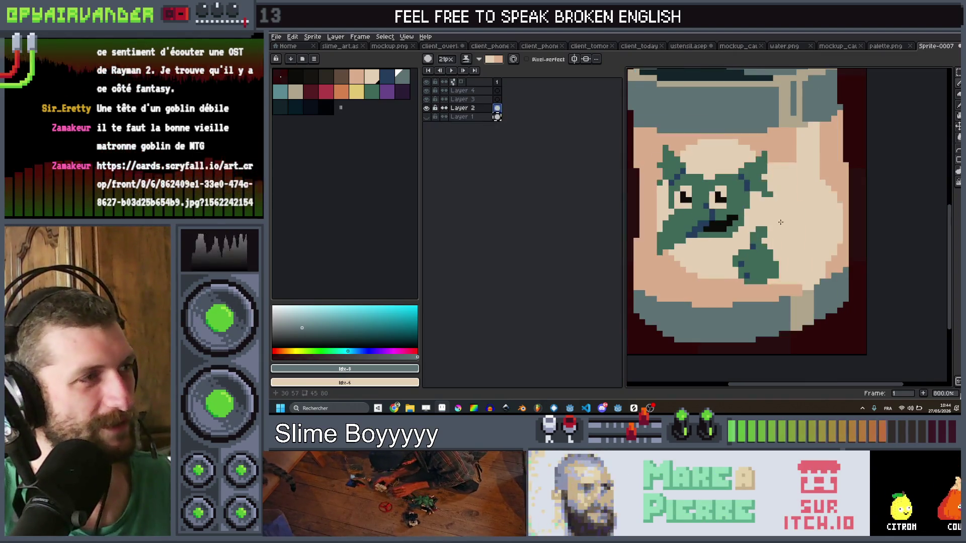
key(b)
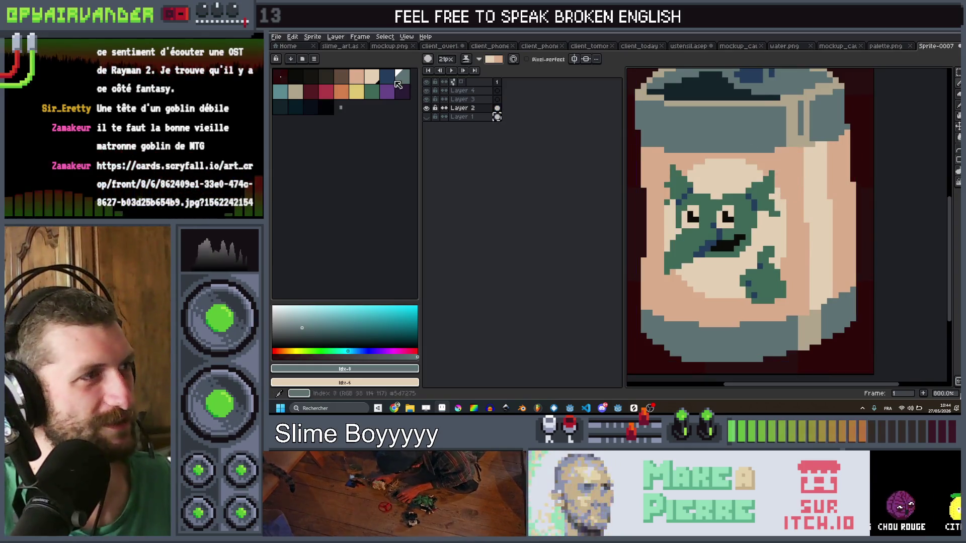
key(minus)
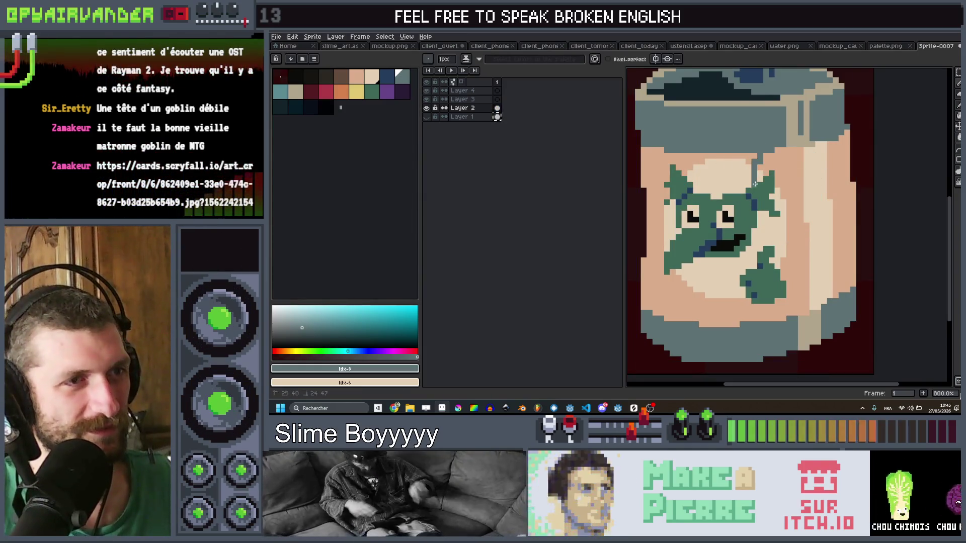
drag(755, 184, 747, 157)
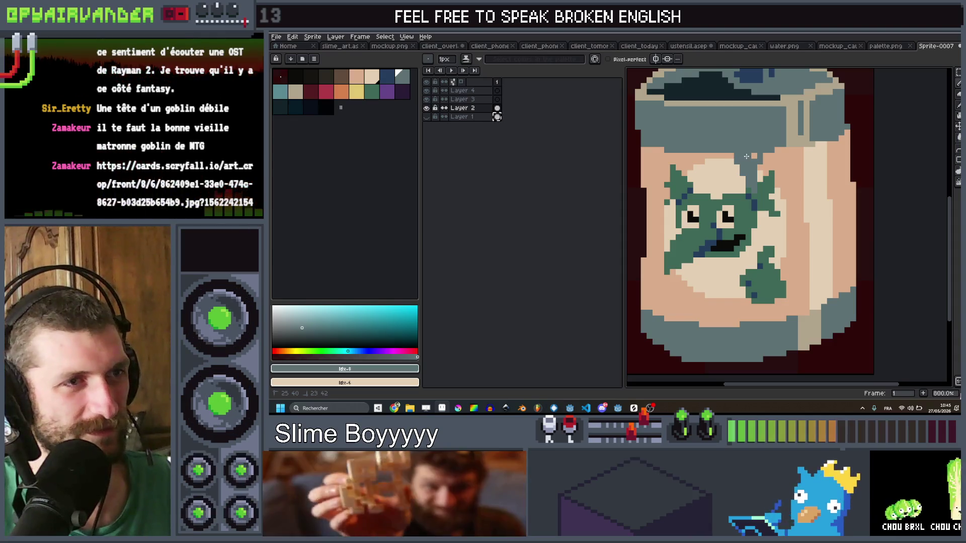
Paint grey-blue over the goblin's left eye with a 3px brush, then return to 1px
scroll(711, 282, down, 2)
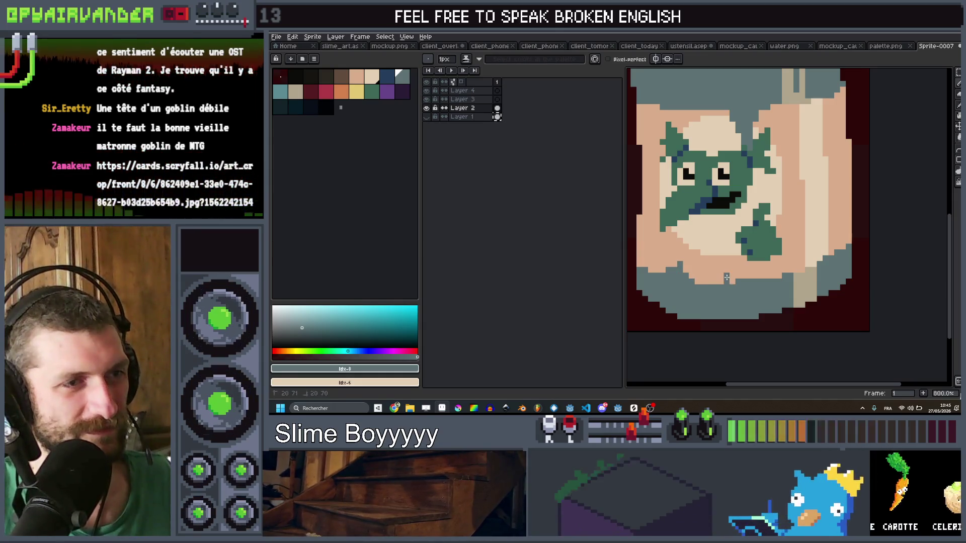
scroll(739, 195, down, 4)
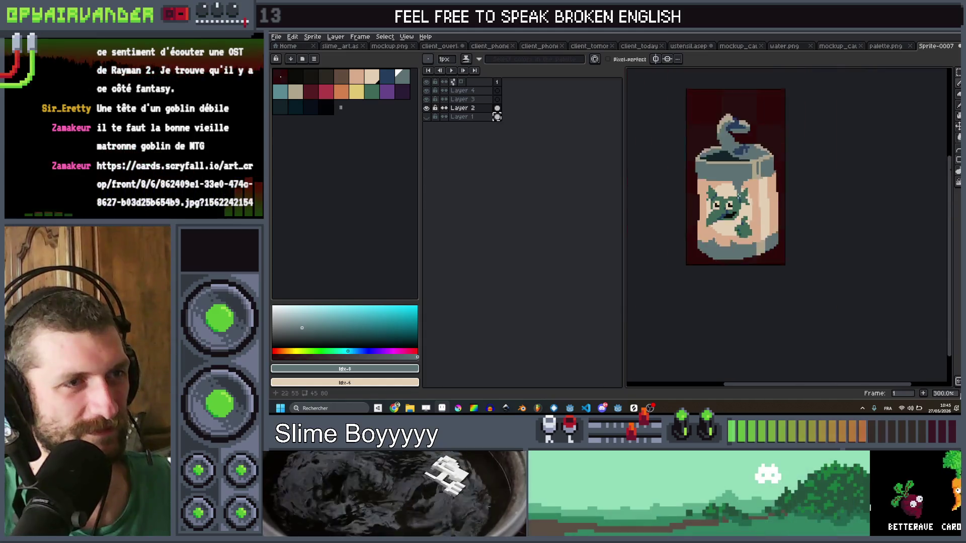
scroll(738, 195, up, 3)
key(plus)
key(plus)
drag(709, 118, 746, 166)
key(minus)
key(minus)
scroll(746, 166, down, 3)
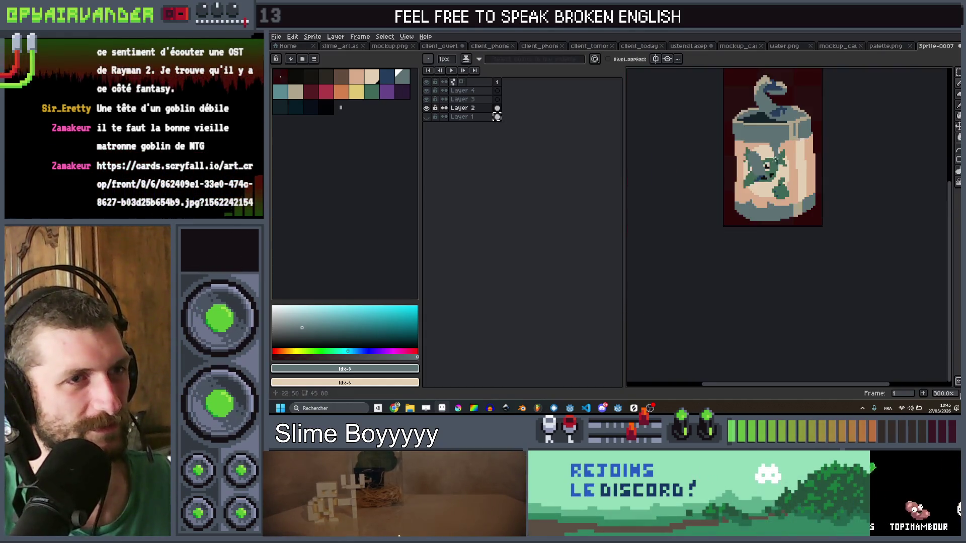
Cover the goblin's eye area and black face pixels in cream, plus a green patch
scroll(730, 171, up, 3)
click(376, 75)
key(plus)
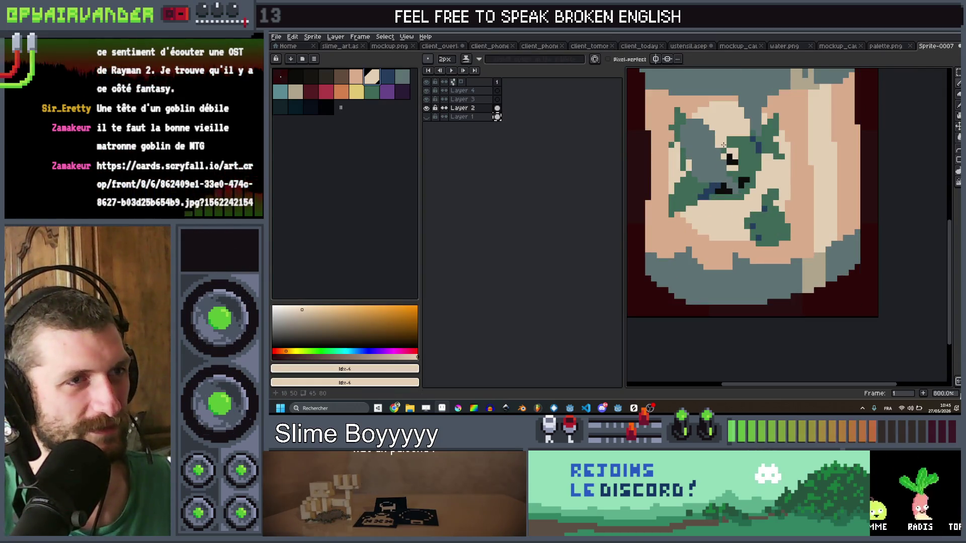
drag(732, 161, 752, 212)
drag(704, 186, 728, 189)
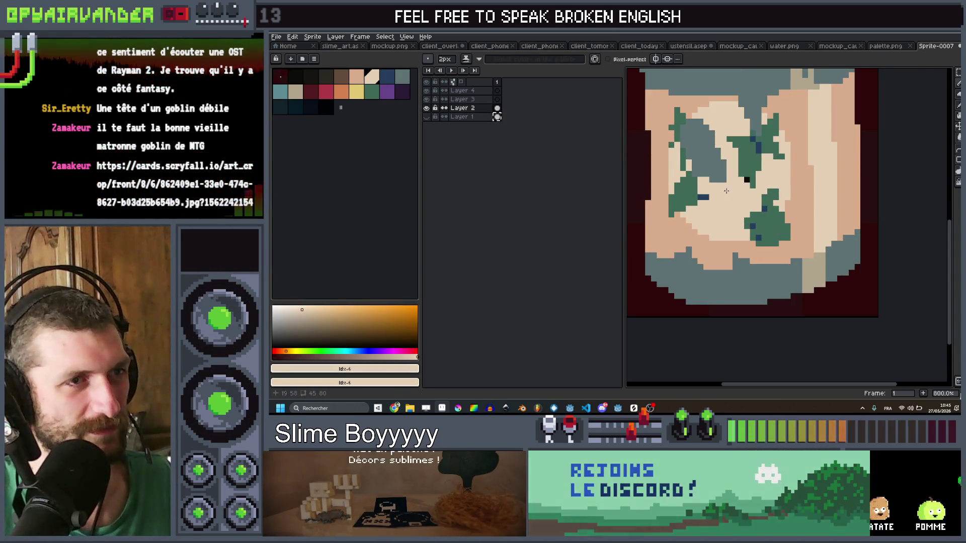
key(minus)
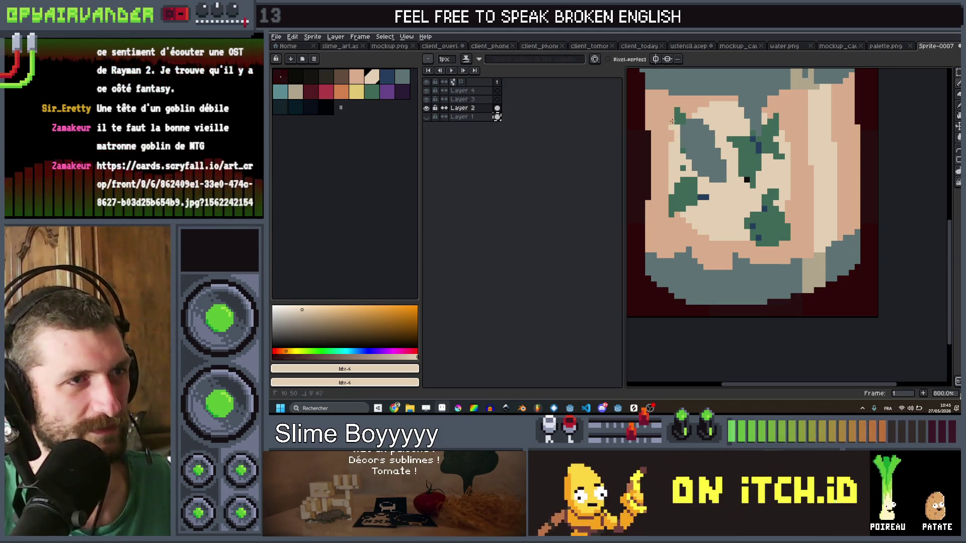
drag(680, 125, 679, 108)
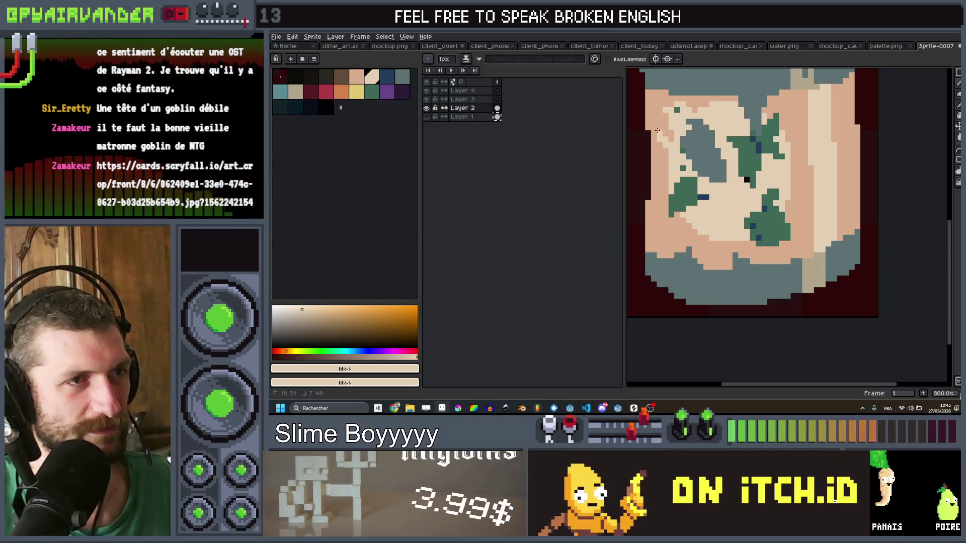
Add a small 1px cream touch to the label
scroll(657, 130, down, 2)
scroll(730, 151, down, 1)
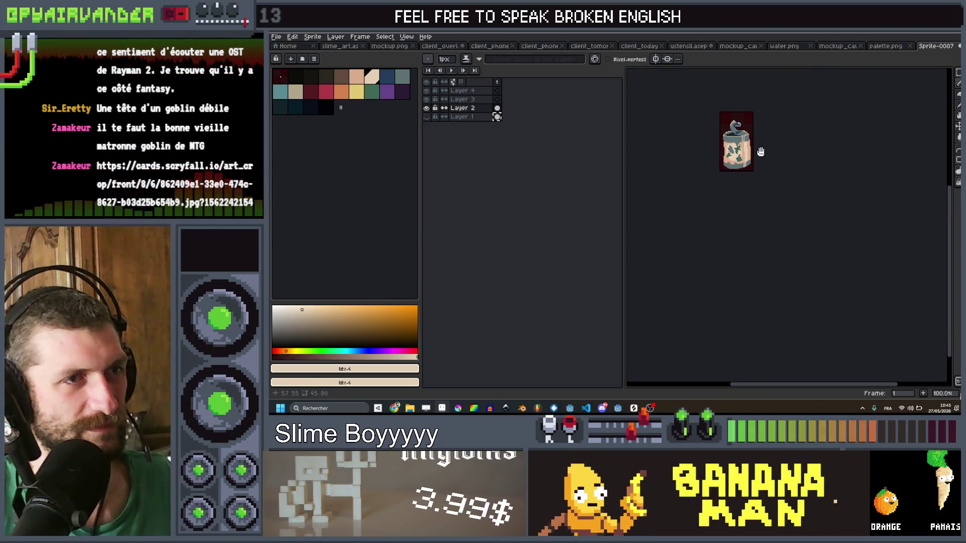
scroll(760, 152, up, 5)
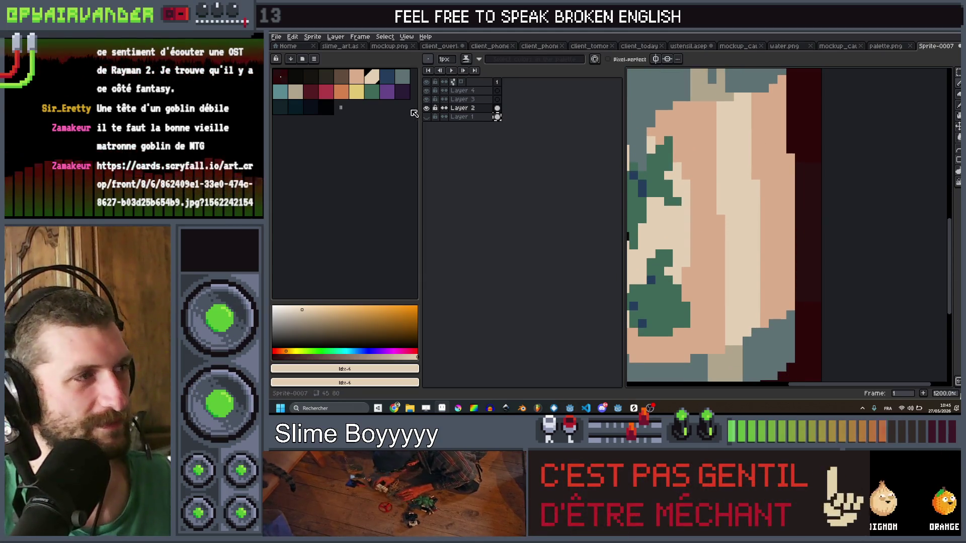
key(plus)
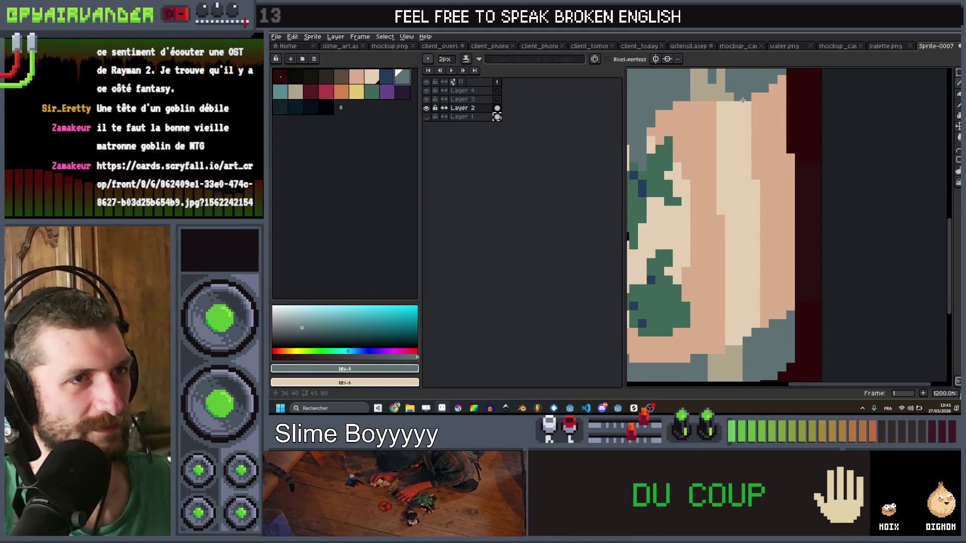
scroll(765, 87, down, 5)
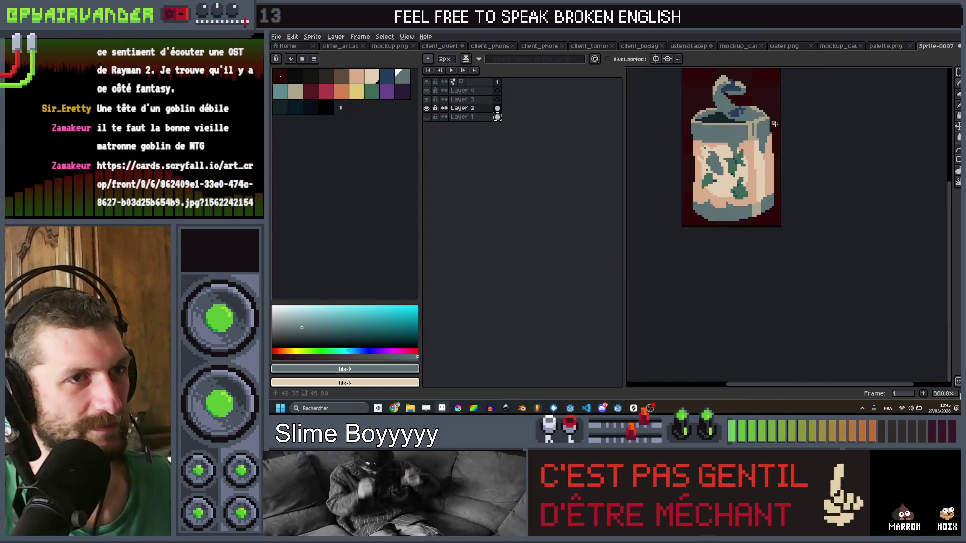
key(minus)
scroll(750, 159, up, 2)
scroll(751, 160, up, 3)
scroll(751, 159, up, 5)
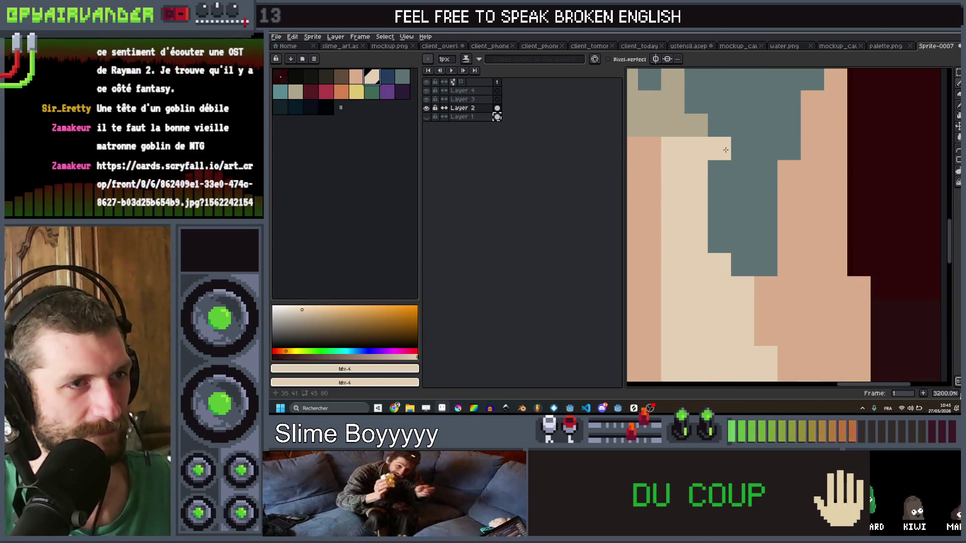
drag(719, 172, 739, 176)
scroll(718, 214, down, 10)
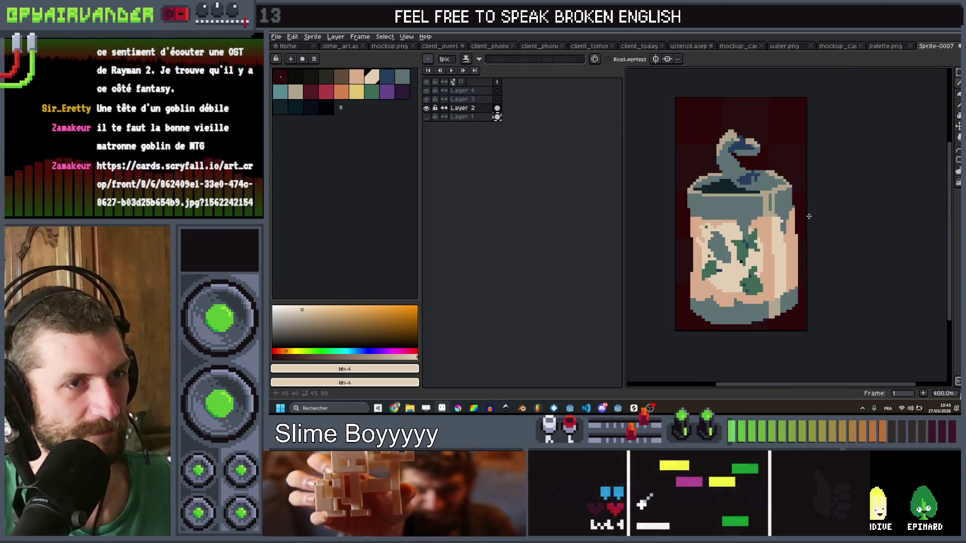
scroll(815, 202, up, 3)
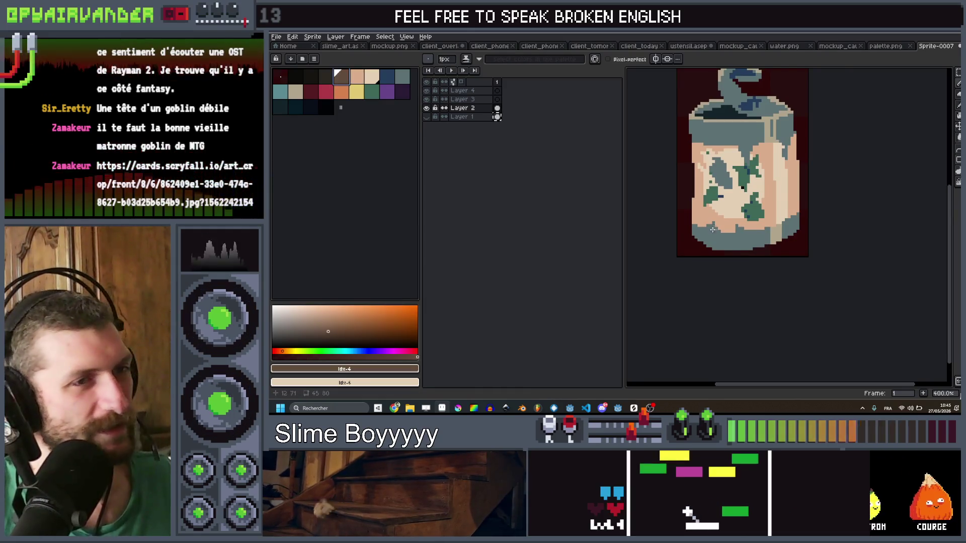
Paint brown stains on the jar's bottom edge, across its upper band, and upper right
key(plus)
key(plus)
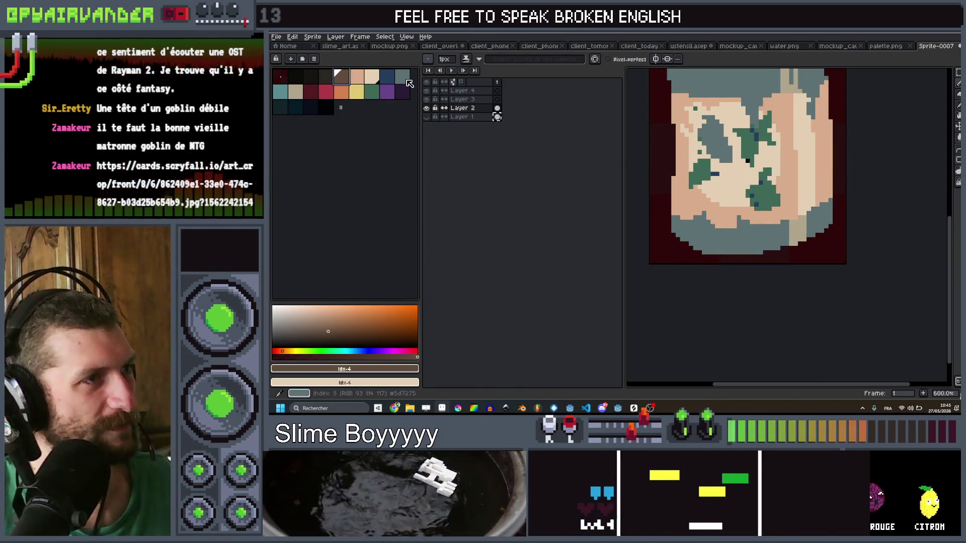
click(752, 248)
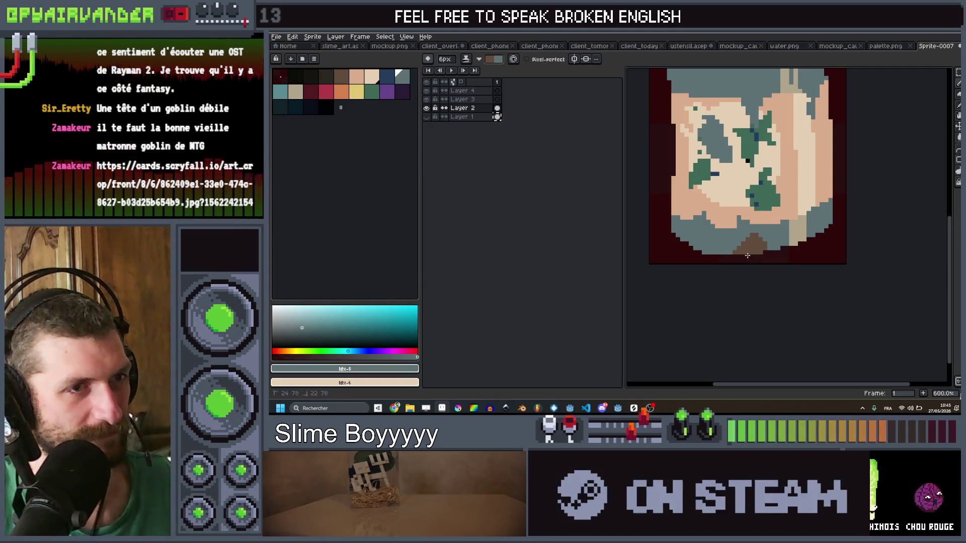
scroll(732, 204, down, 1)
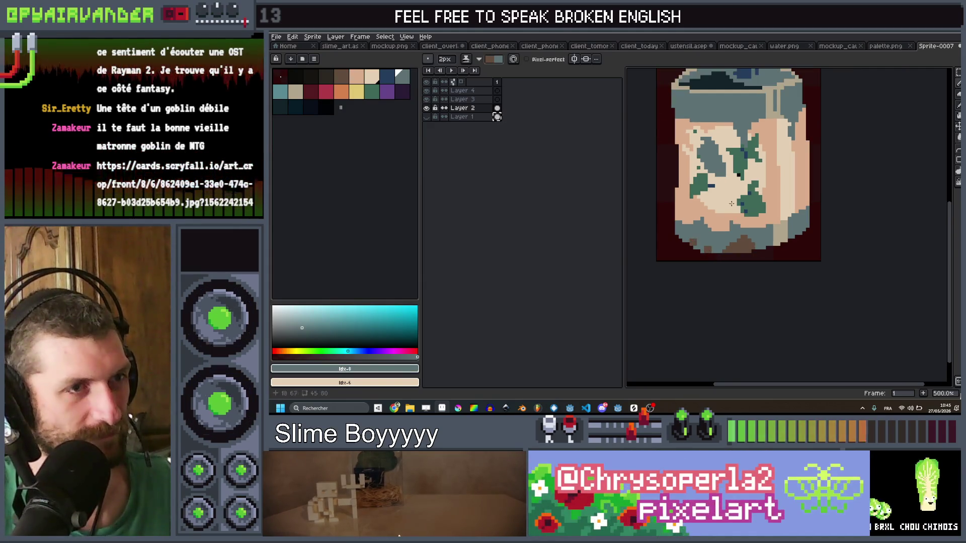
scroll(732, 204, up, 4)
key(v)
scroll(717, 190, down, 5)
scroll(717, 190, up, 1)
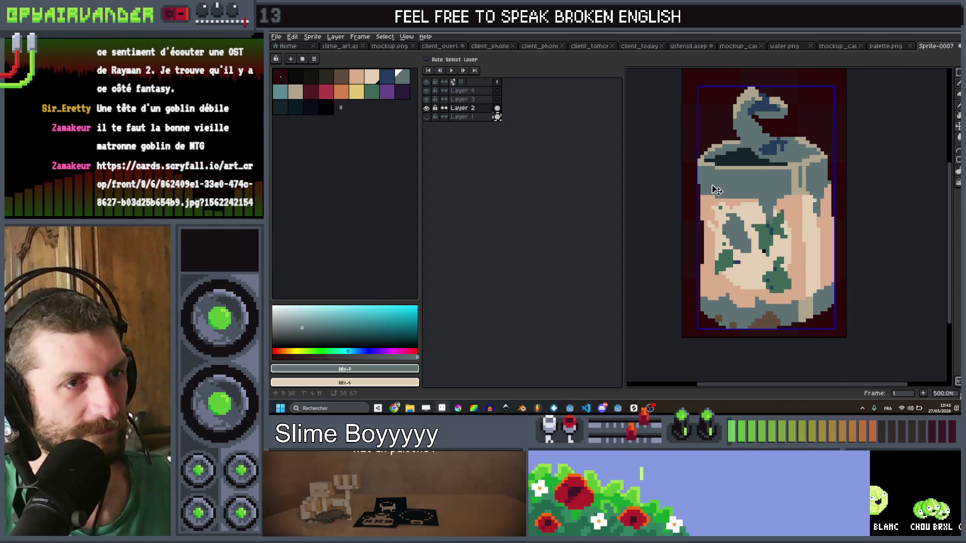
key(b)
drag(705, 176, 751, 172)
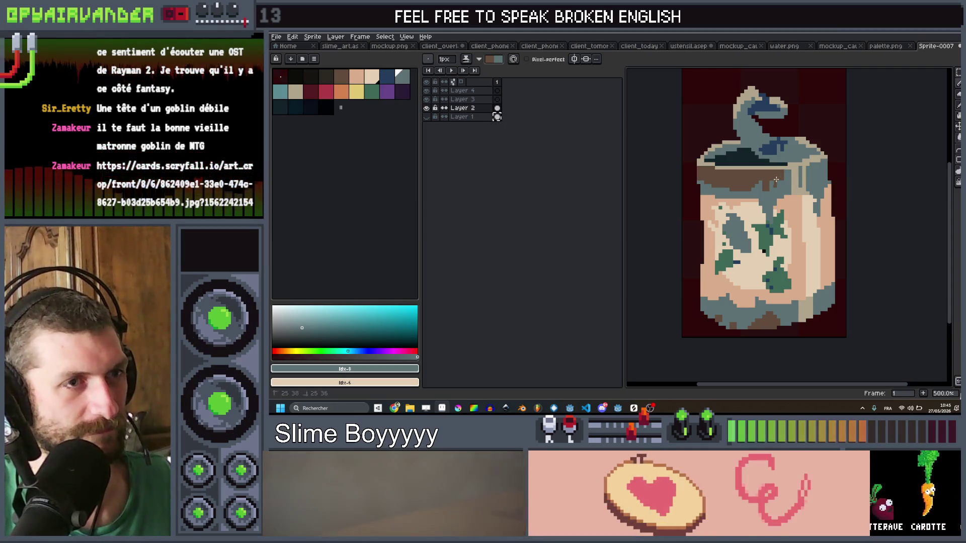
scroll(820, 175, up, 1)
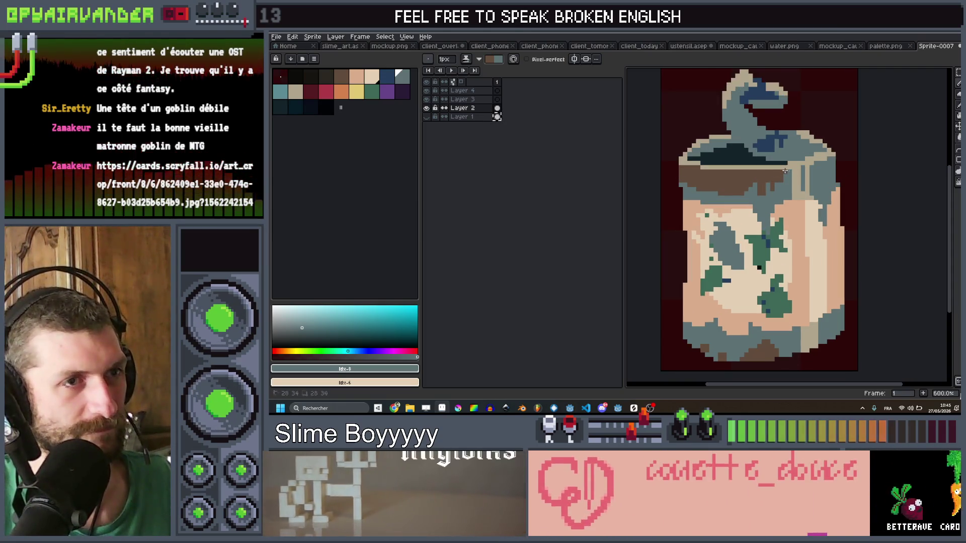
click(821, 171)
Pick the peach colour with the brush shrunk to 3 pixels
key(minus)
key(minus)
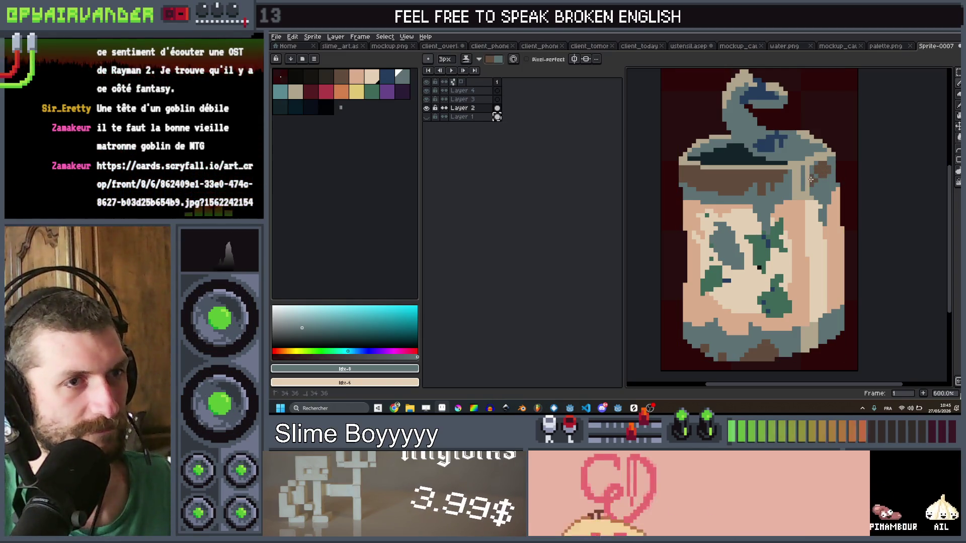
scroll(811, 180, down, 6)
scroll(818, 182, up, 4)
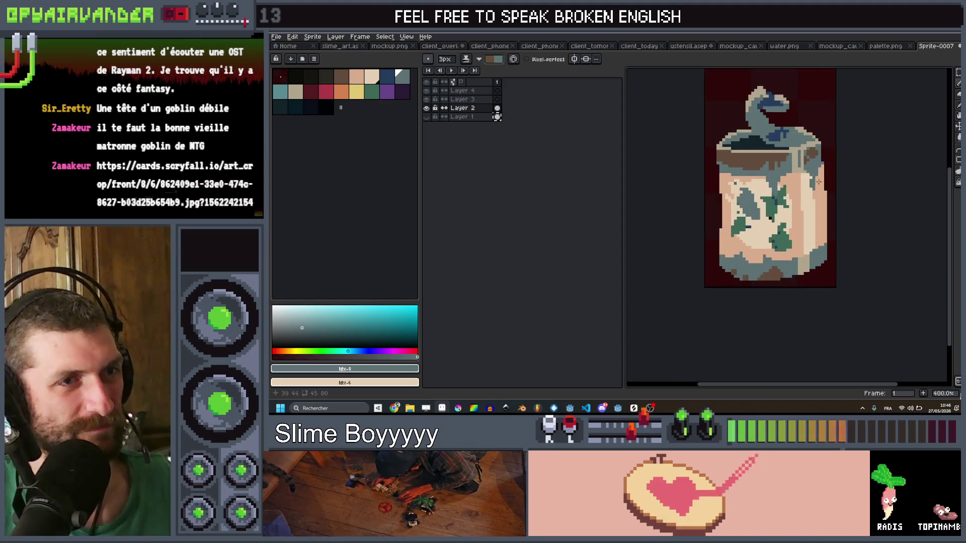
scroll(818, 182, up, 1)
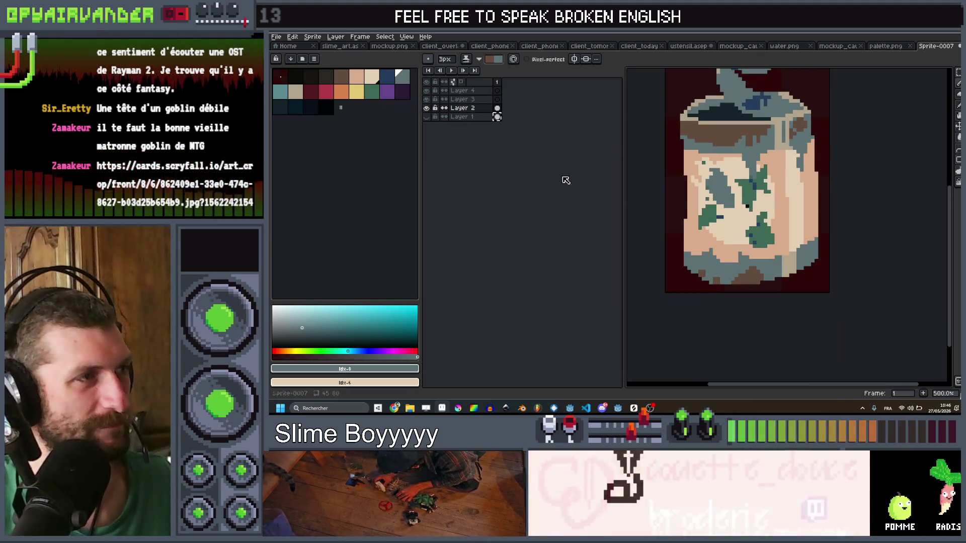
click(354, 77)
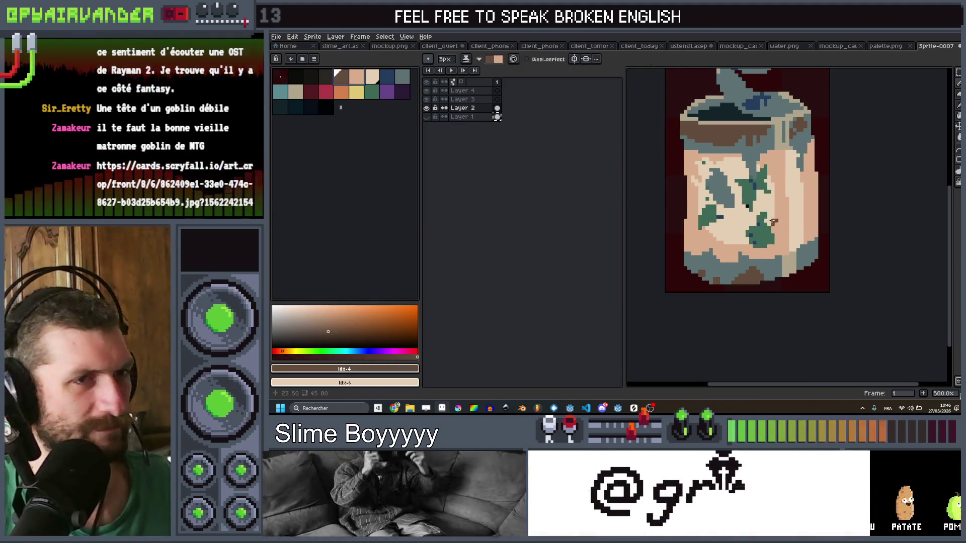
key(minus)
key(minus)
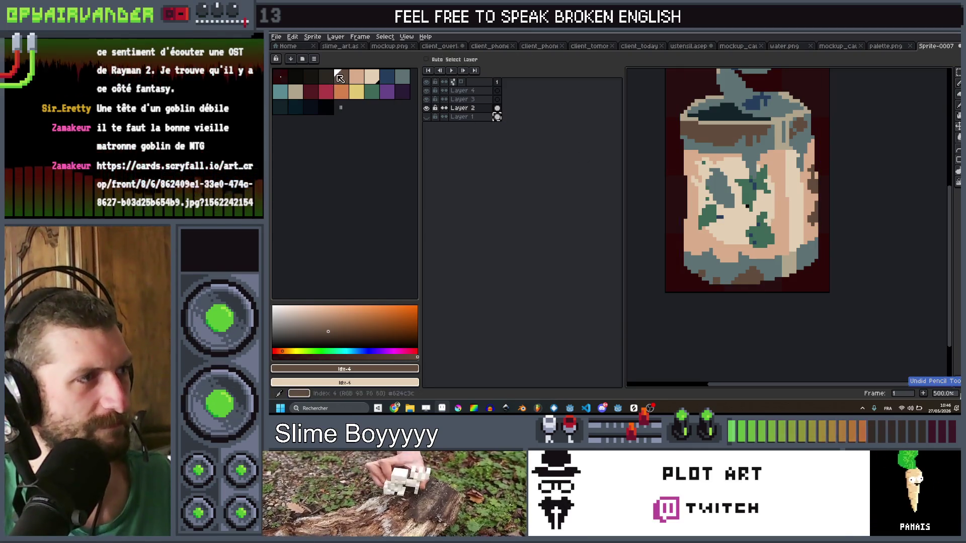
Paint brown blobs with a 7px brush on the label and over the lower green patch
scroll(806, 223, up, 2)
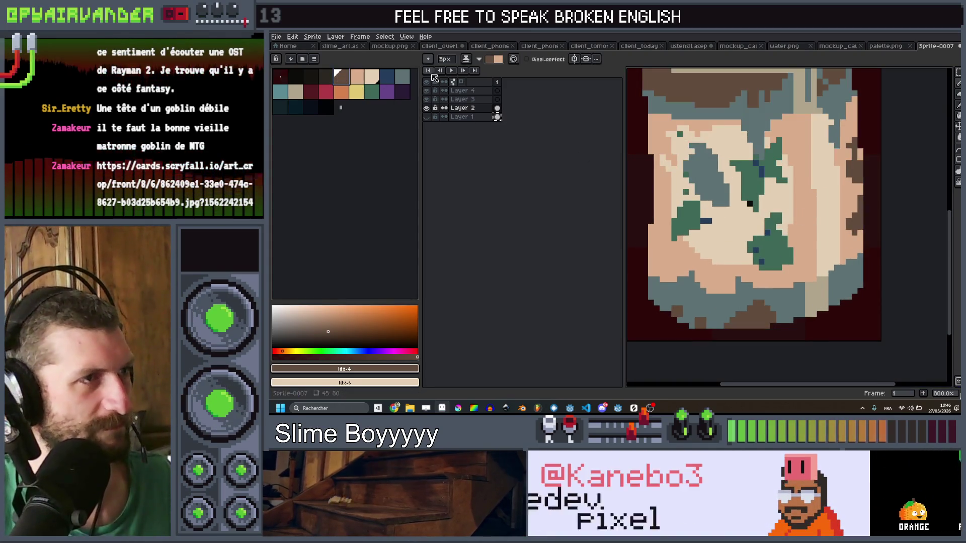
key(plus)
key(plus)
key(plus)
mouse_move(765, 187)
mouse_down()
mouse_move(790, 191)
mouse_move(772, 213)
mouse_up()
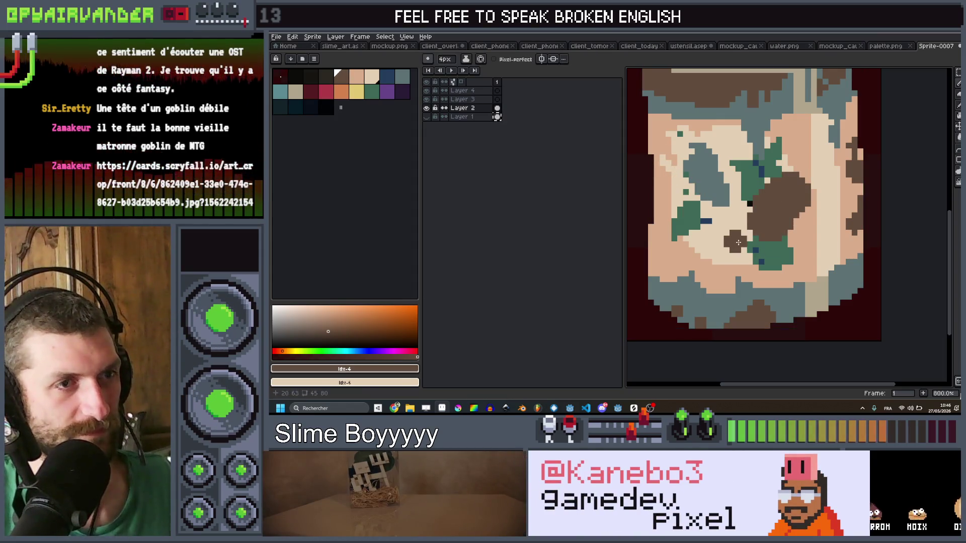
key(b)
drag(686, 210, 670, 254)
Paint a brown stain patch near the top of the jar
key(v)
scroll(664, 257, down, 5)
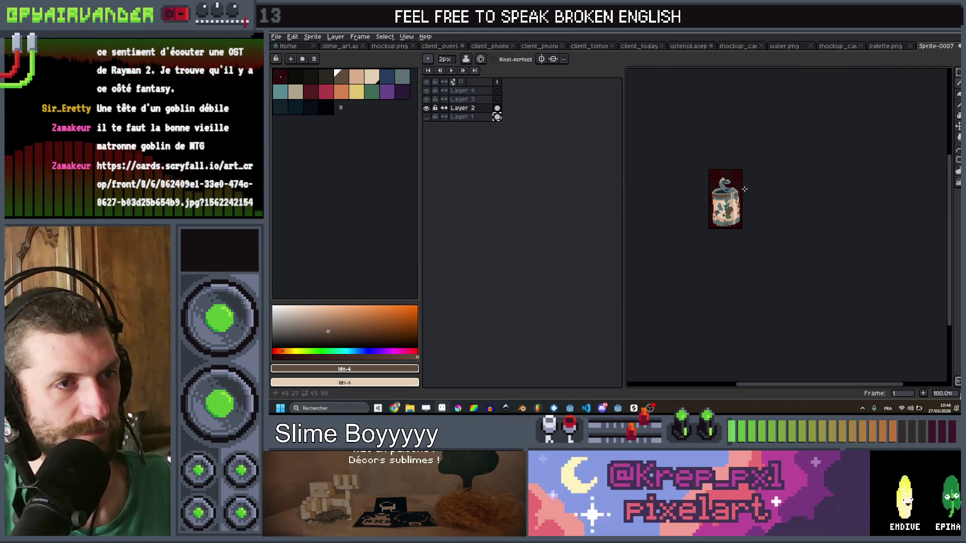
scroll(744, 186, up, 5)
key(v)
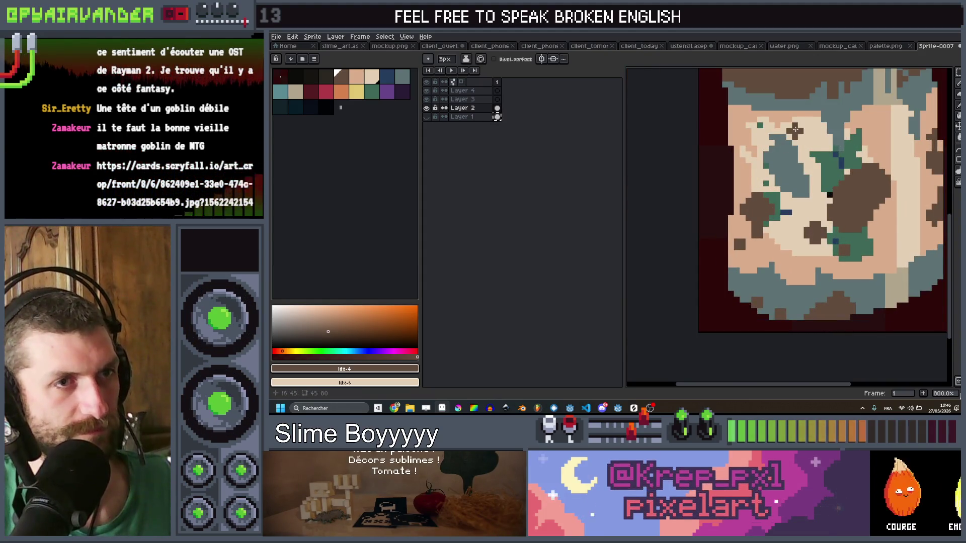
key(b)
drag(804, 117, 821, 137)
scroll(826, 138, down, 6)
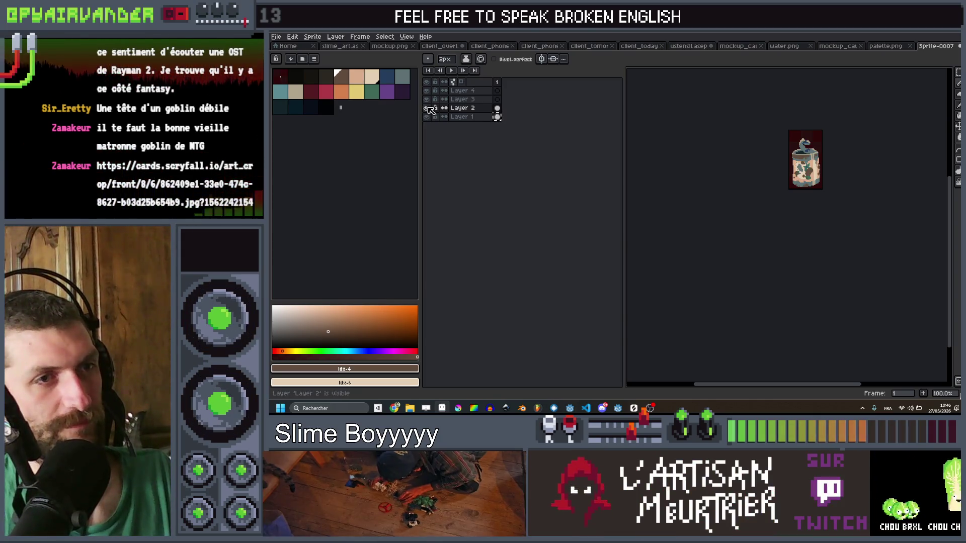
Sample the slate-blue lid colour and switch editing to the clean Layer 1
scroll(785, 161, up, 4)
mouse_move(784, 159)
mouse_down()
mouse_move(739, 173)
mouse_move(758, 193)
mouse_move(789, 194)
mouse_up()
click(733, 199)
key(i)
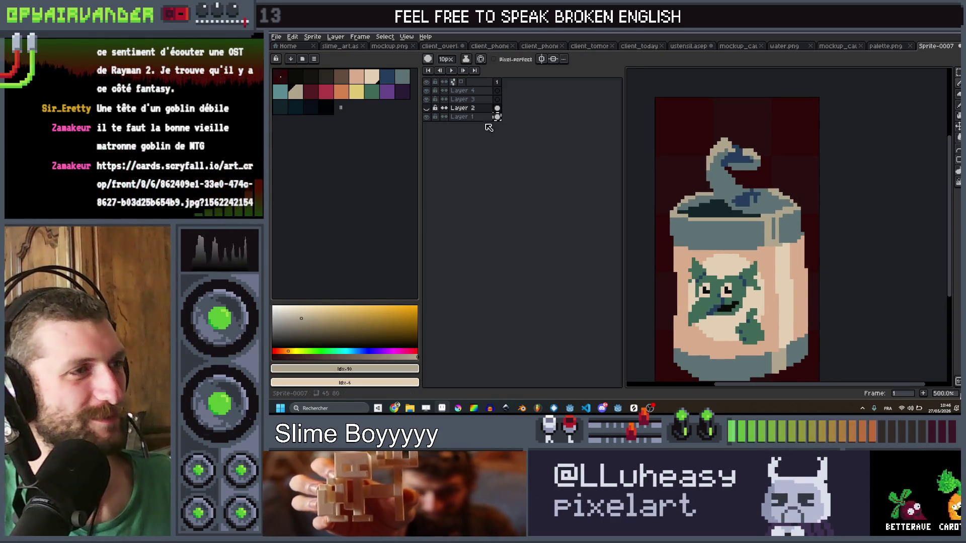
key(Down)
Test and undo a beige blob on the lid, then pencil 1px dark-blue pixels along its top
key(plus)
key(plus)
key(plus)
click(751, 167)
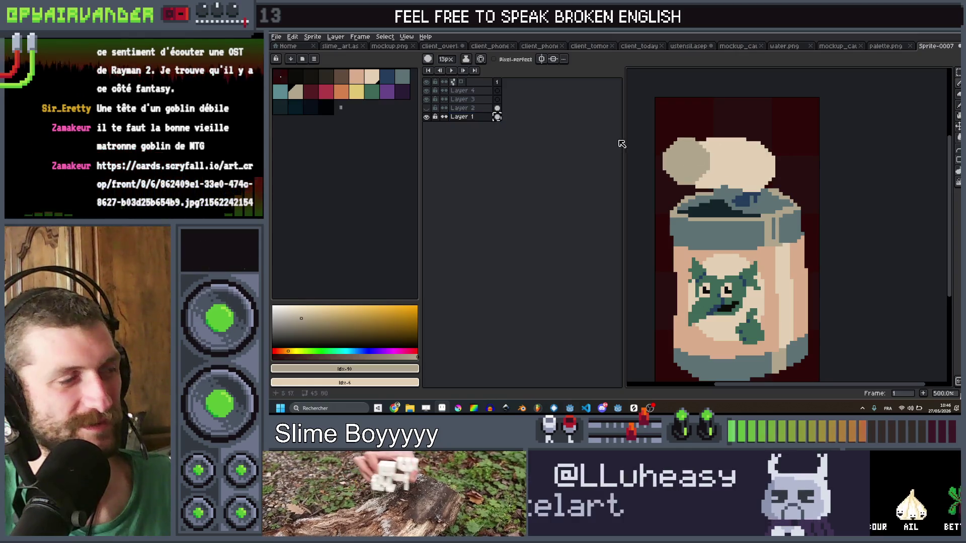
key(ctrl+z)
click(755, 162)
key(ctrl+z)
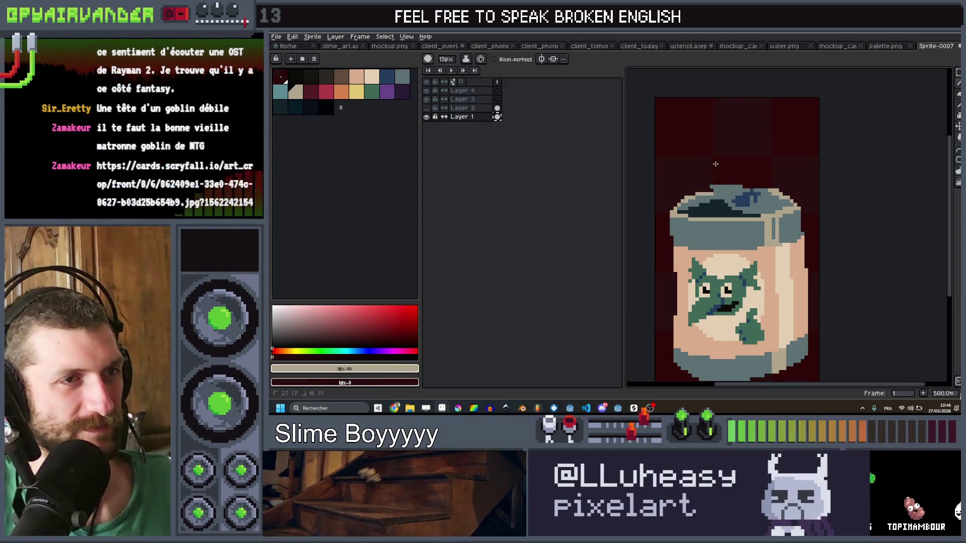
click(748, 196)
scroll(747, 203, up, 2)
key(ctrl+z)
key(b)
mouse_move(724, 204)
mouse_down()
mouse_move(768, 182)
mouse_move(698, 187)
mouse_up()
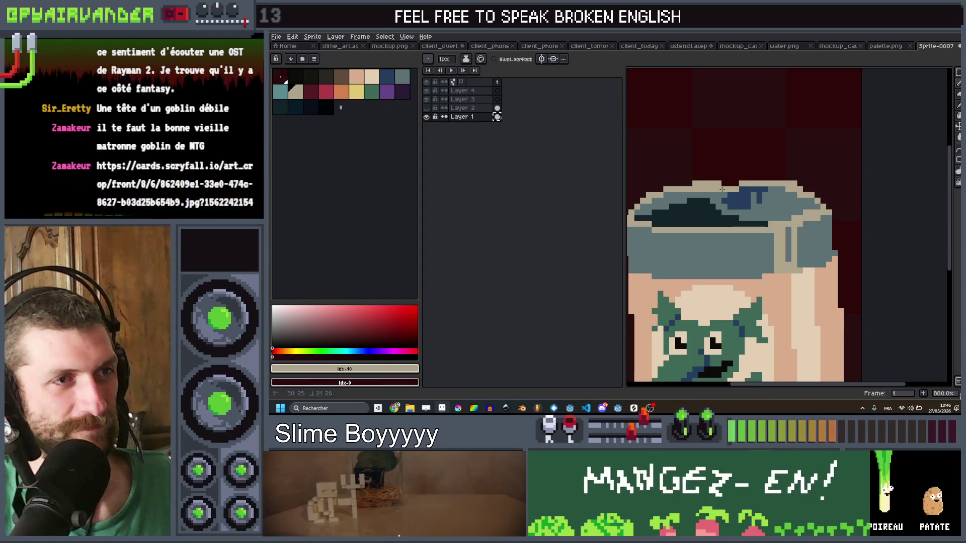
Eyedrop the lid colours and Paint Bucket-fill the lid back to flat blue-grey
scroll(715, 197, down, 4)
scroll(735, 205, up, 4)
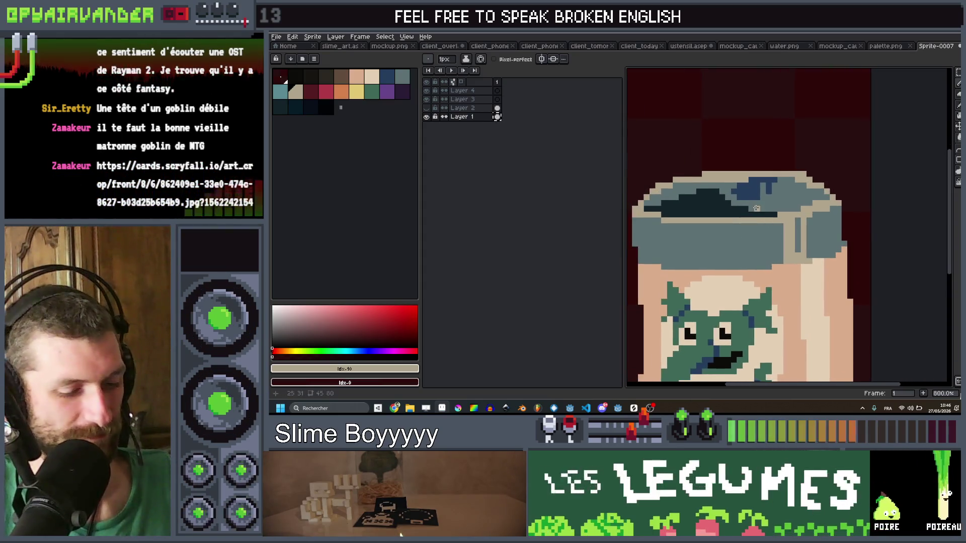
key(i)
click(764, 196)
key(g)
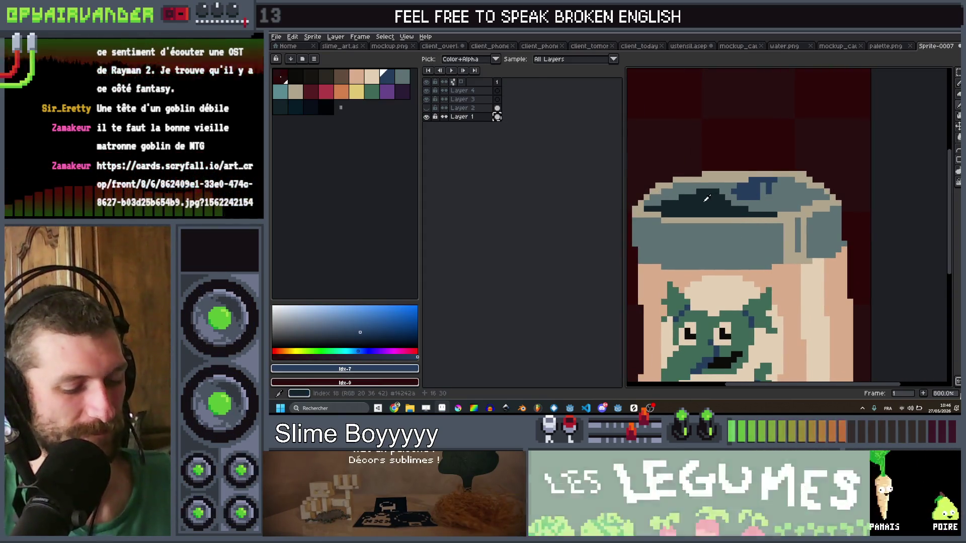
click(763, 191)
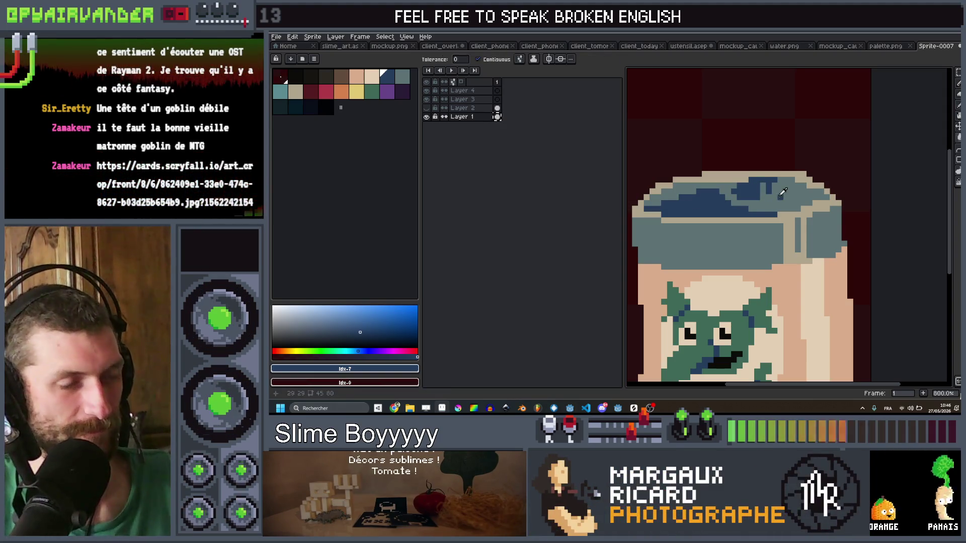
key(i)
click(744, 204)
click(703, 208)
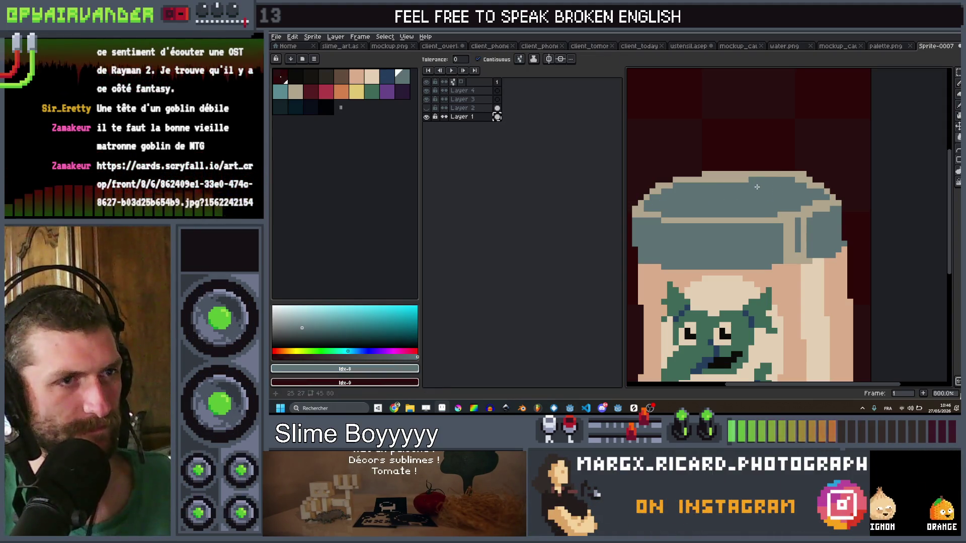
Switch to the 1px Pencil in dark blue with the lid framed at 1600% zoom
scroll(794, 189, down, 6)
scroll(794, 190, up, 3)
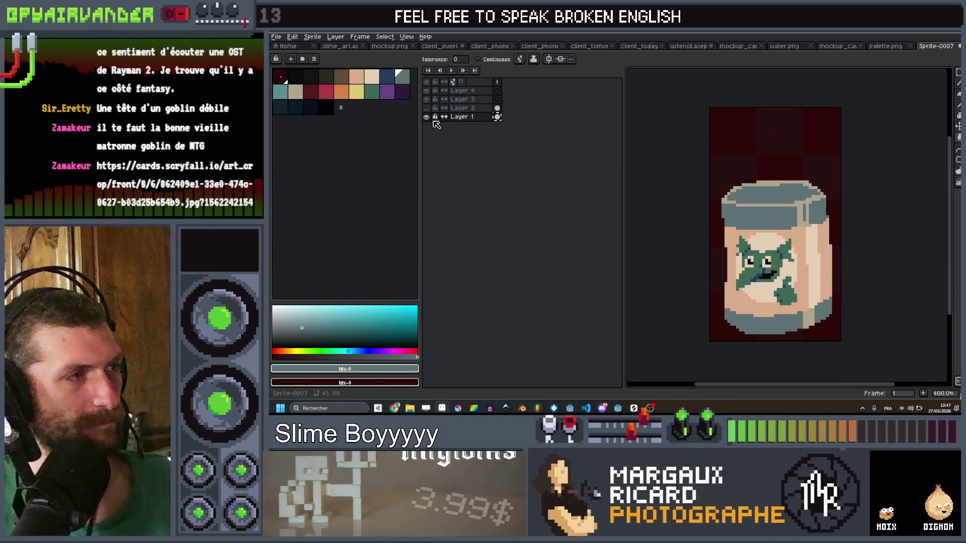
key(b)
key([)
scroll(753, 200, up, 1)
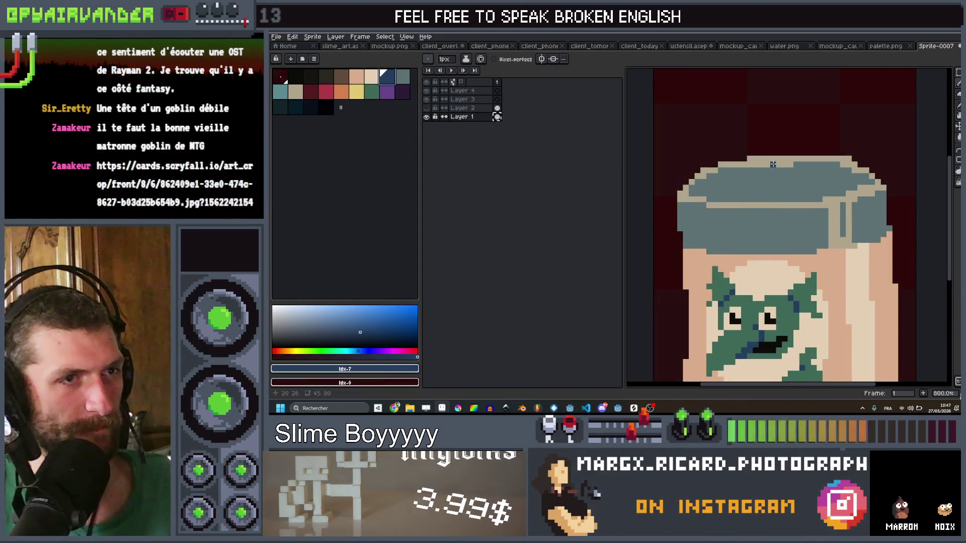
drag(773, 165, 729, 200)
key(])
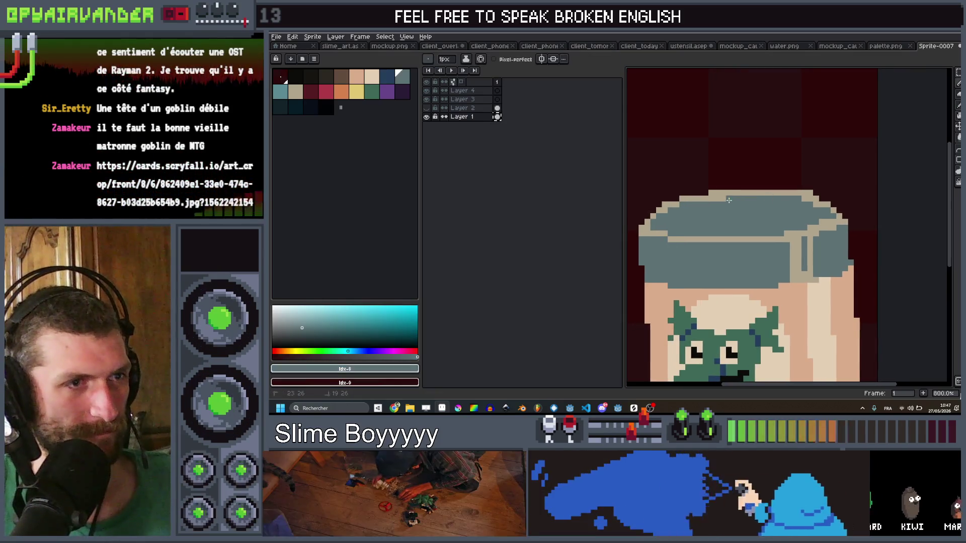
scroll(729, 200, down, 5)
scroll(744, 227, up, 3)
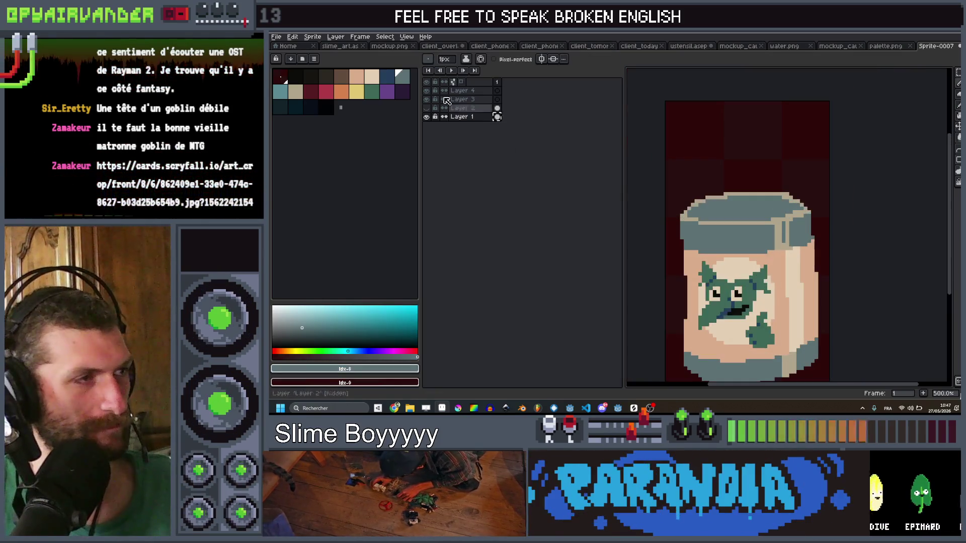
key([)
scroll(930, 236, up, 5)
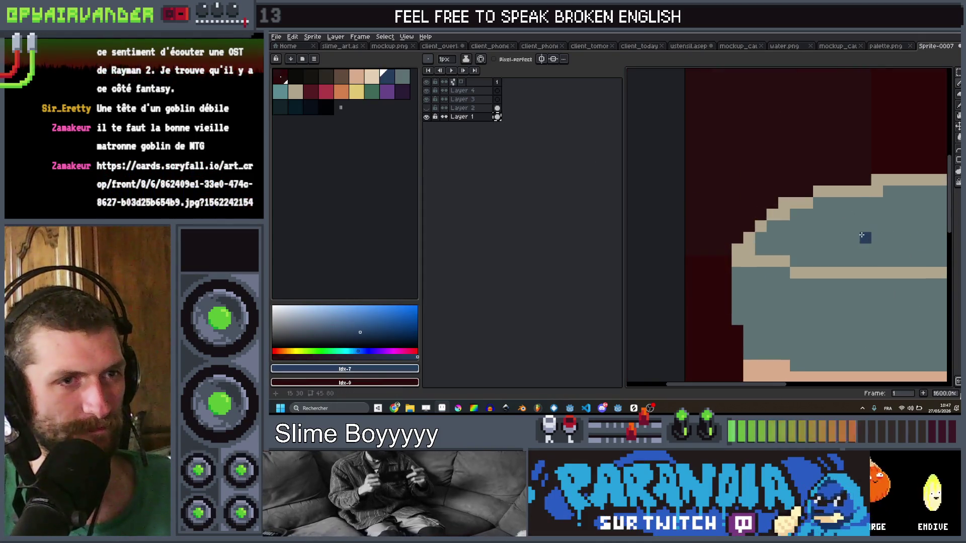
Draw the dark-blue oval pull-ring outline on the lid, redoing its rising right end
mouse_move(862, 237)
mouse_down()
mouse_move(880, 250)
mouse_move(906, 249)
mouse_move(932, 218)
mouse_up()
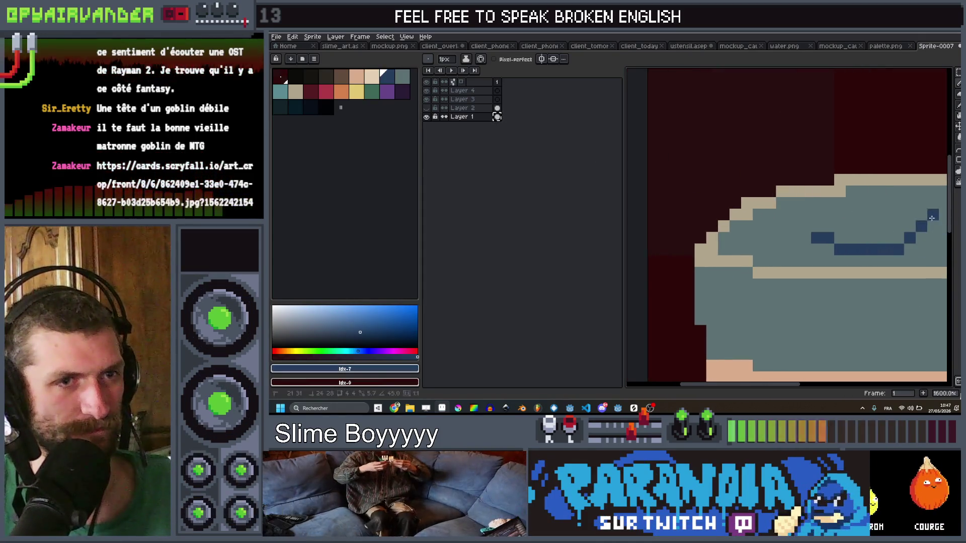
key(ctrl+z)
mouse_move(910, 249)
mouse_down()
mouse_move(925, 227)
mouse_move(867, 201)
mouse_move(826, 206)
mouse_move(810, 226)
mouse_move(822, 219)
mouse_up()
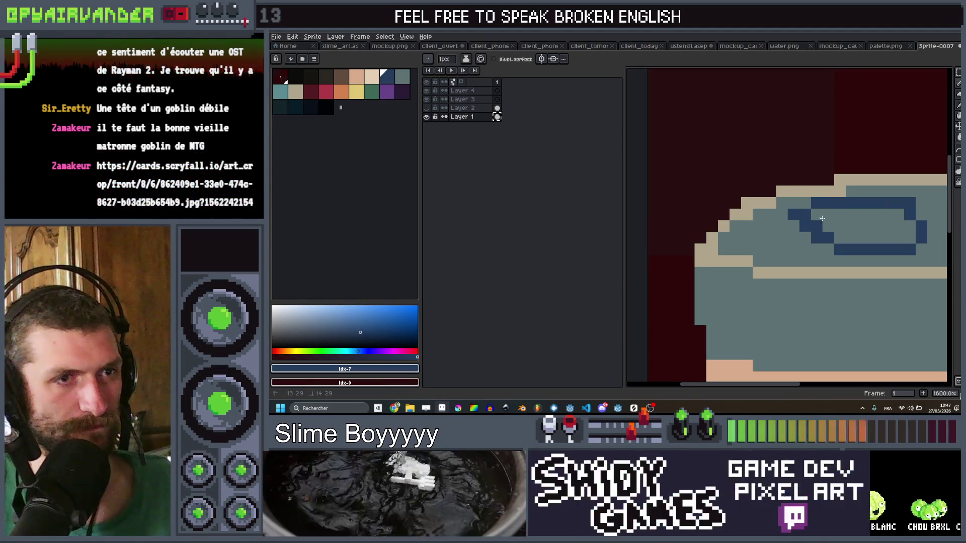
scroll(875, 220, down, 8)
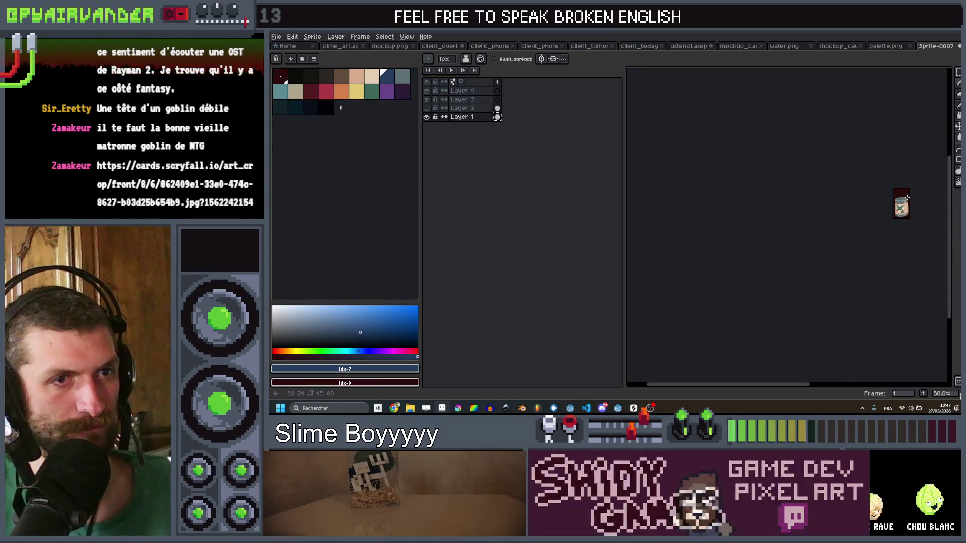
Add a short dark-blue stroke to complete the pull-ring outline
scroll(856, 211, up, 7)
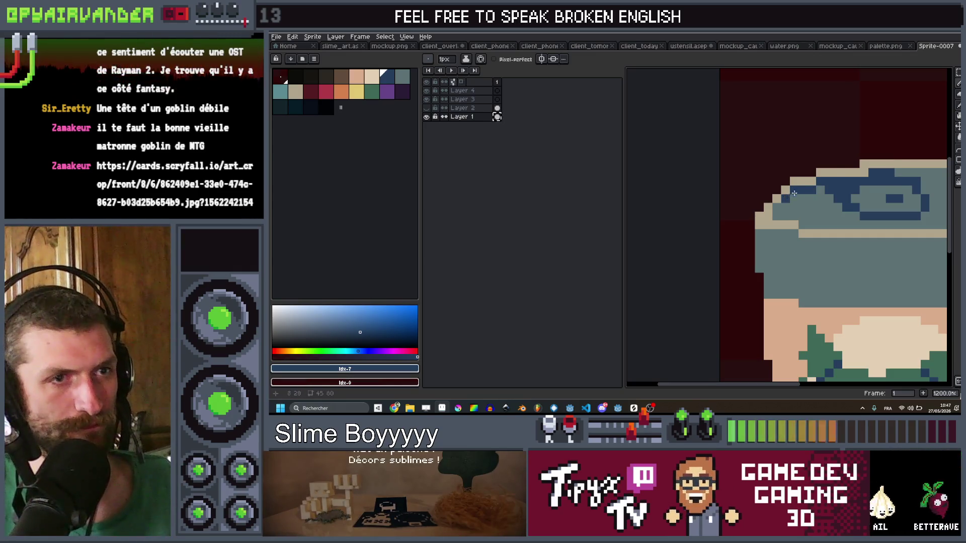
scroll(794, 193, down, 4)
scroll(801, 186, up, 2)
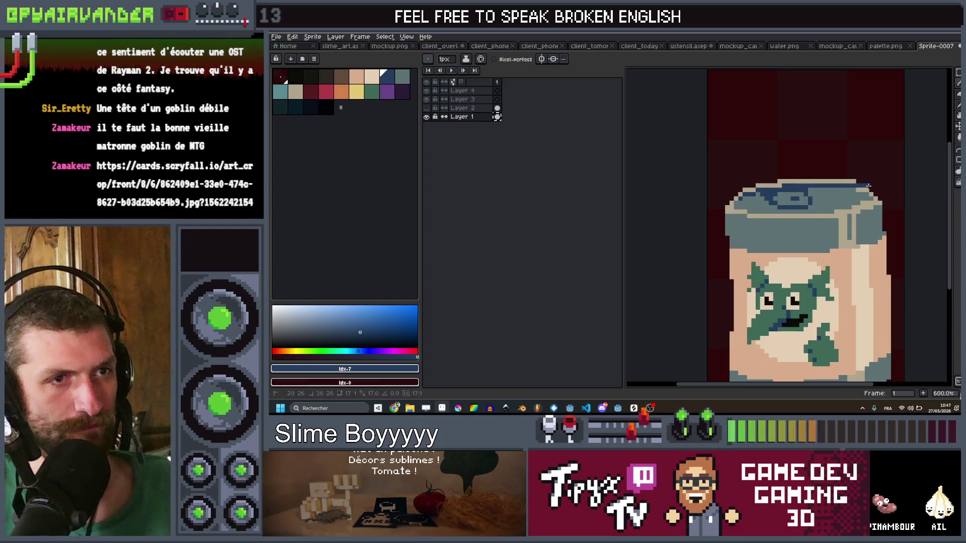
drag(846, 187, 848, 187)
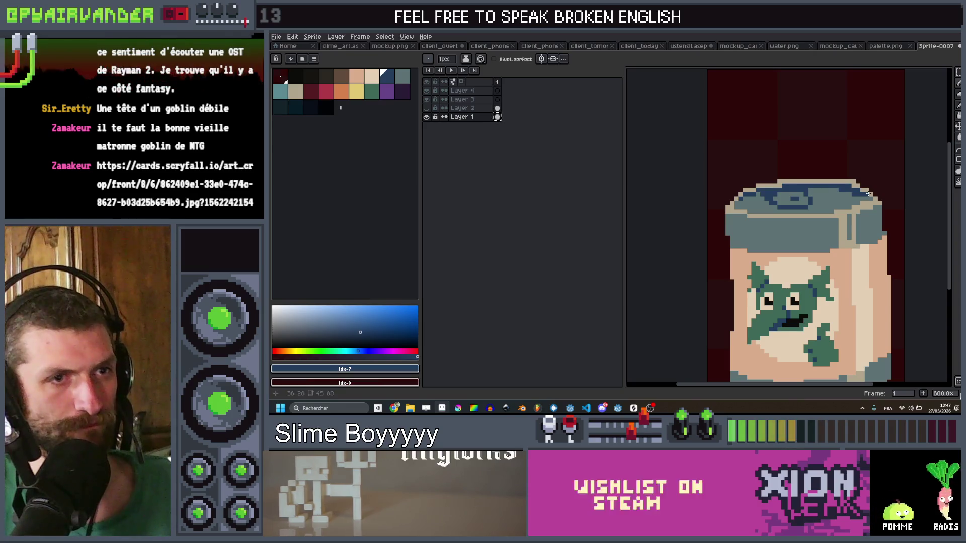
Pick beige from the palette and pencil a highlight inside the pull-ring
scroll(866, 192, down, 4)
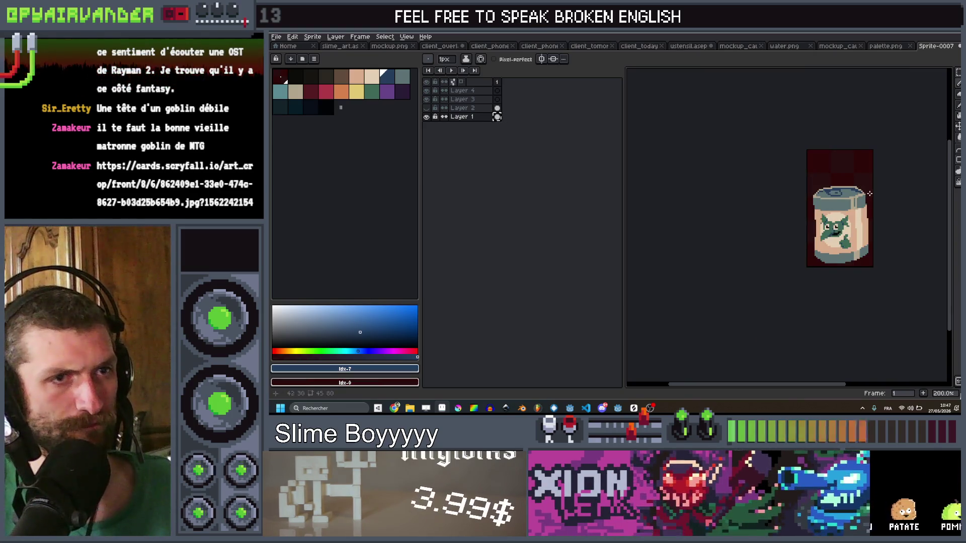
scroll(869, 193, up, 8)
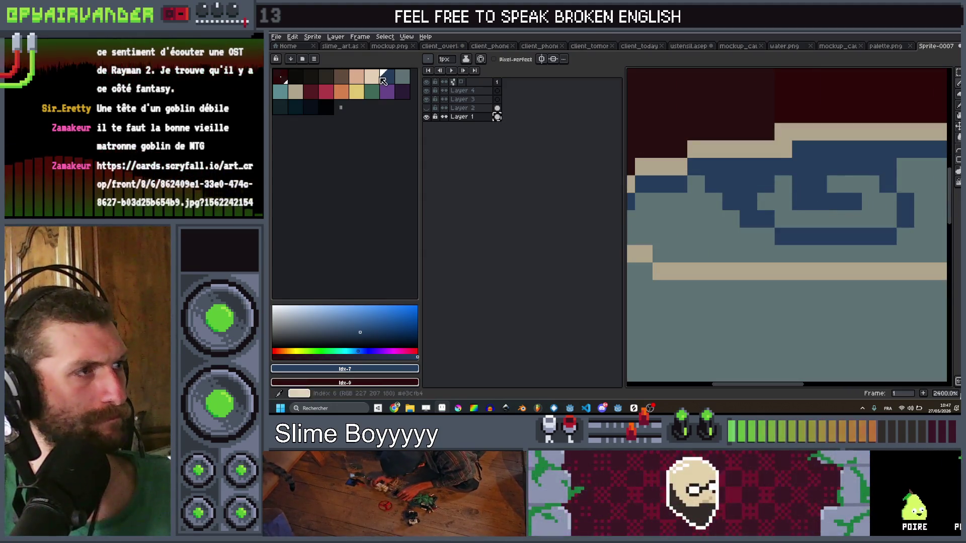
click(302, 91)
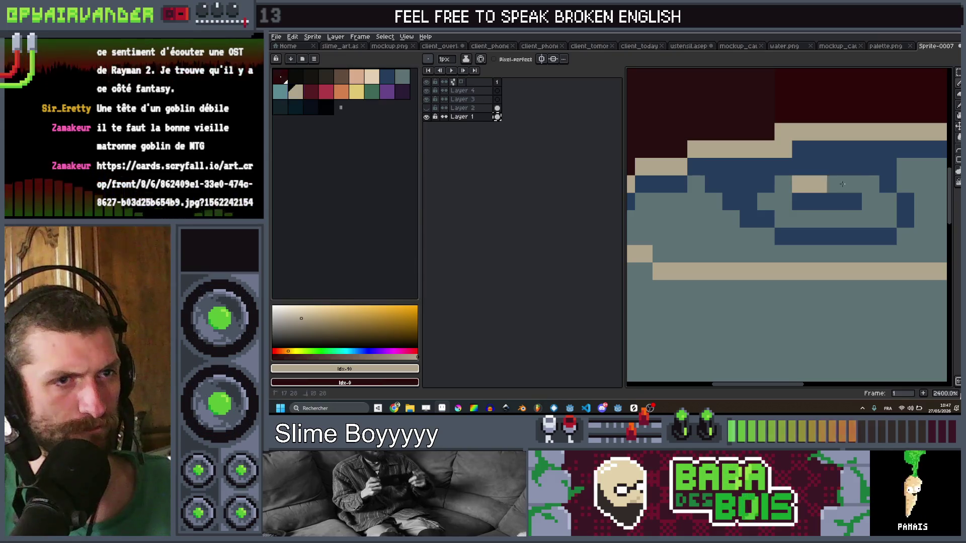
drag(801, 184, 872, 199)
scroll(872, 201, down, 10)
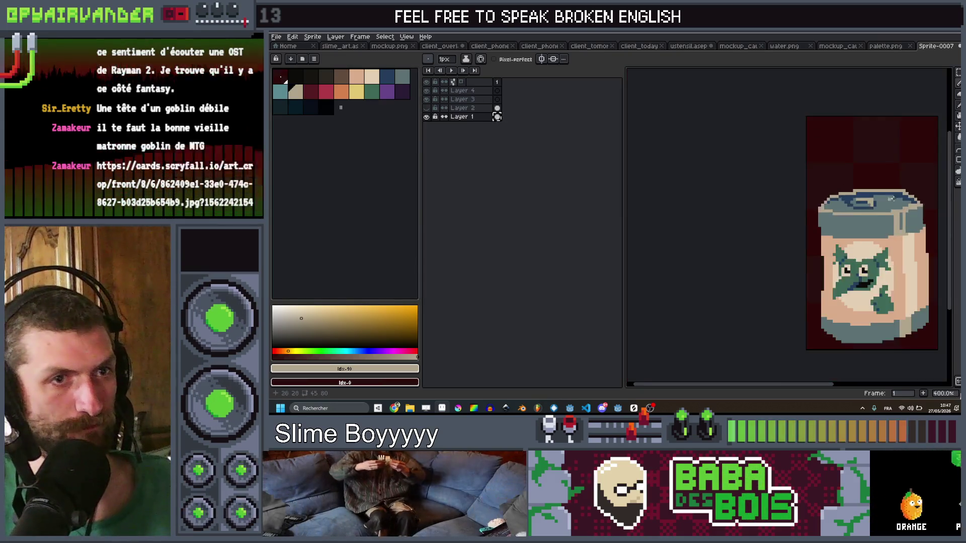
Make Layer 2 active and toggle its visibility to show the stained jar again
drag(882, 217, 868, 202)
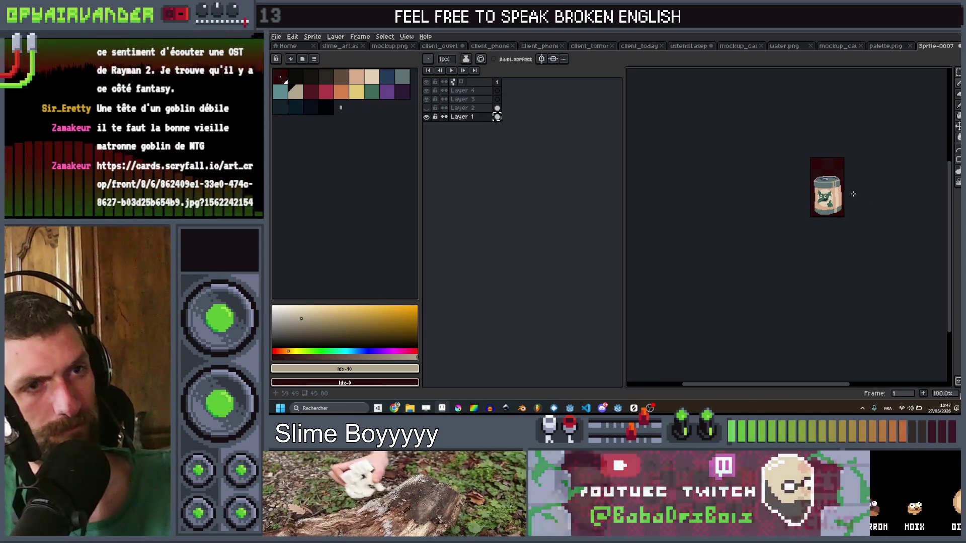
key(Up)
click(427, 108)
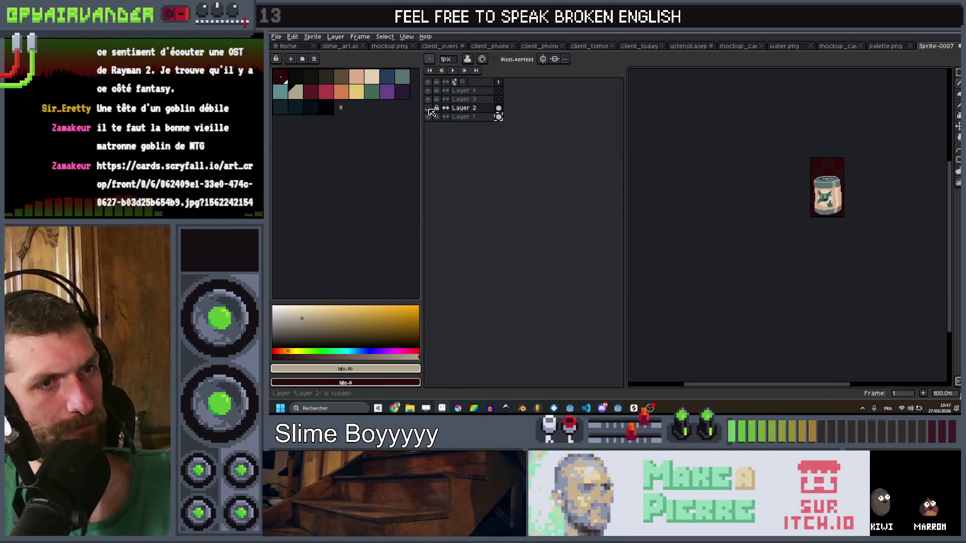
click(428, 117)
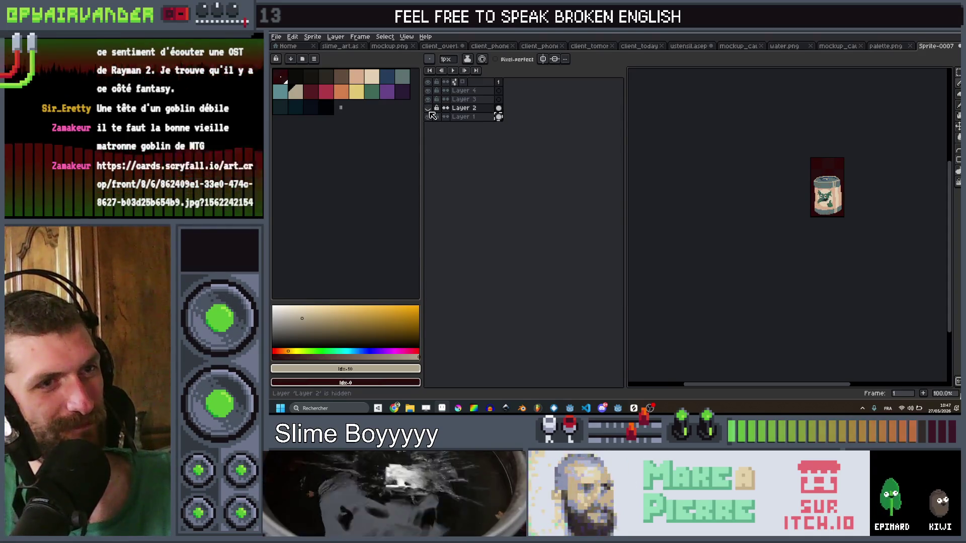
click(431, 113)
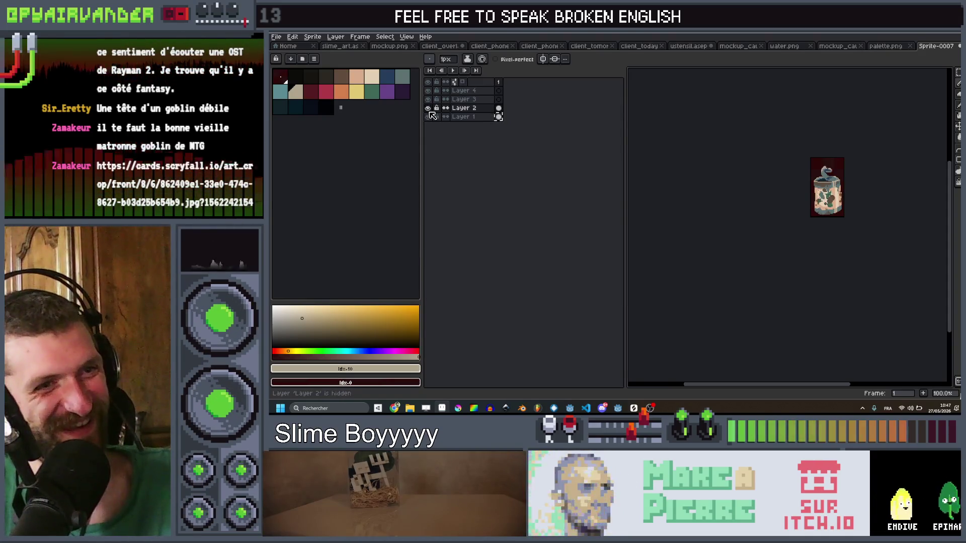
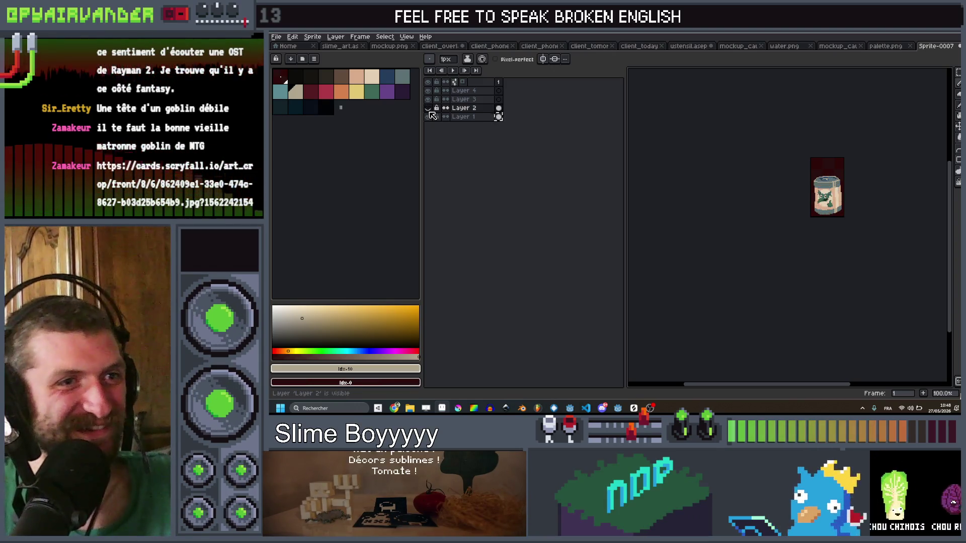
Hide and re-show Layer 2 to check what it contains
click(430, 110)
click(429, 109)
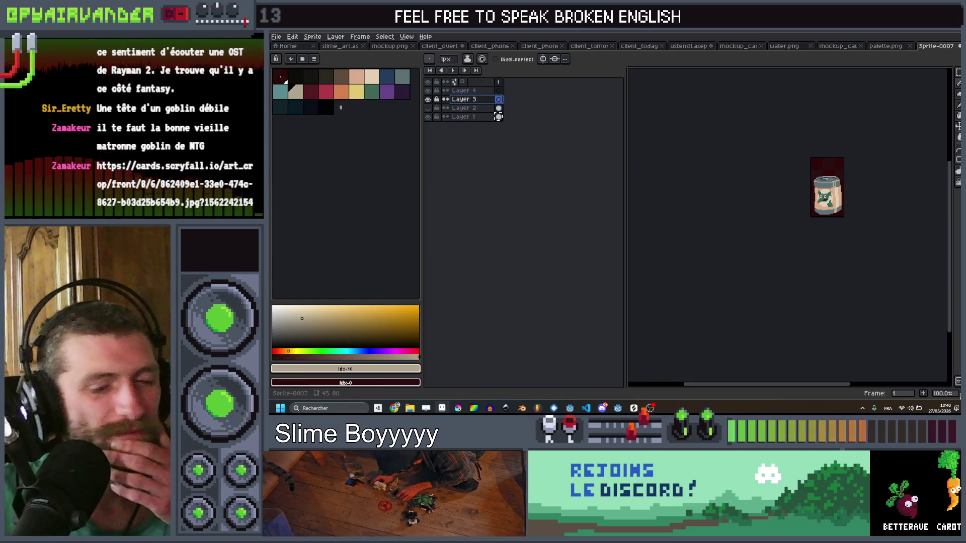
scroll(869, 199, up, 3)
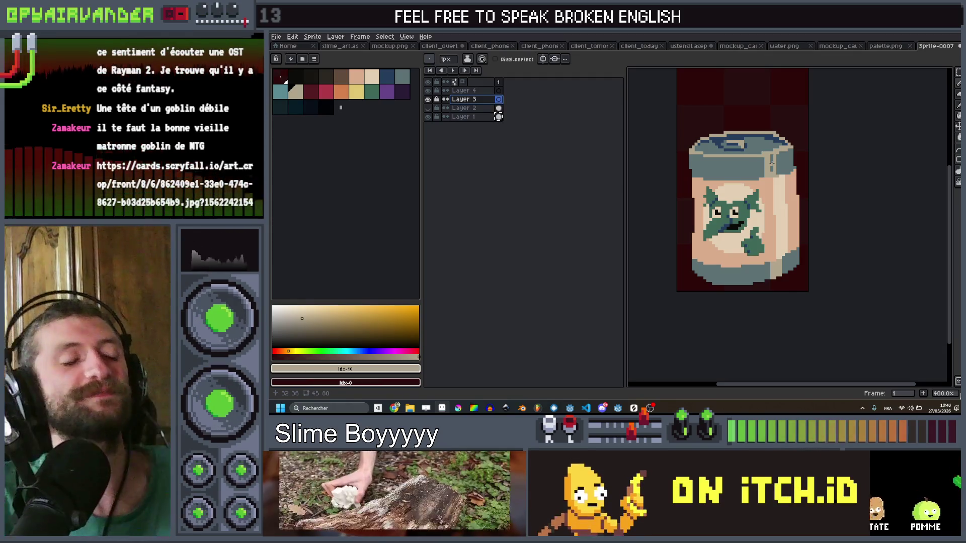
Hide Layer 1 to inspect its content, then make yellow the active colour
click(428, 116)
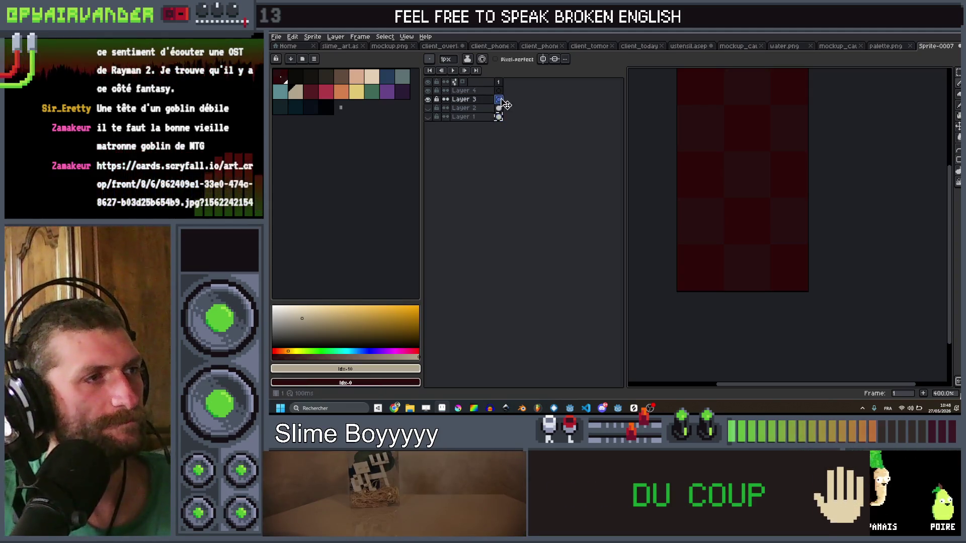
scroll(751, 190, up, 2)
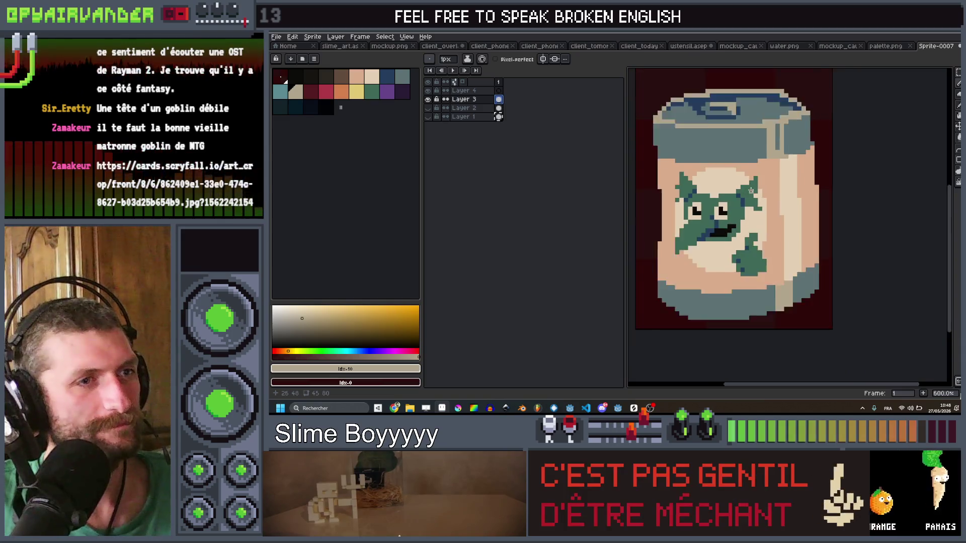
scroll(750, 190, down, 4)
scroll(735, 202, up, 4)
scroll(731, 207, down, 2)
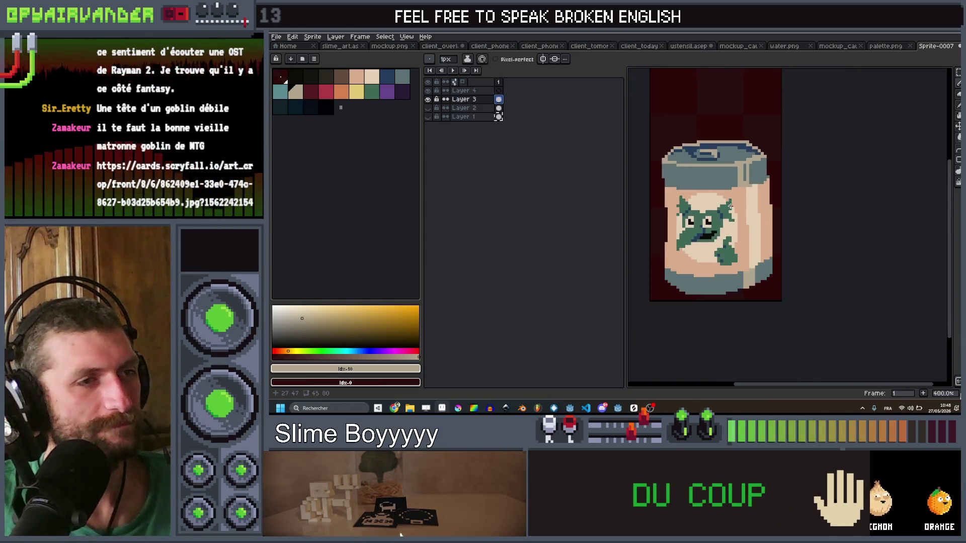
scroll(731, 206, down, 2)
click(351, 96)
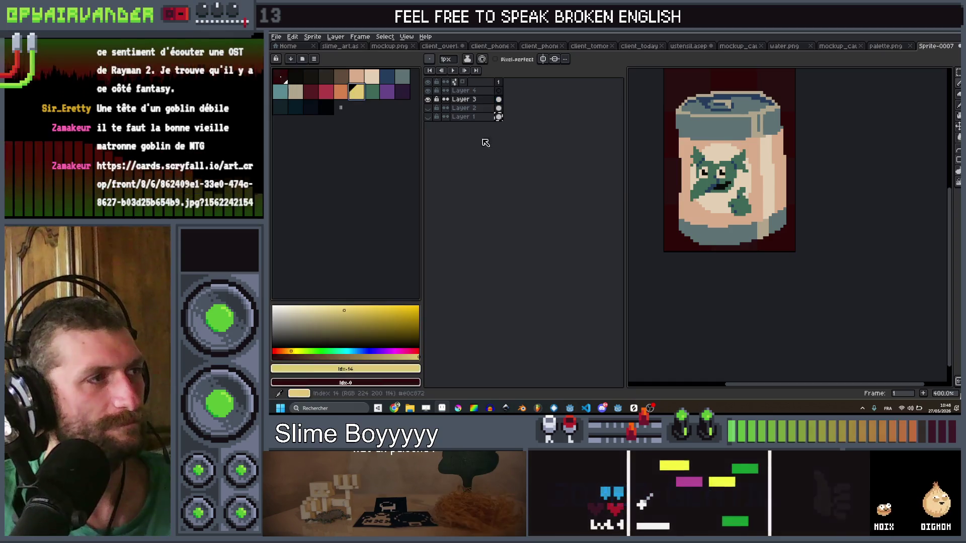
Paint-bucket the goblin's green face, ear and hand yellow
scroll(728, 168, up, 2)
key(g)
click(741, 166)
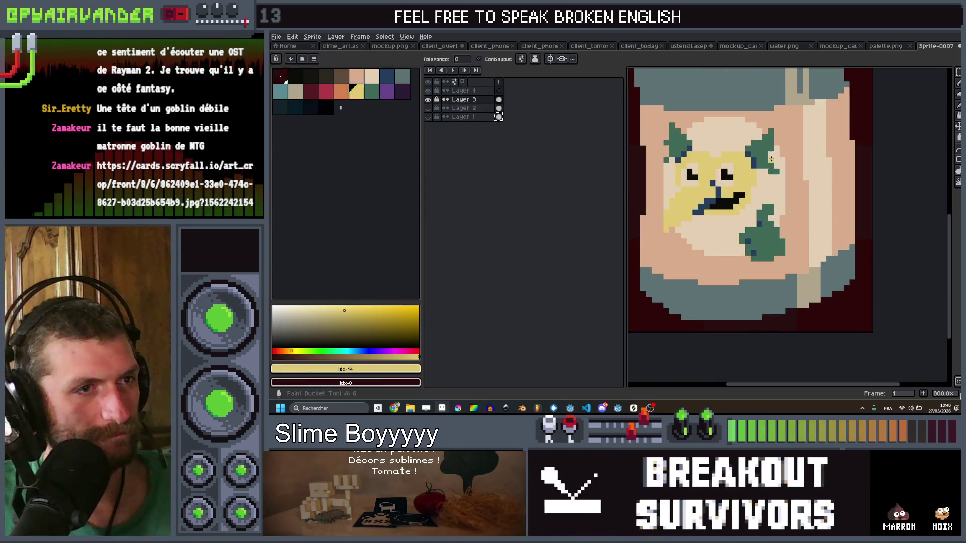
click(751, 158)
click(687, 149)
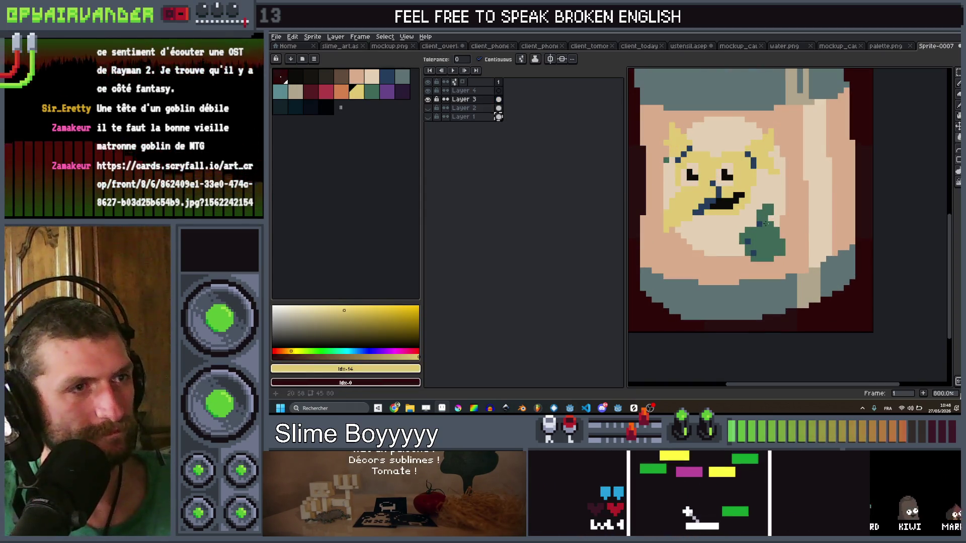
click(775, 233)
scroll(780, 227, down, 5)
scroll(781, 222, up, 7)
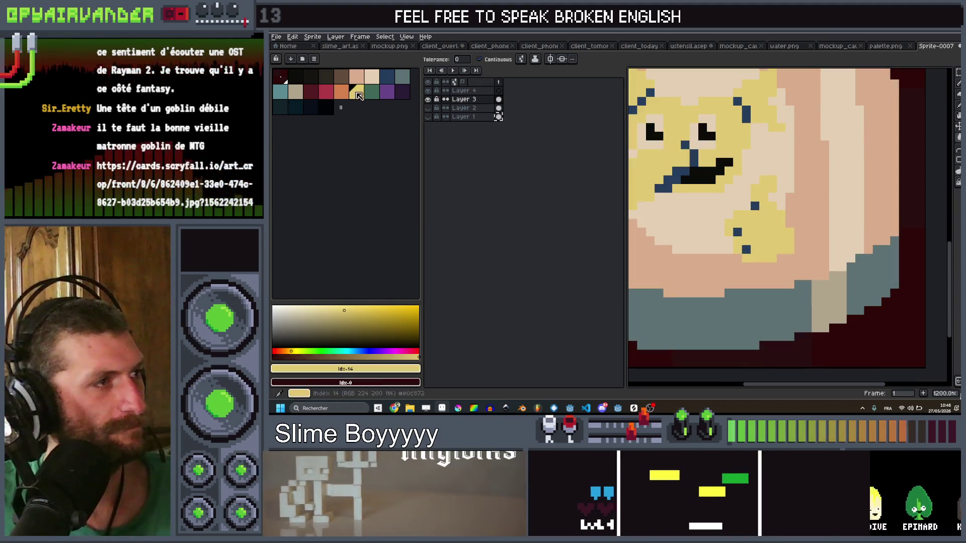
Recolour the dark-blue detail pixels dark brown
click(341, 77)
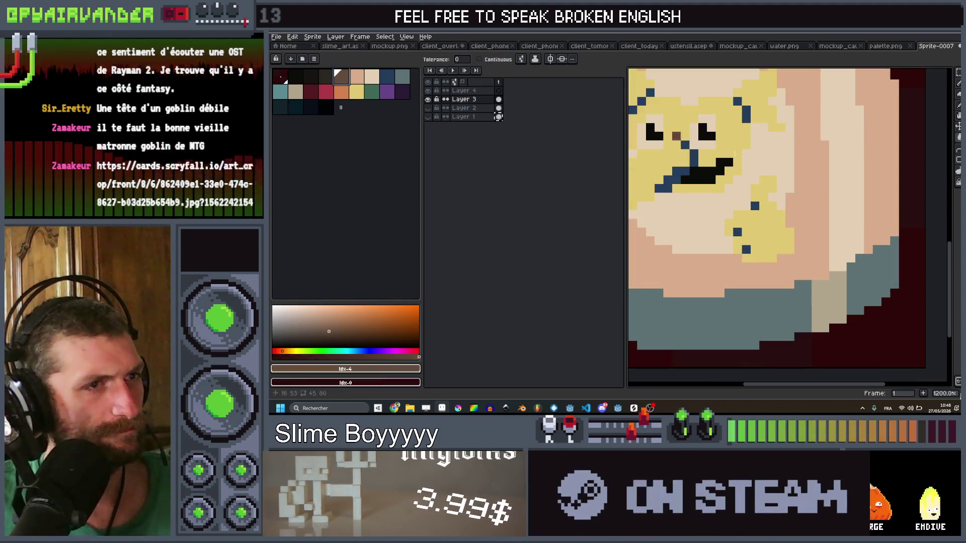
click(693, 160)
scroll(714, 179, down, 3)
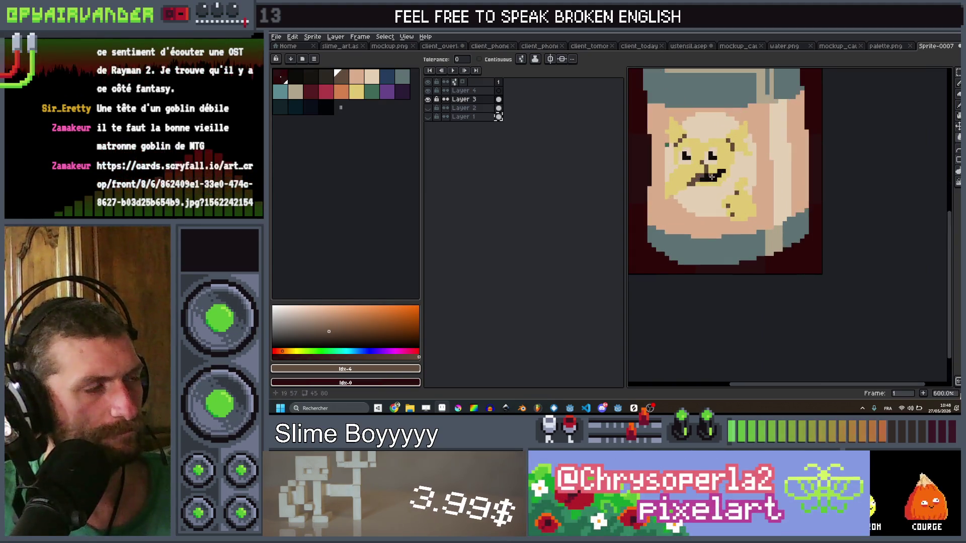
Pick the peach colour and step through the neighbouring palette colours
click(359, 80)
scroll(707, 173, up, 4)
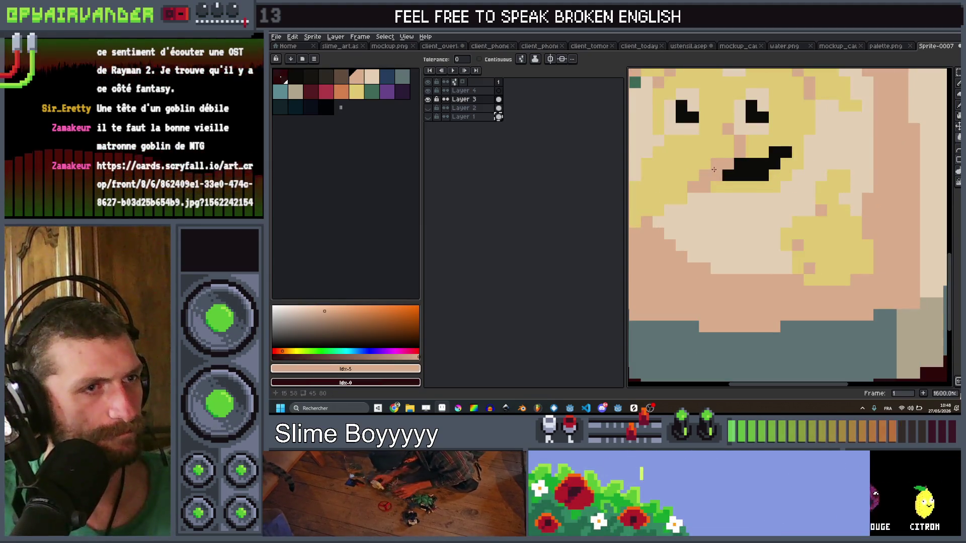
scroll(714, 170, down, 7)
scroll(769, 298, up, 5)
scroll(769, 298, down, 1)
key(bracketleft)
key(bracketleft)
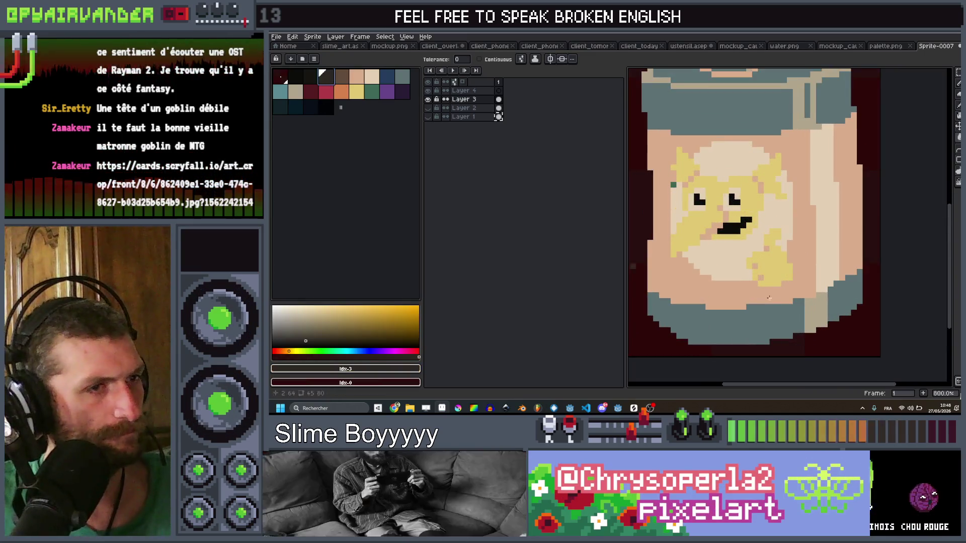
scroll(741, 233, up, 2)
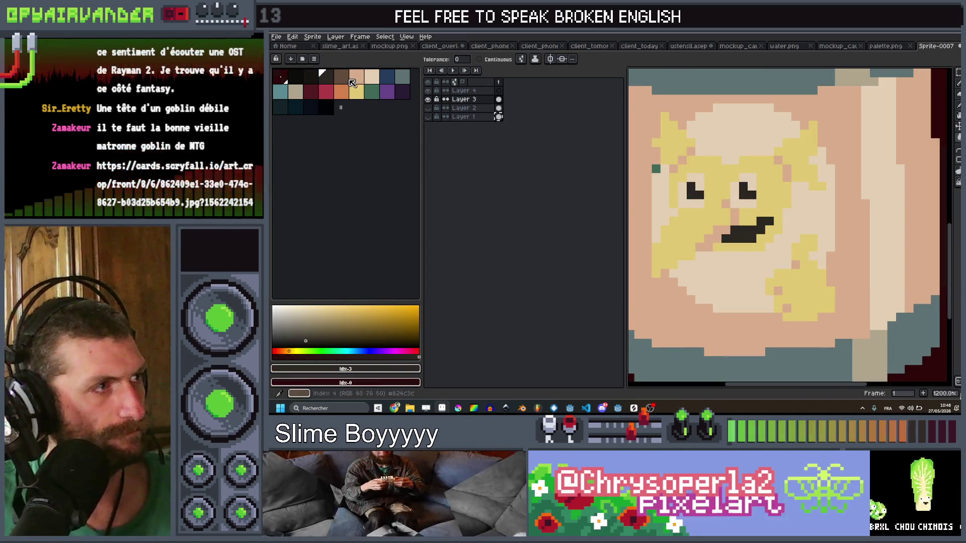
key(bracketright)
scroll(800, 197, down, 3)
scroll(801, 198, down, 2)
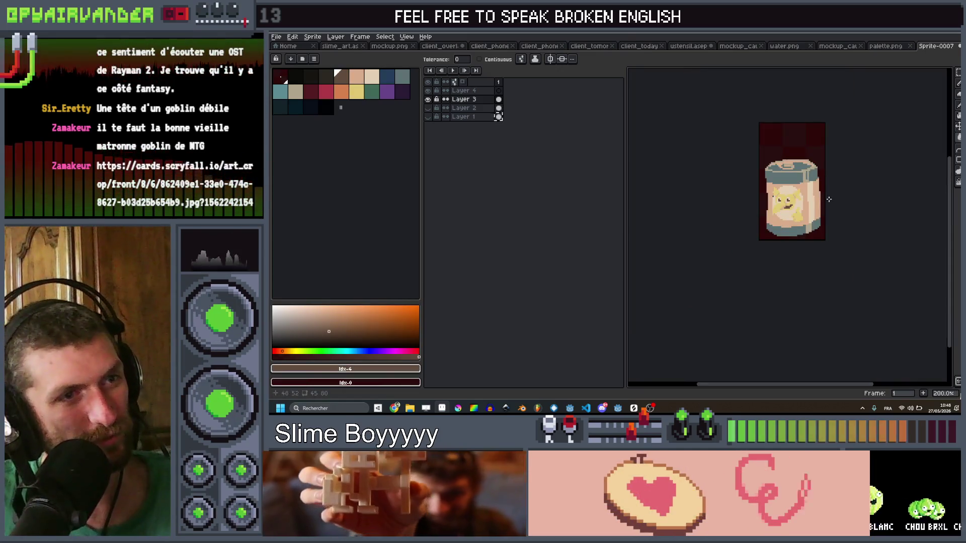
Zoom and pan around the jar to inspect its bottom and lid
scroll(766, 187, up, 2)
scroll(765, 187, up, 1)
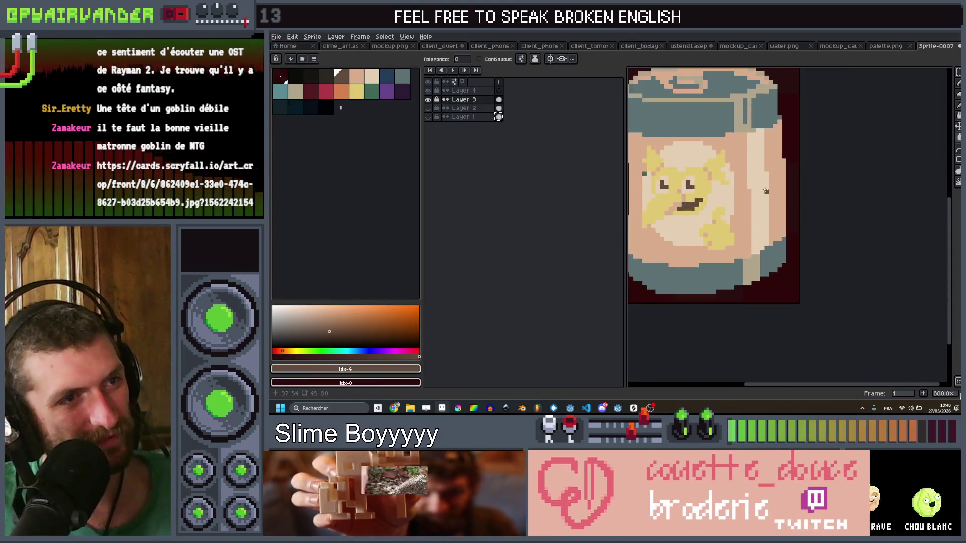
scroll(778, 199, down, 4)
scroll(785, 207, up, 4)
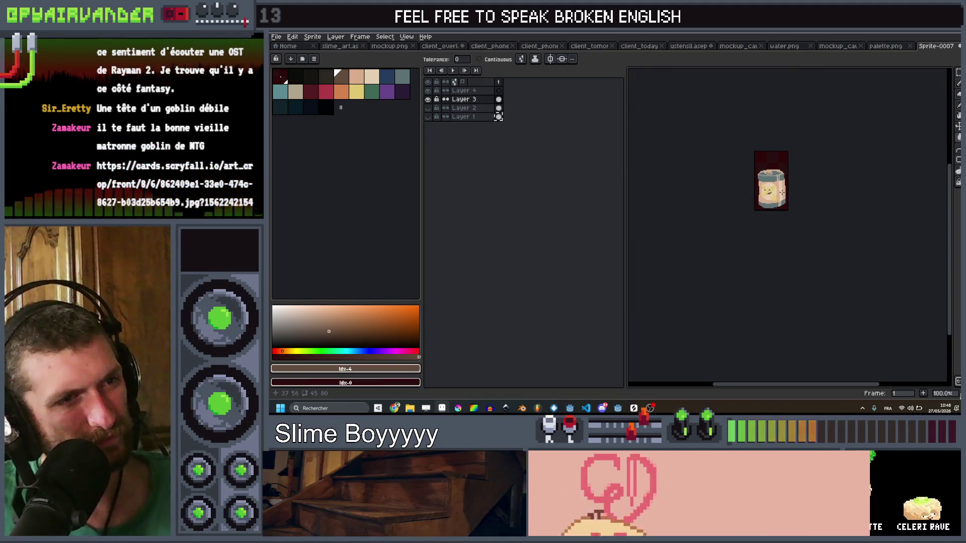
drag(672, 148, 718, 114)
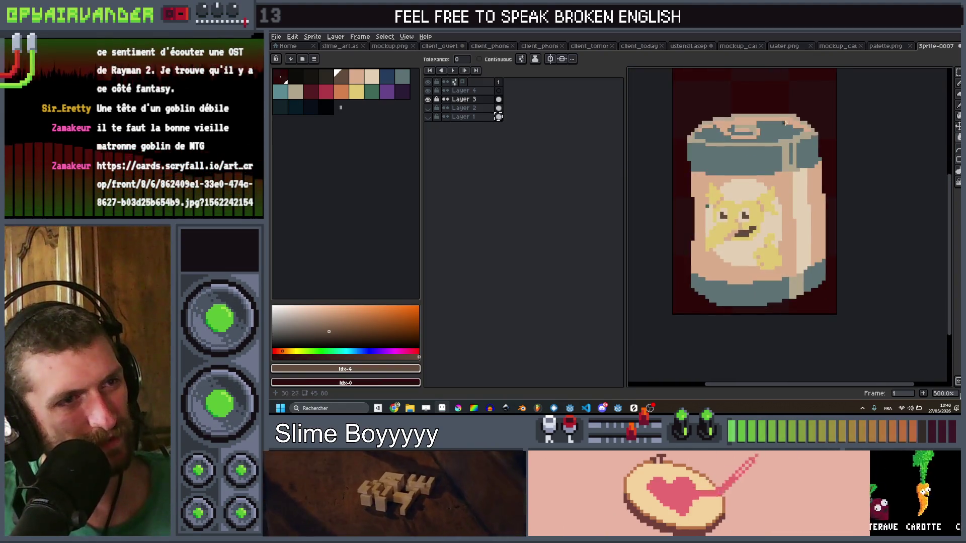
scroll(732, 142, down, 1)
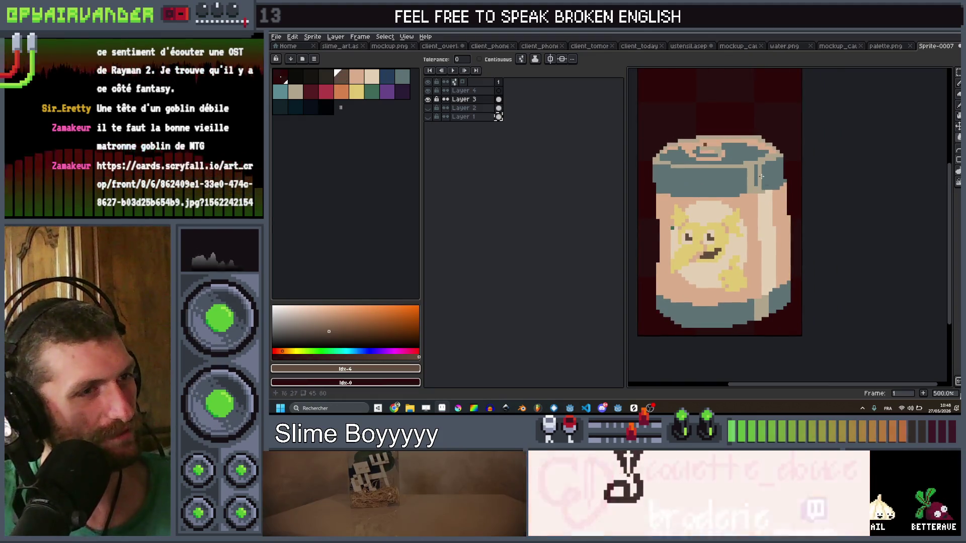
scroll(765, 156, down, 2)
scroll(786, 165, up, 1)
scroll(787, 165, down, 1)
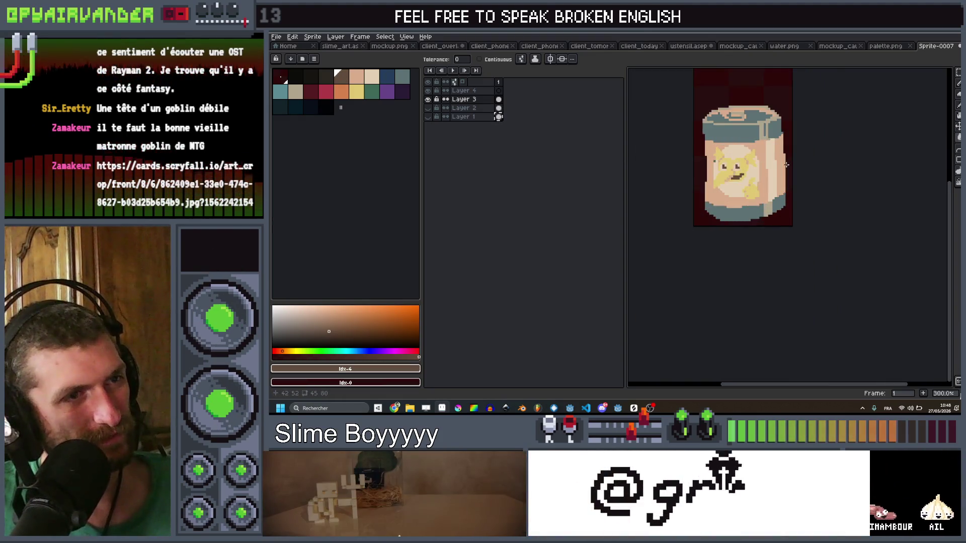
scroll(781, 186, up, 1)
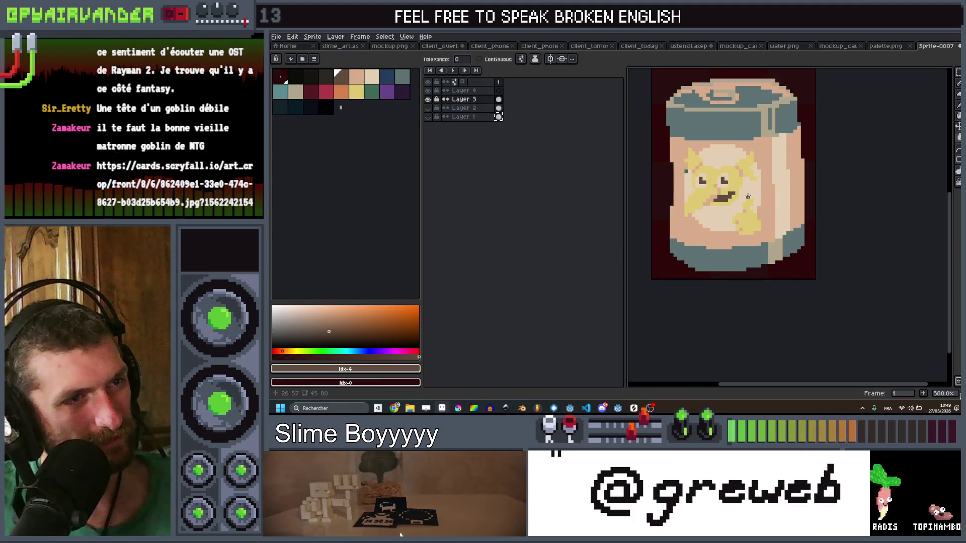
scroll(759, 191, down, 3)
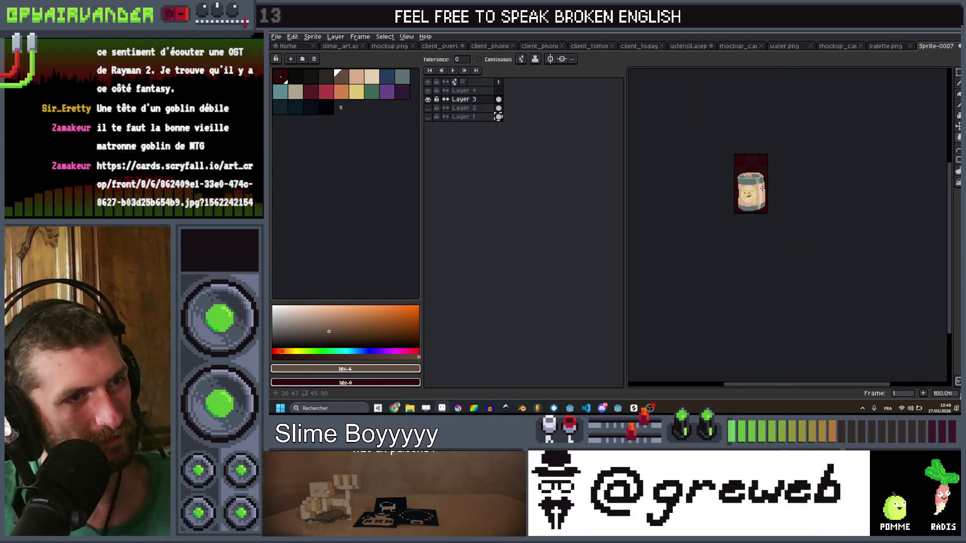
scroll(727, 199, up, 1)
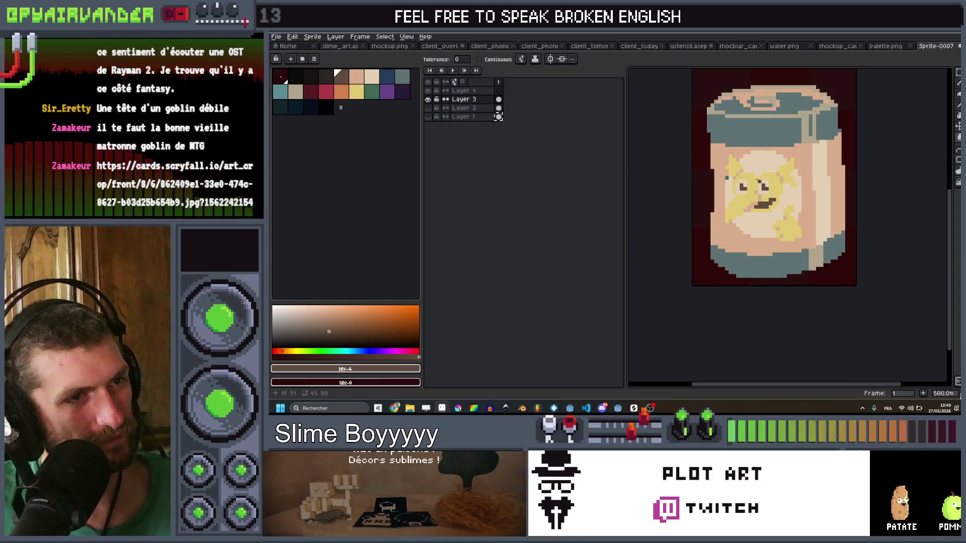
scroll(750, 186, up, 1)
scroll(744, 186, down, 1)
scroll(737, 187, up, 1)
mouse_move(737, 188)
mouse_down()
mouse_move(739, 165)
mouse_move(721, 192)
mouse_move(739, 191)
mouse_up()
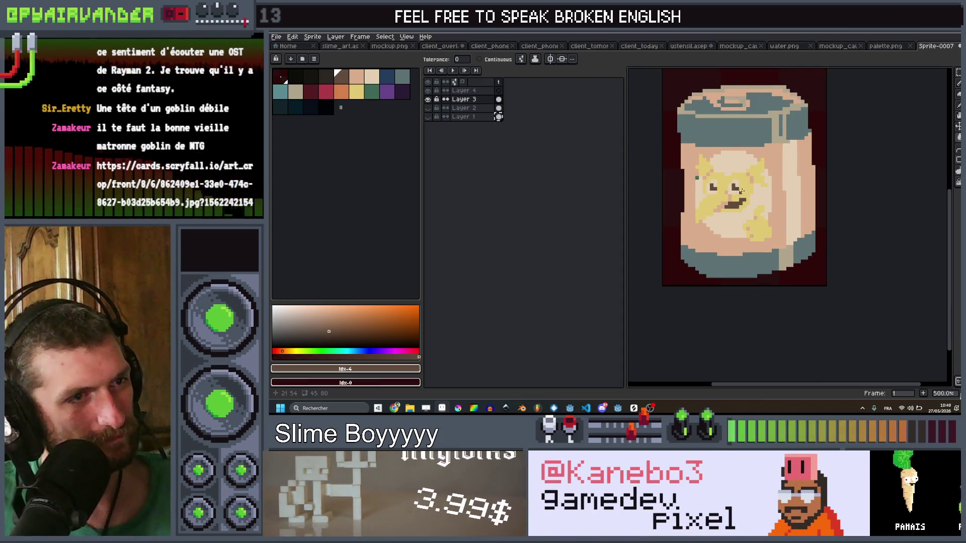
scroll(743, 174, up, 1)
drag(743, 174, 744, 231)
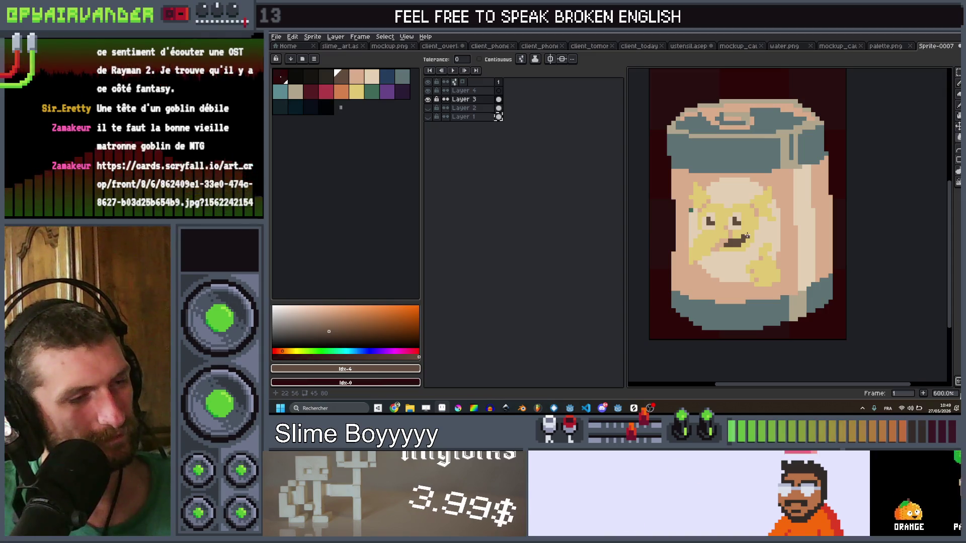
scroll(725, 224, up, 1)
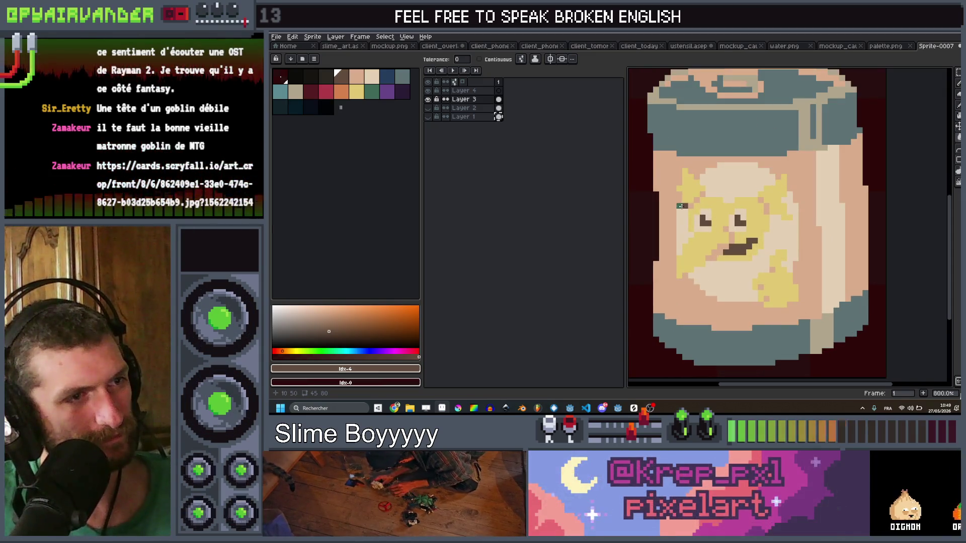
drag(682, 206, 681, 224)
Eyedrop the peach colour from the jar, then step to dark blue
alt+click(676, 207)
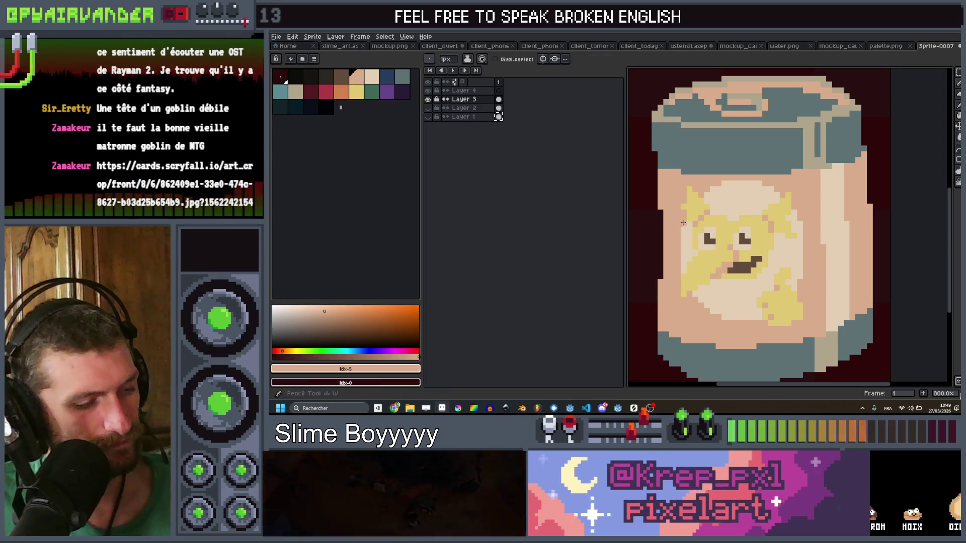
scroll(715, 220, down, 3)
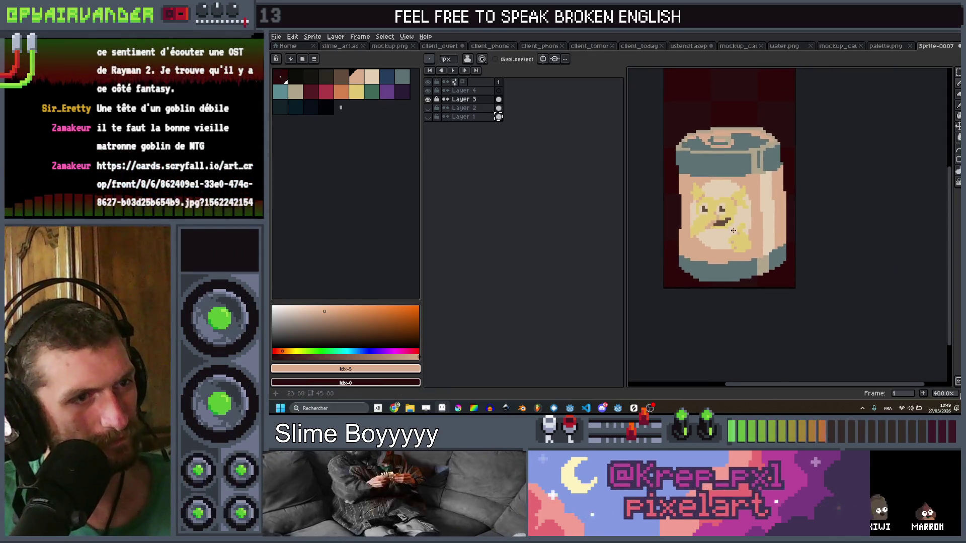
scroll(733, 275, up, 1)
scroll(725, 171, up, 5)
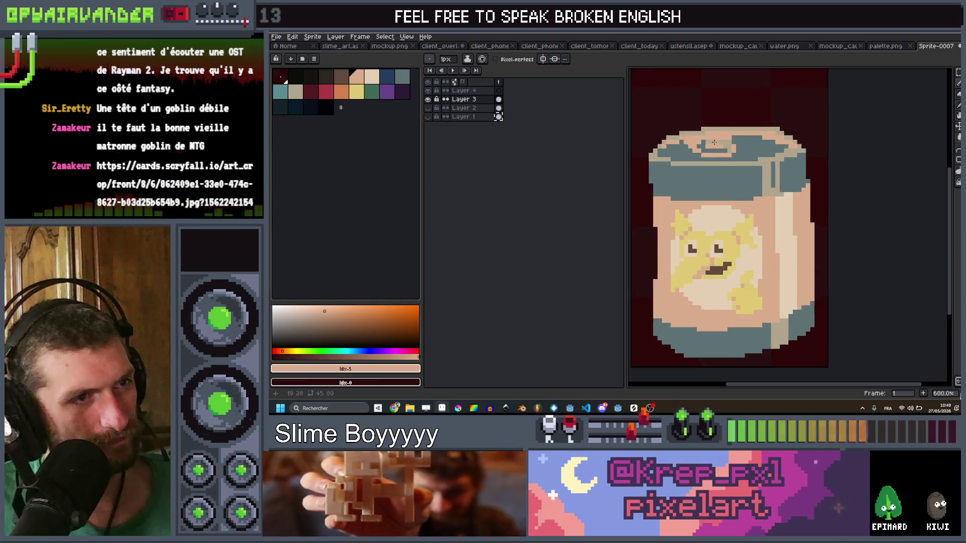
key(bracketright)
key(bracketright)
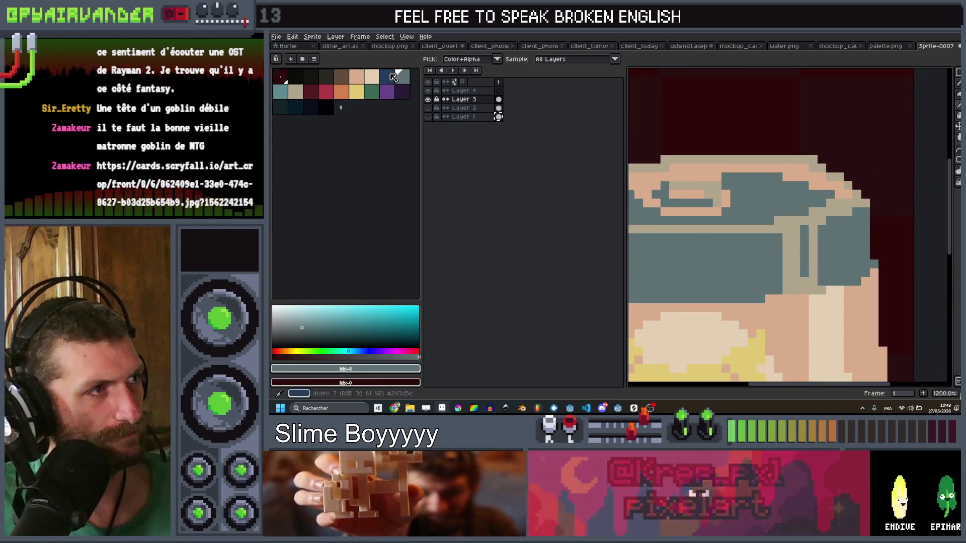
Try selecting the jar's top section, then deselect and recentre the view on the jar
key(g)
scroll(709, 169, down, 4)
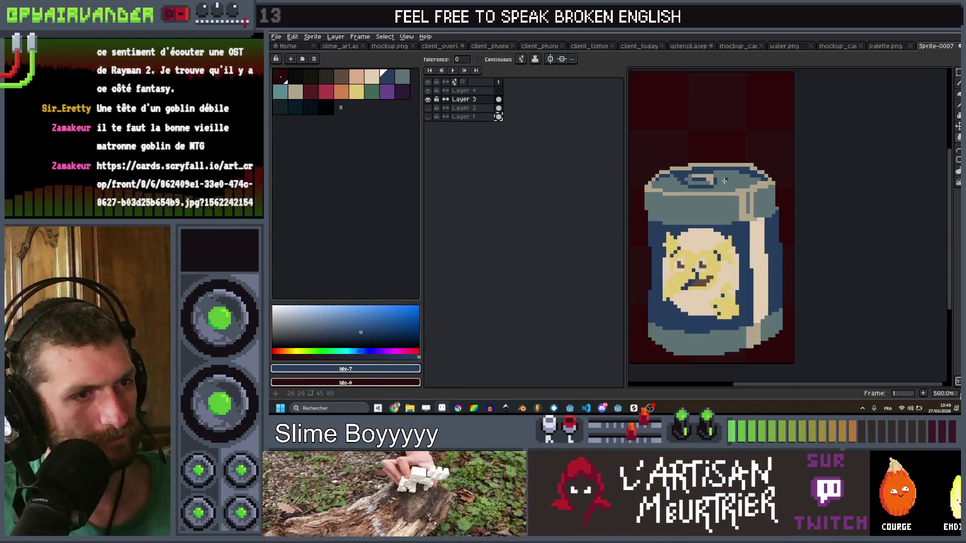
scroll(767, 214, up, 1)
drag(823, 171, 633, 251)
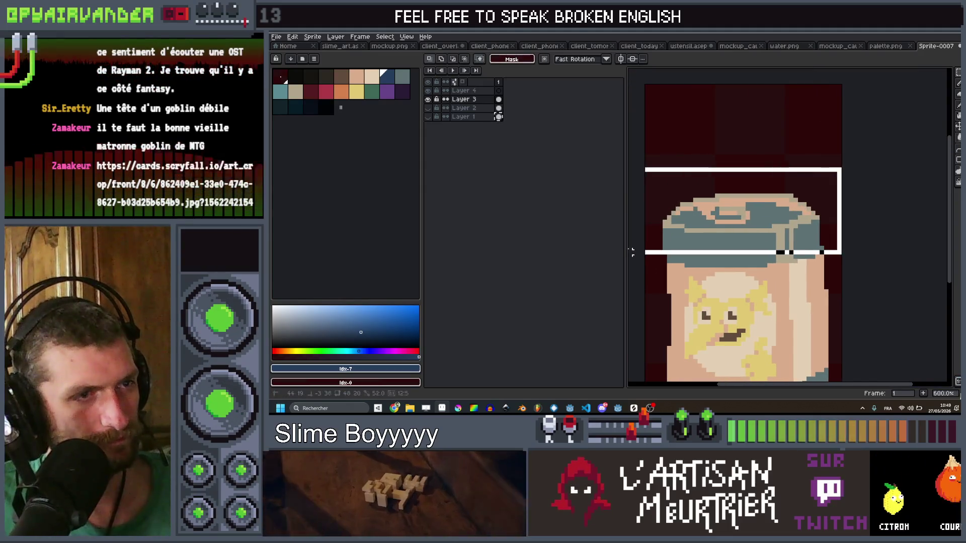
scroll(730, 199, down, 4)
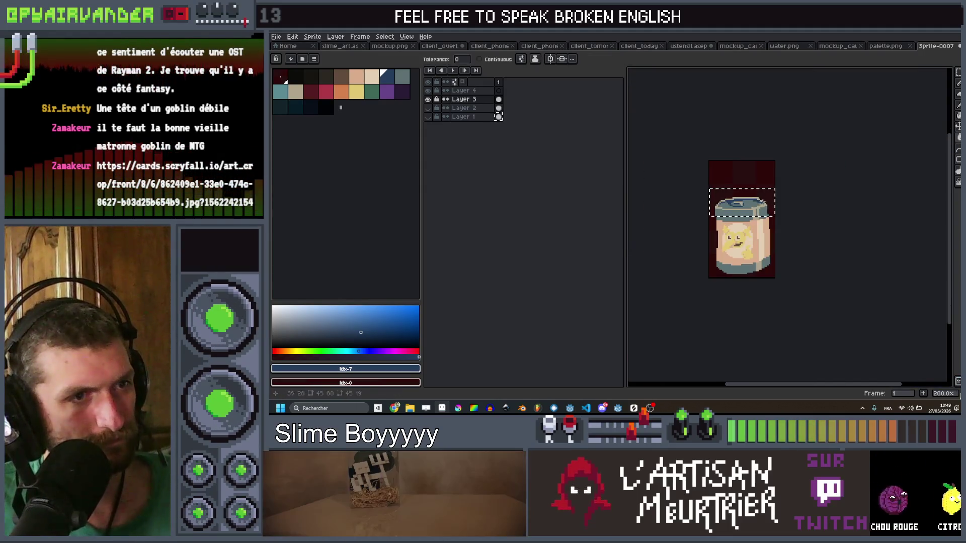
key(ctrl+d)
scroll(784, 211, up, 4)
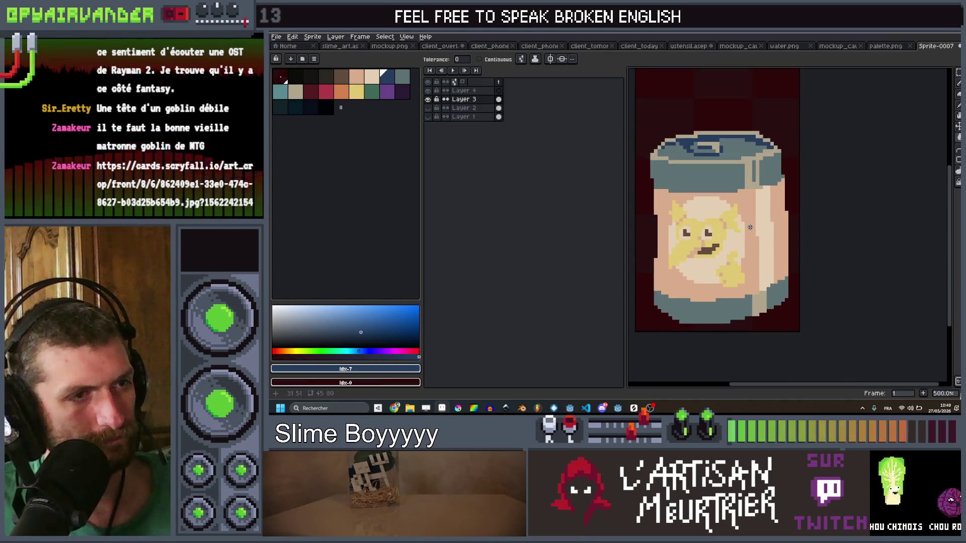
drag(761, 228, 767, 233)
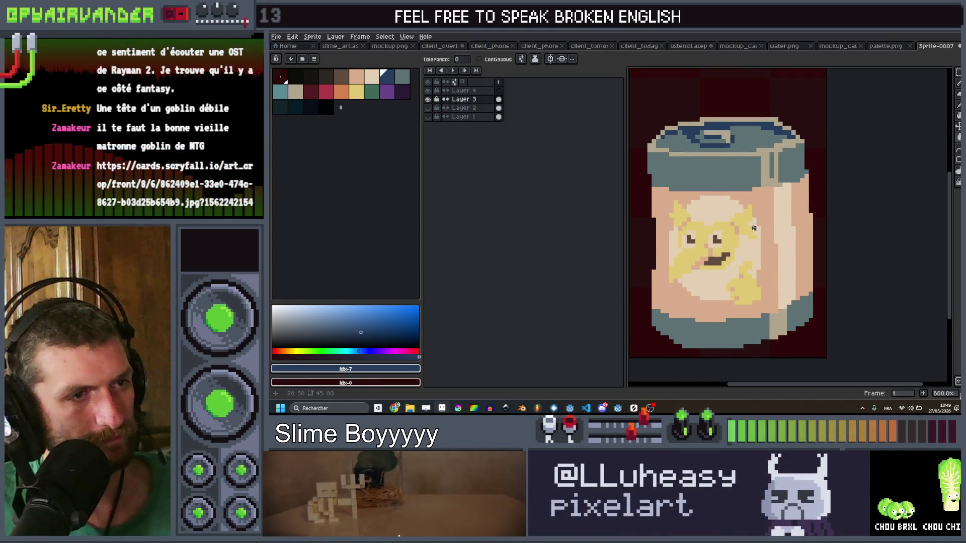
scroll(745, 211, down, 1)
scroll(735, 176, up, 3)
scroll(730, 163, down, 3)
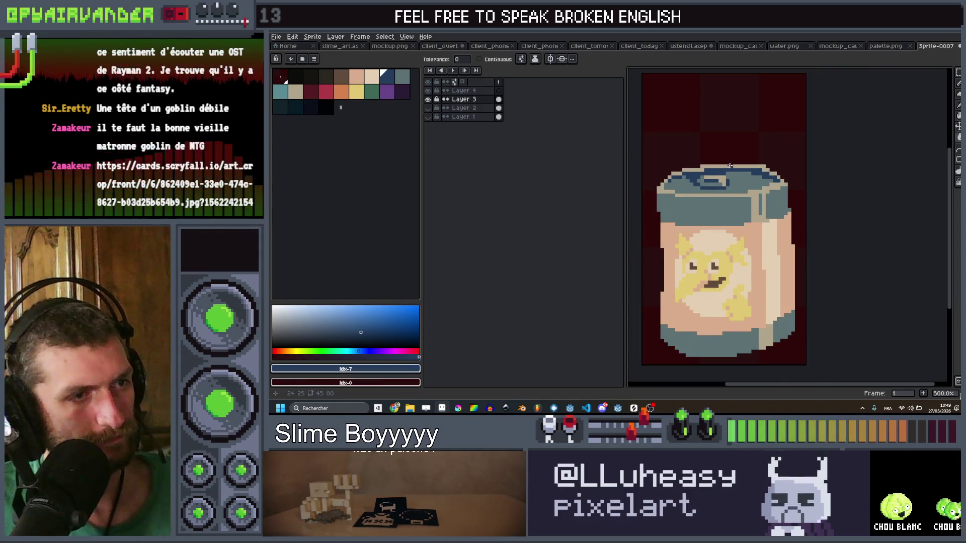
scroll(730, 166, up, 1)
drag(735, 167, 757, 174)
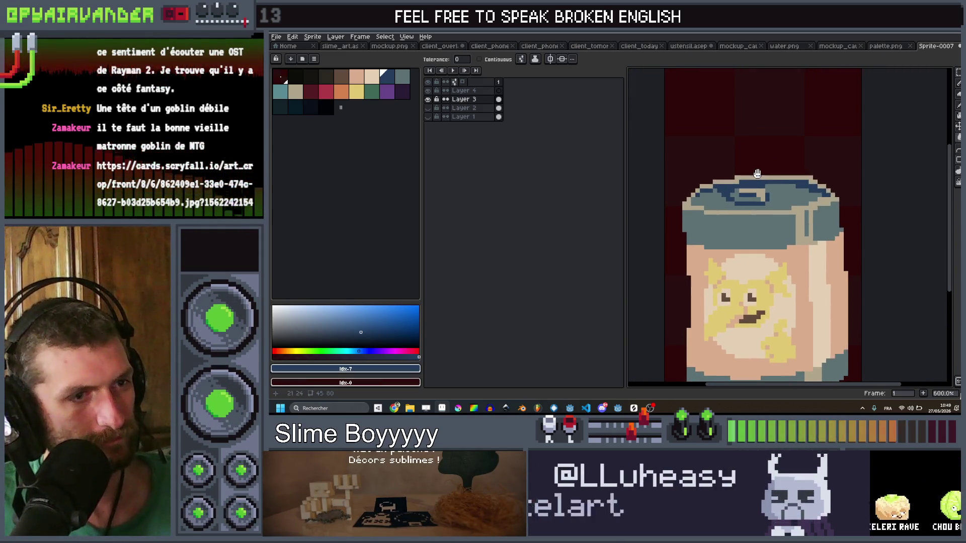
scroll(757, 174, down, 2)
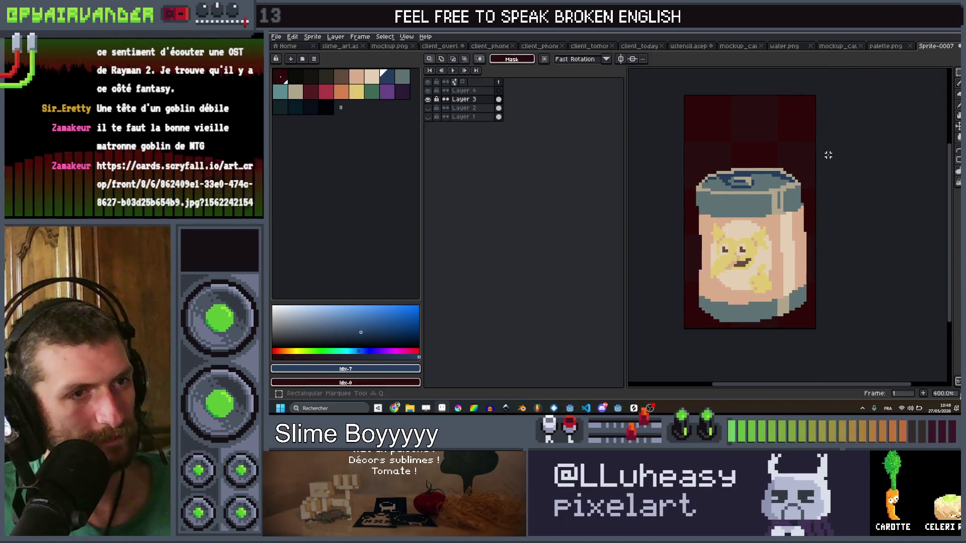
Select the lid and nudge it 3 pixels down, then reselect the jar's lower parts
drag(706, 216, 672, 211)
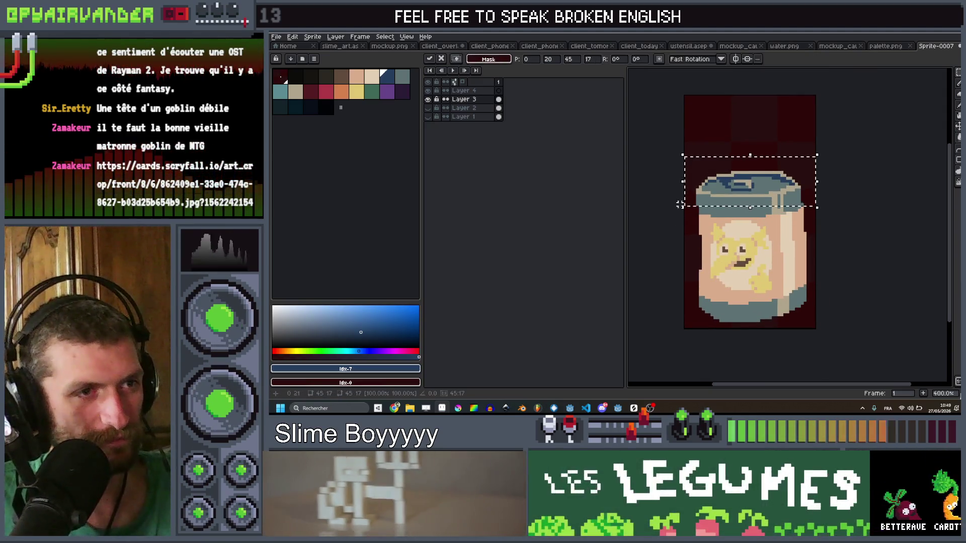
key(Down)
key(Down)
key(Down)
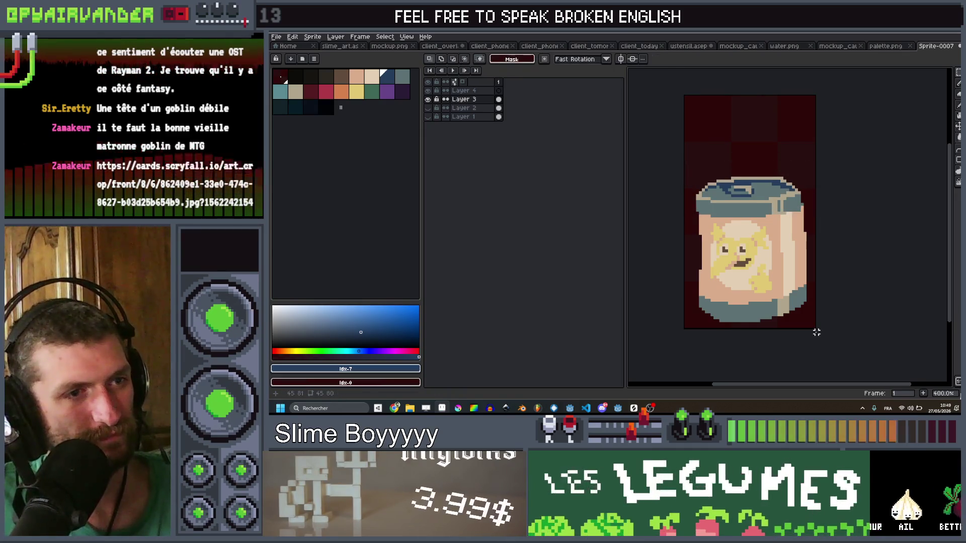
drag(674, 313, 636, 291)
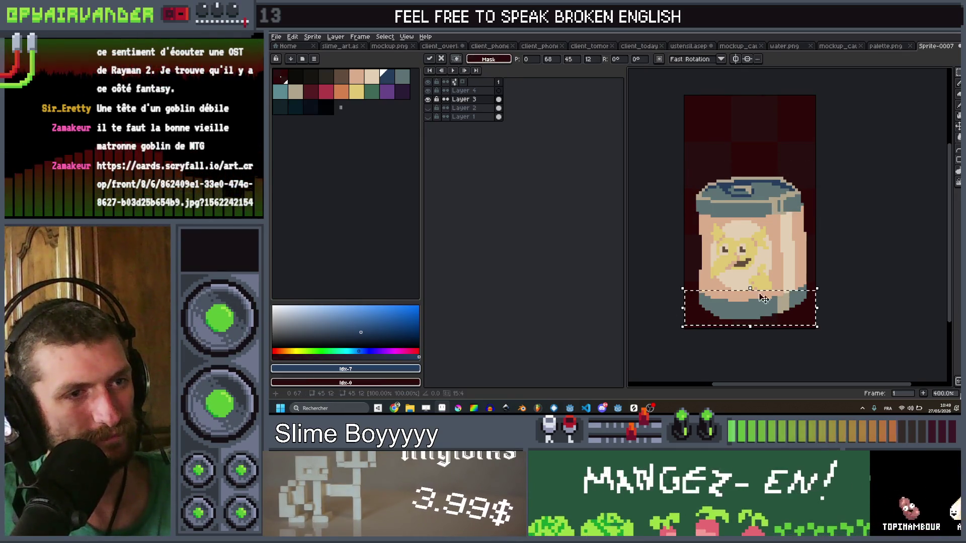
key(ctrl+d)
drag(660, 274, 660, 295)
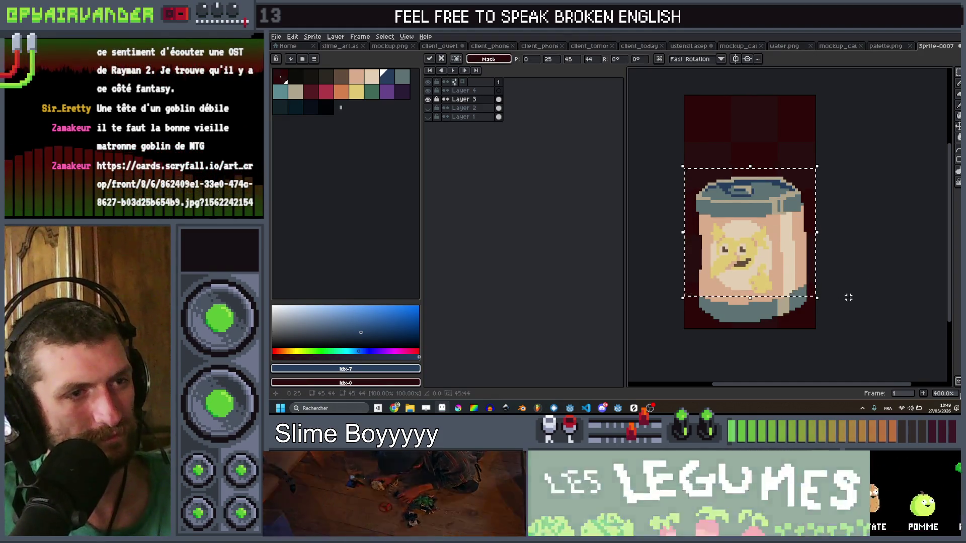
scroll(850, 272, down, 3)
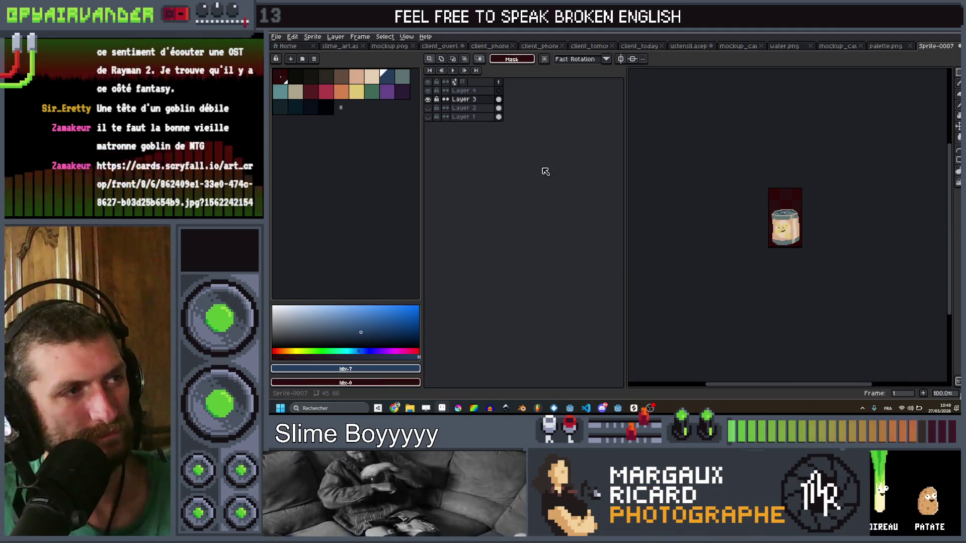
scroll(771, 172, up, 5)
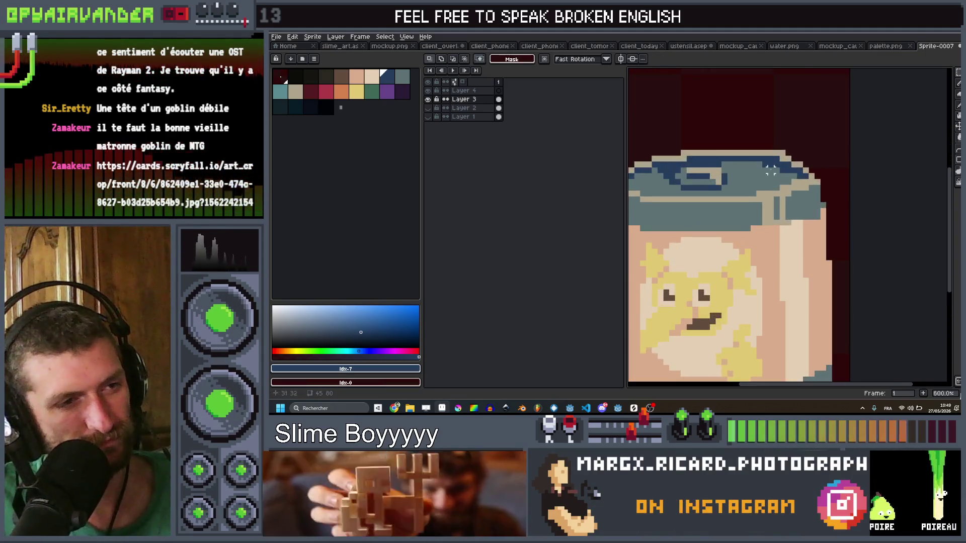
scroll(771, 171, down, 1)
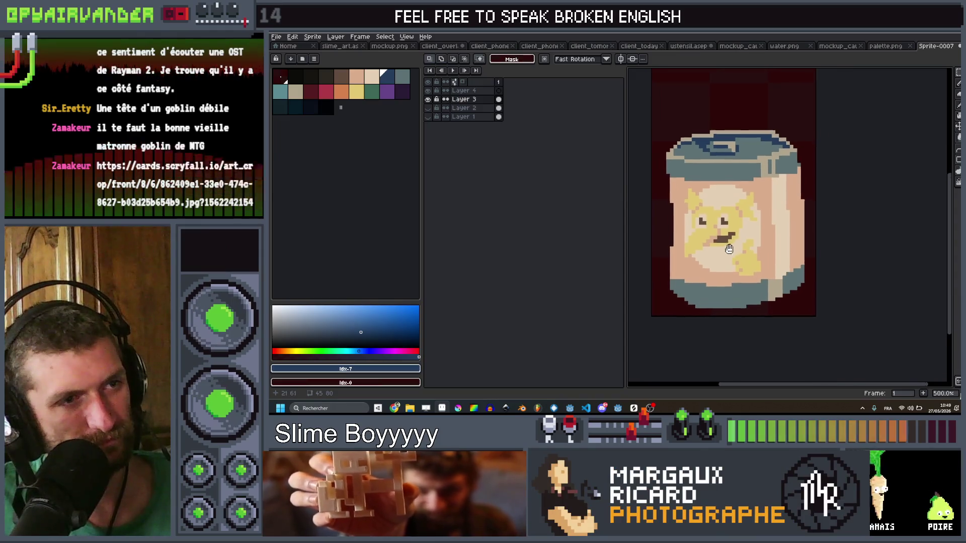
Centre the lid in view, choose the dark navy swatch and enable Contiguous filling
drag(759, 208, 769, 238)
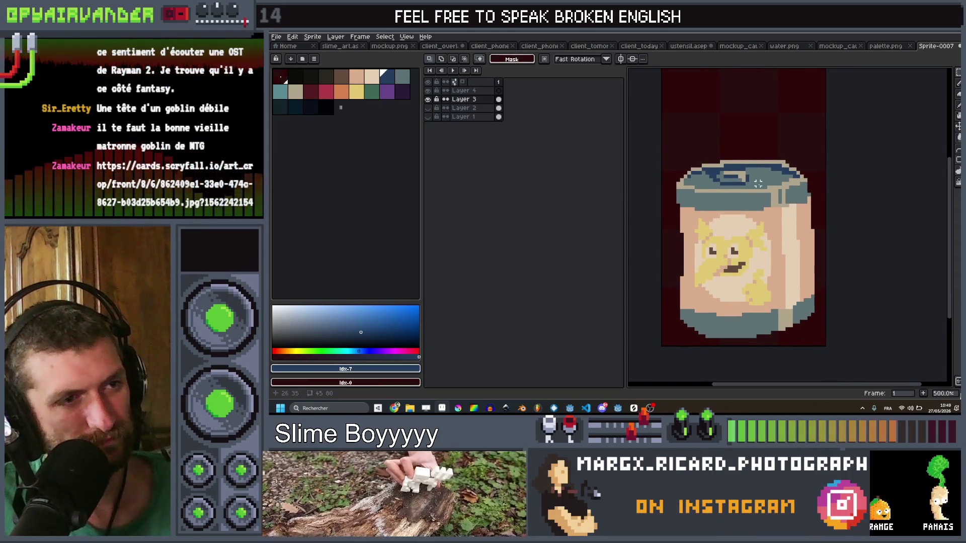
drag(758, 184, 735, 196)
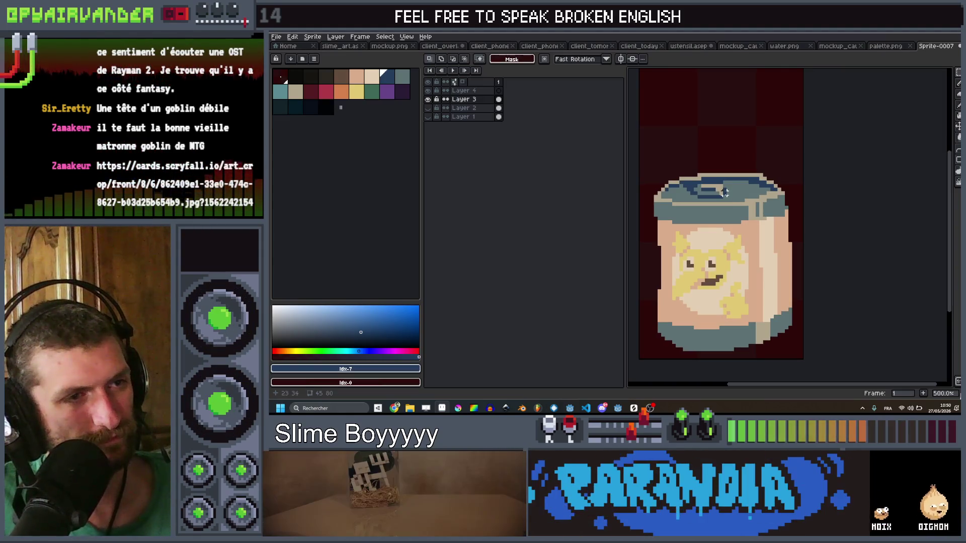
drag(724, 199, 726, 217)
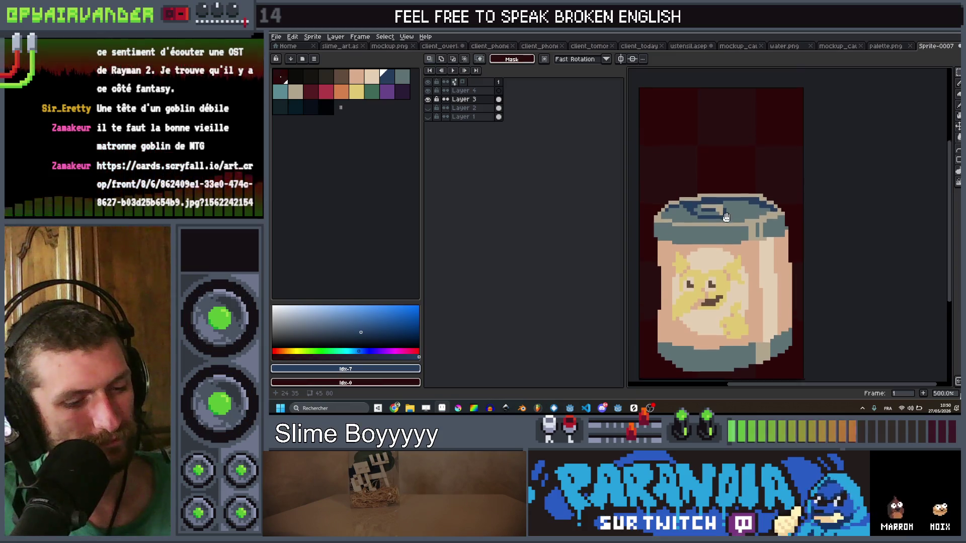
key(i)
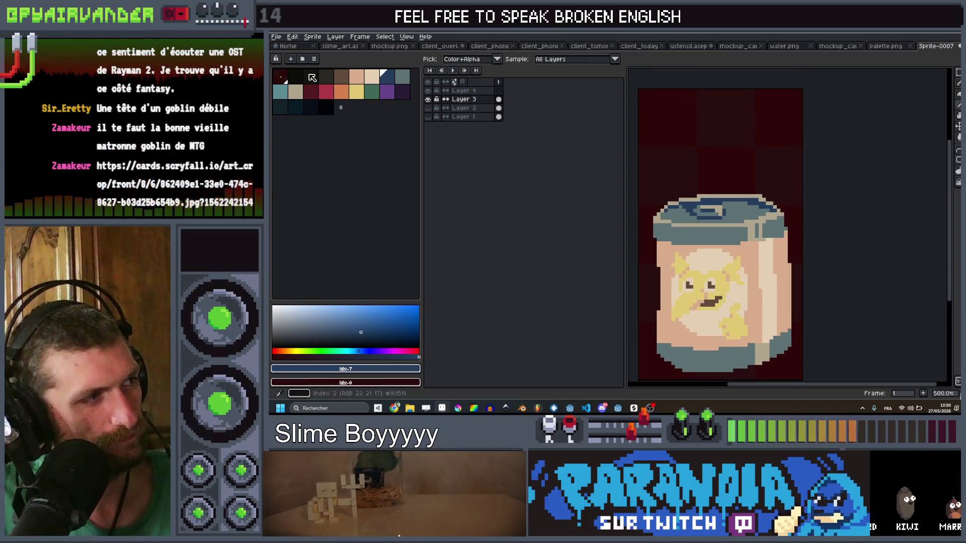
click(280, 107)
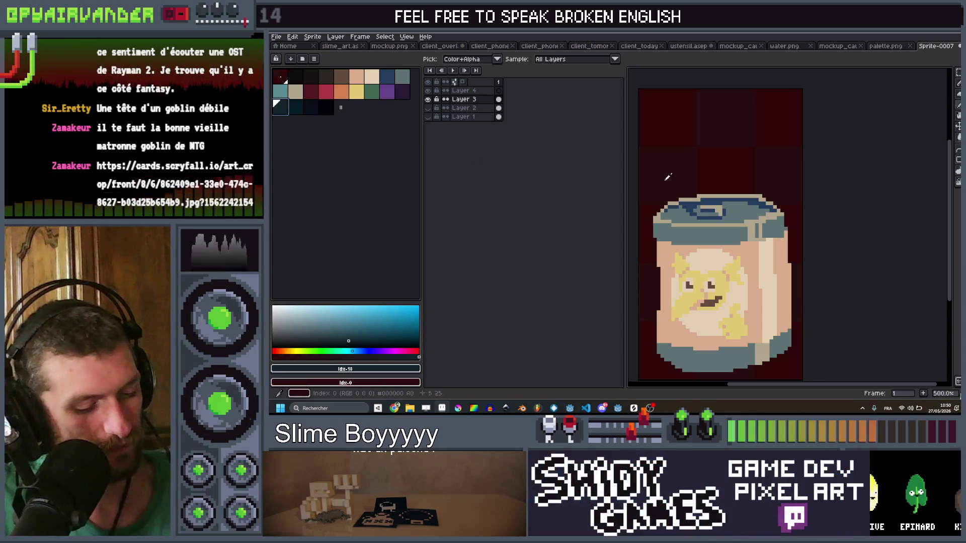
scroll(719, 216, up, 1)
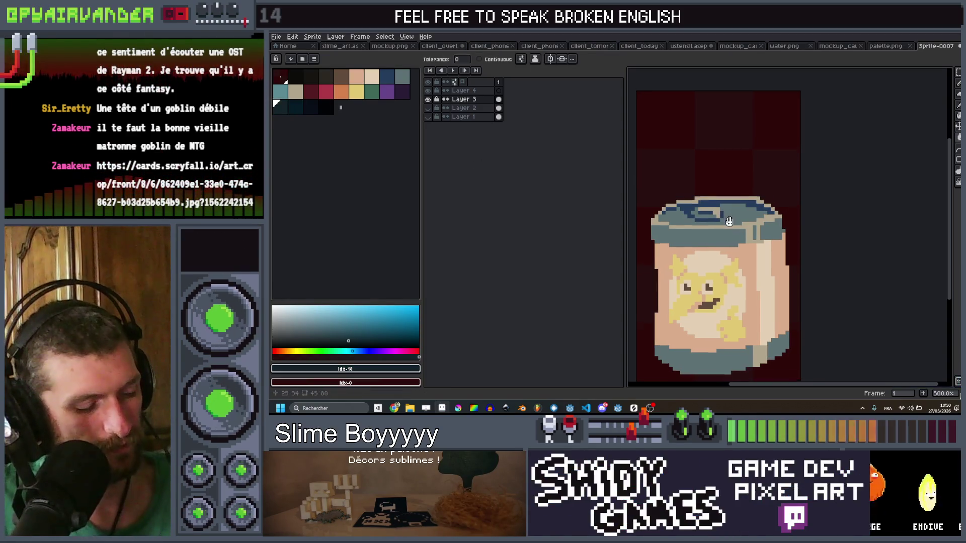
click(503, 59)
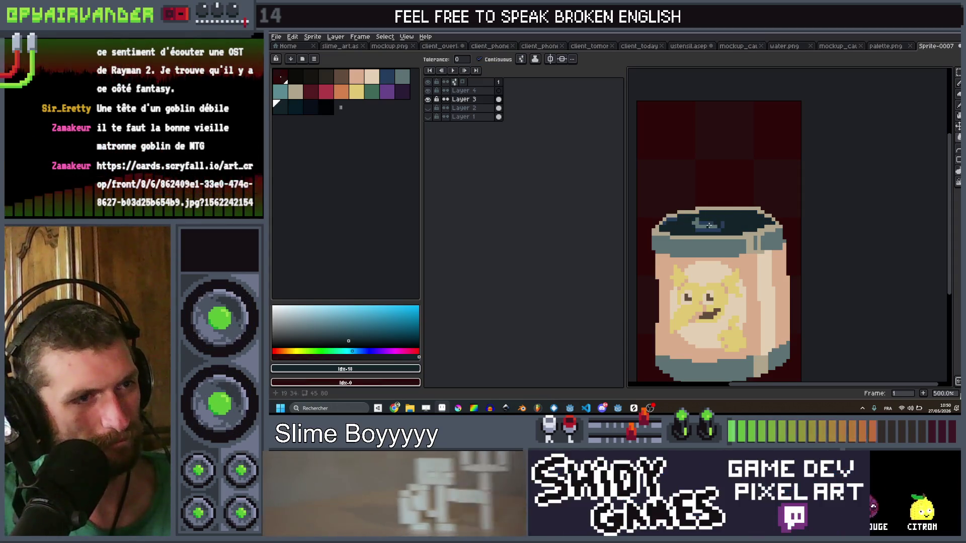
key(b)
scroll(714, 225, up, 2)
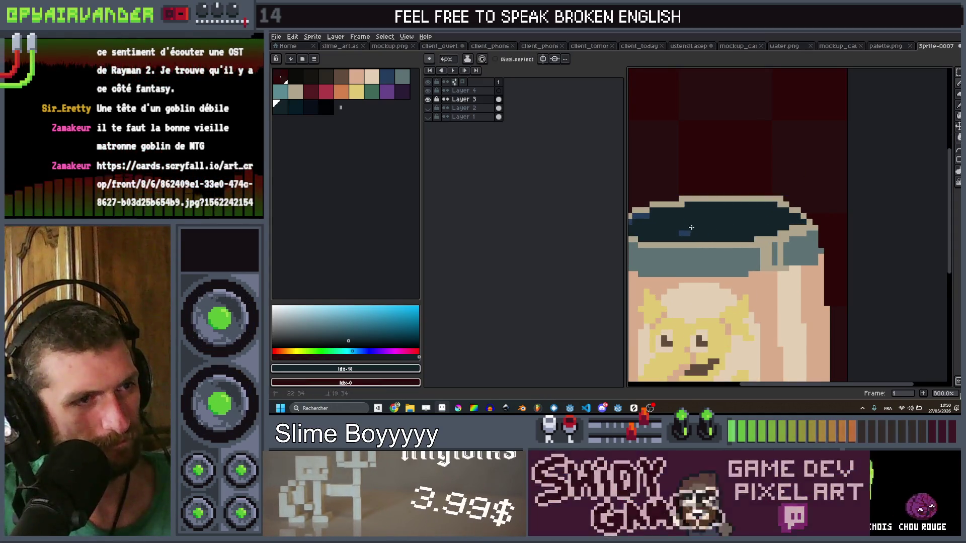
Draw blue highlights along the lid's rim with the 4px pencil
drag(639, 214, 795, 217)
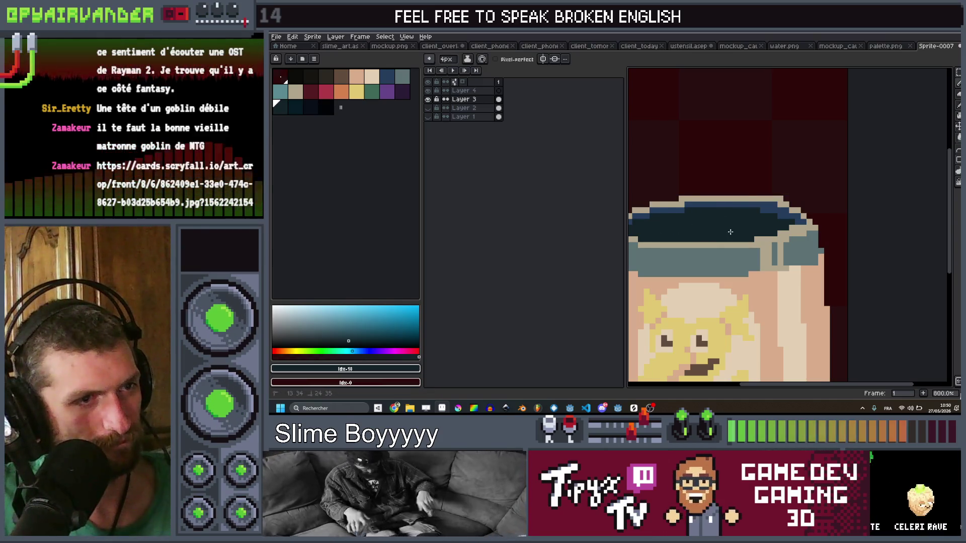
scroll(730, 232, down, 4)
scroll(804, 193, up, 3)
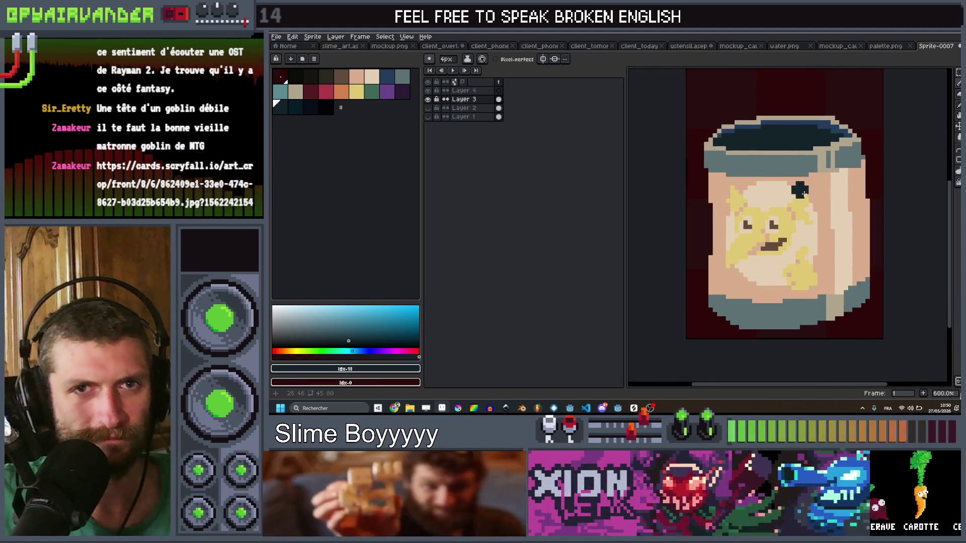
scroll(804, 193, up, 2)
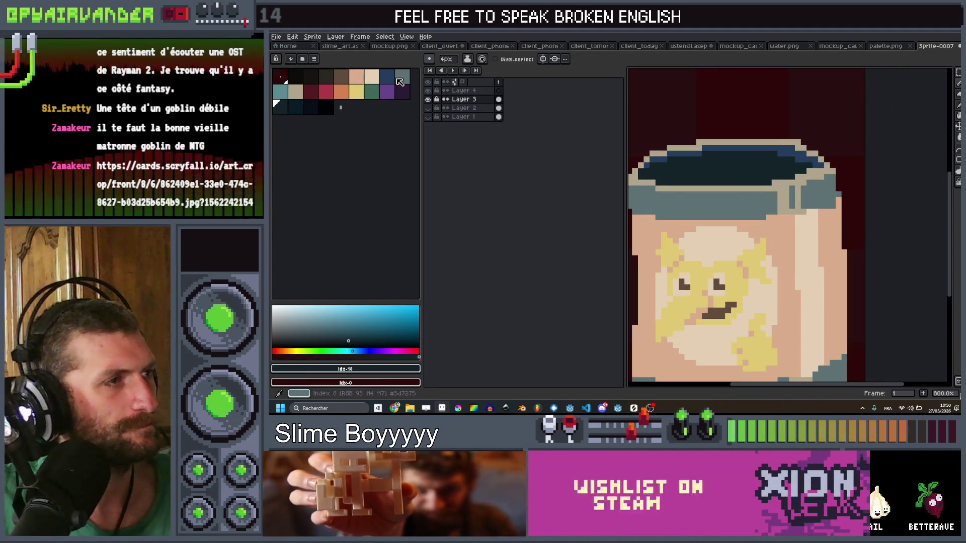
Pick swatch 8, shrink the brush to 2px and bring up Chrome
click(400, 81)
key(minus)
key(minus)
key(minus)
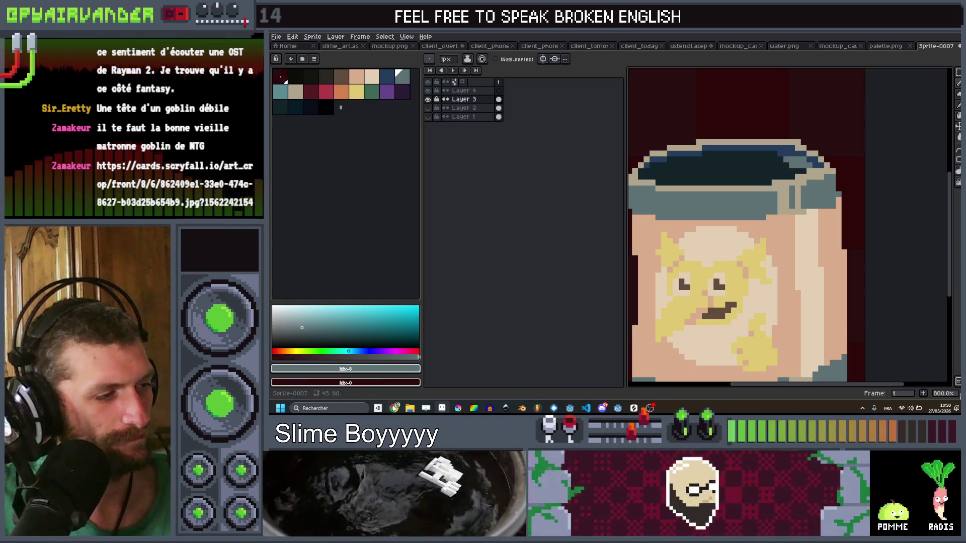
click(396, 407)
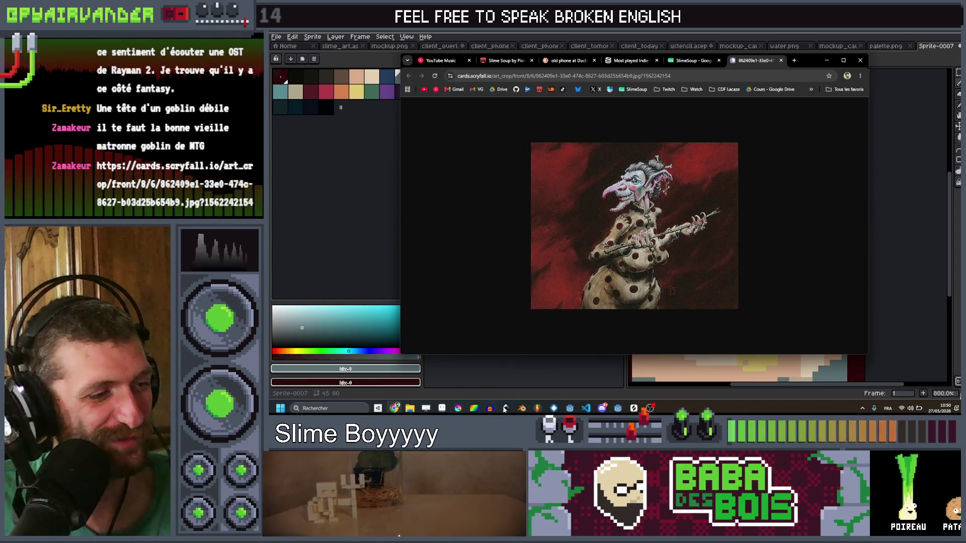
Stop playback in the music project window and hide it
key(alt+Tab)
key(space)
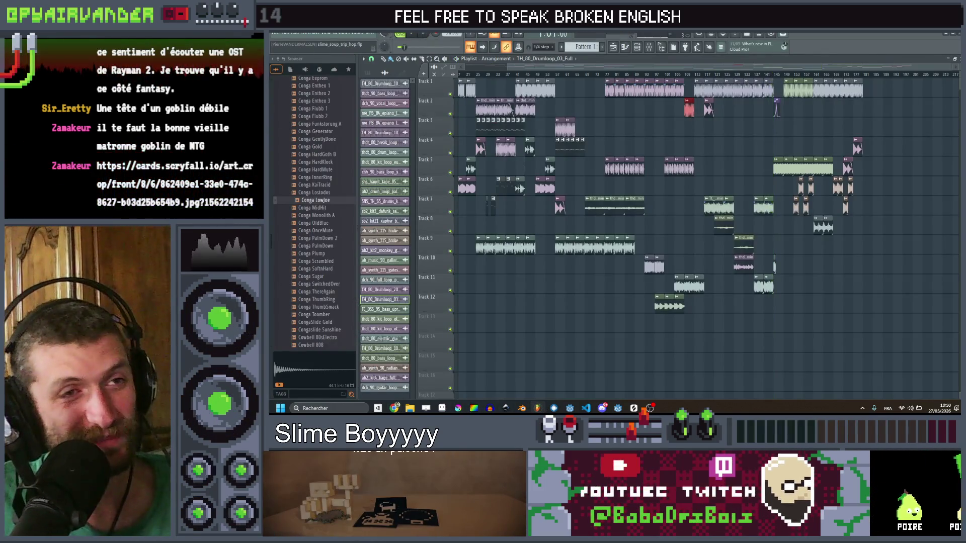
click(952, 35)
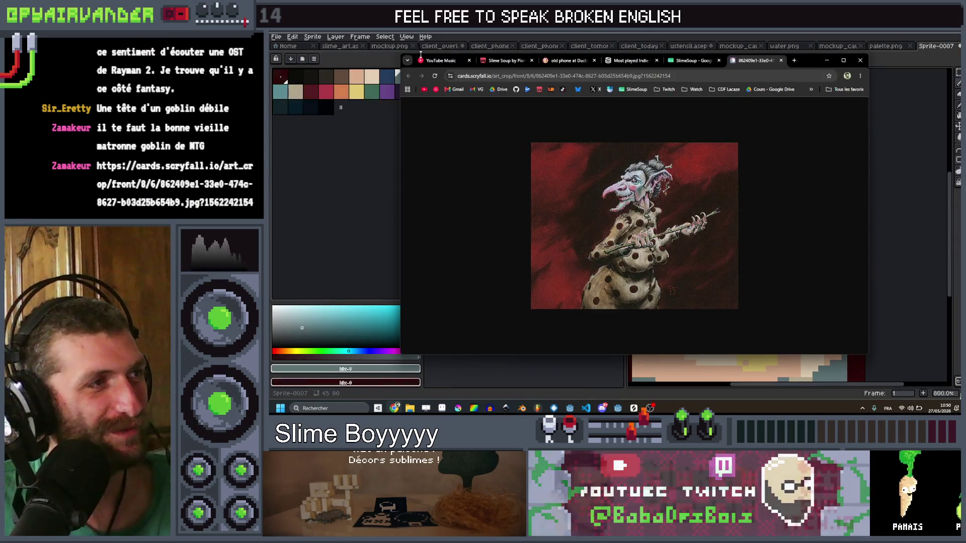
Play the Funk x R&B & Jazz mix on YouTube Music, then minimize Chrome
click(440, 61)
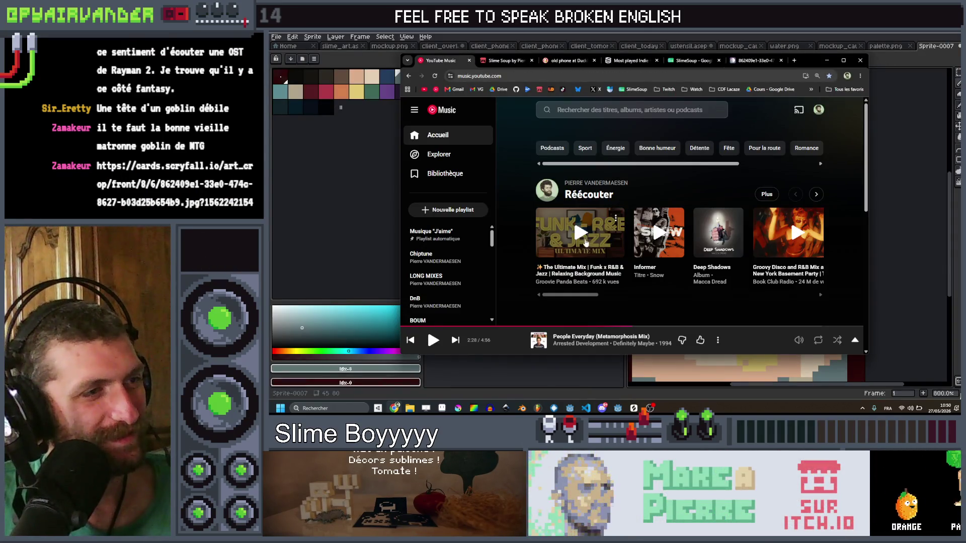
click(616, 246)
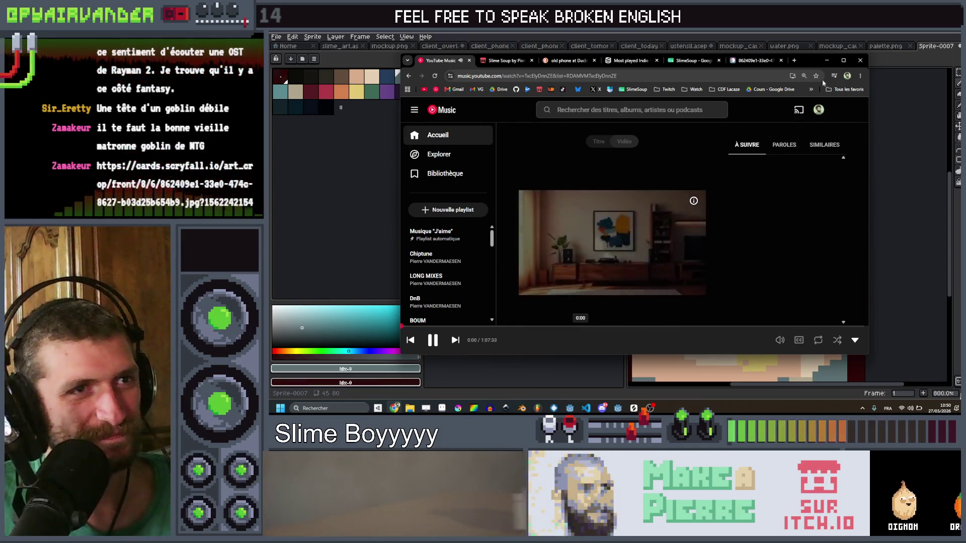
click(815, 68)
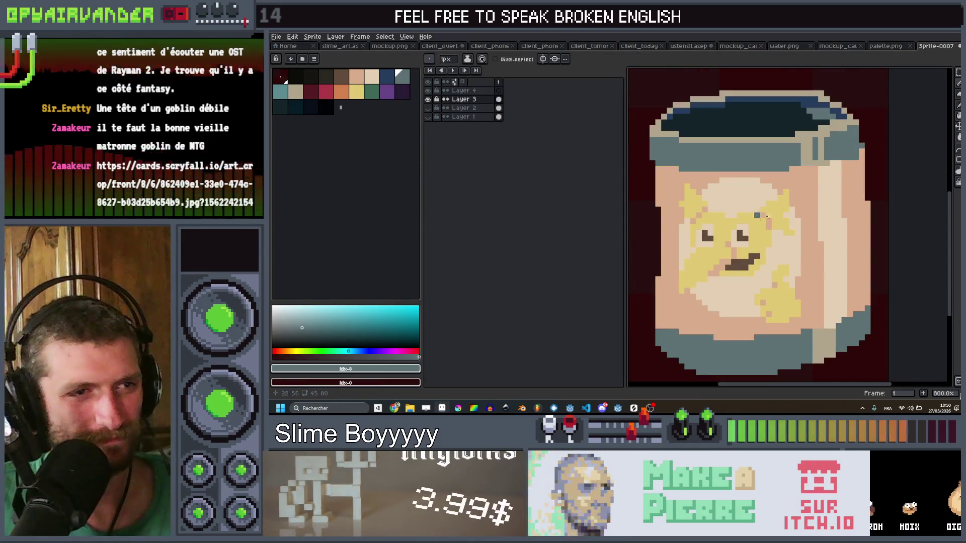
Paint-bucket the right part of the lid grey-blue
scroll(831, 136, up, 2)
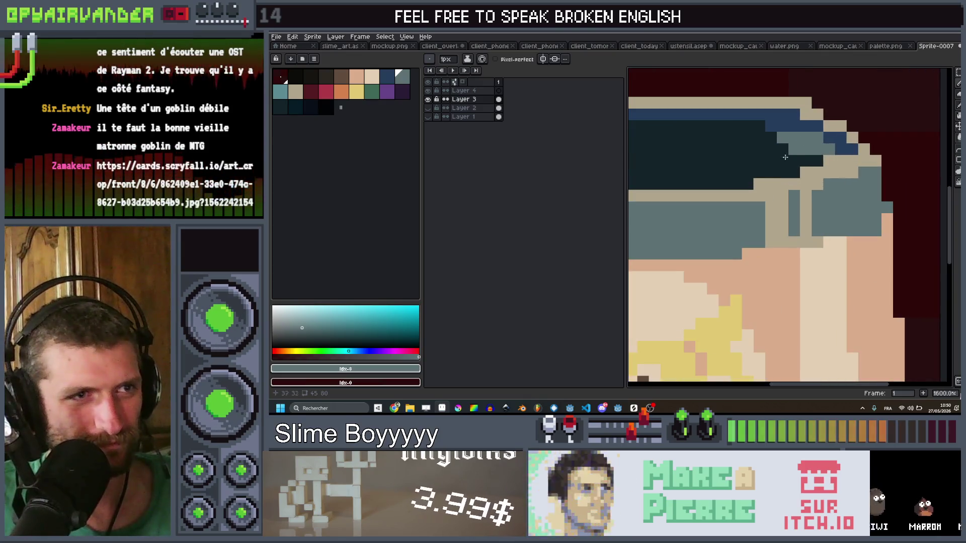
scroll(781, 153, down, 2)
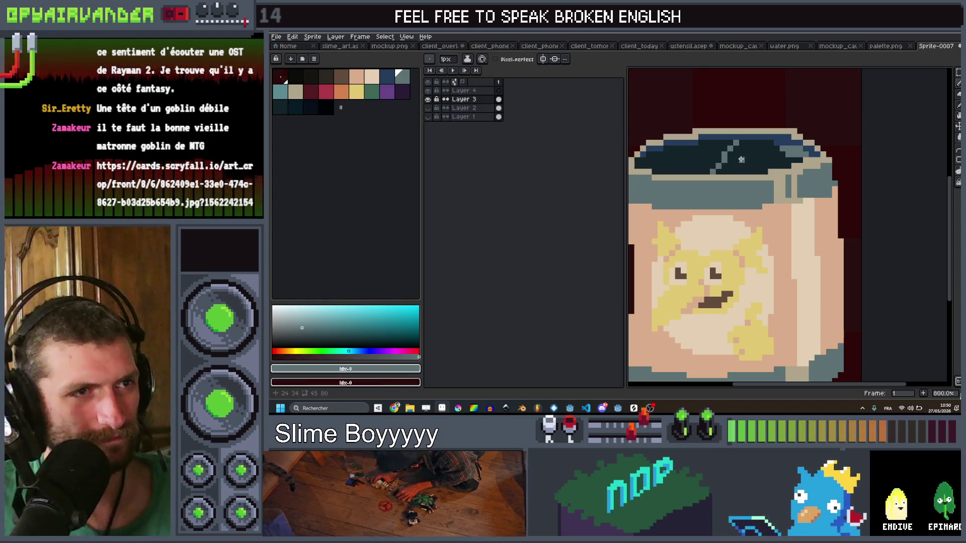
key(g)
scroll(742, 159, down, 1)
click(754, 146)
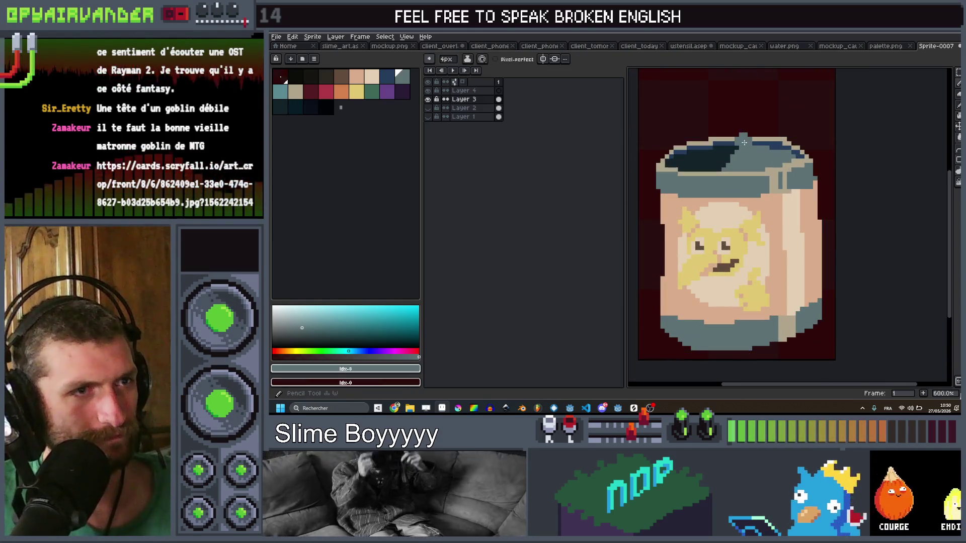
Set up a 1px pencil in the tan colour
alt+click(726, 167)
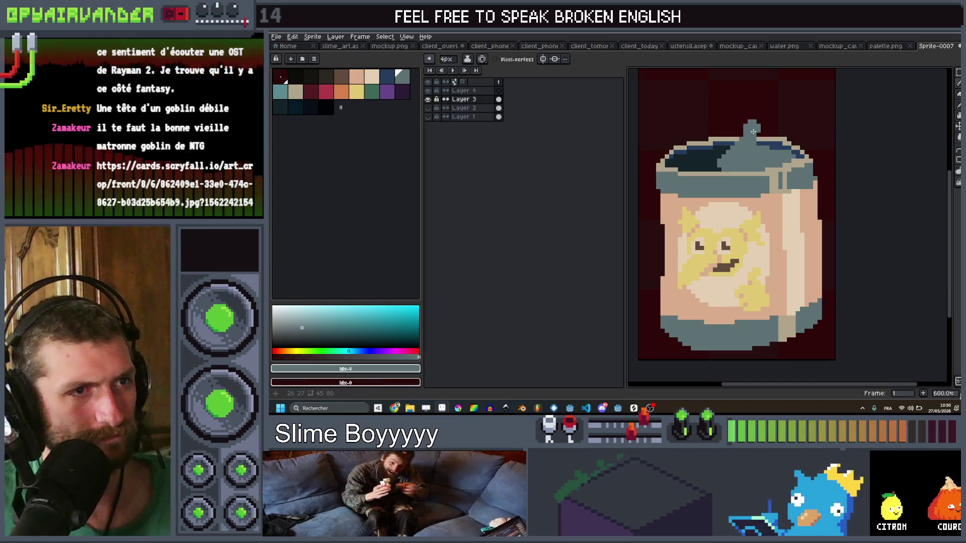
scroll(735, 166, down, 3)
scroll(755, 151, up, 3)
key(minus)
key(minus)
key(minus)
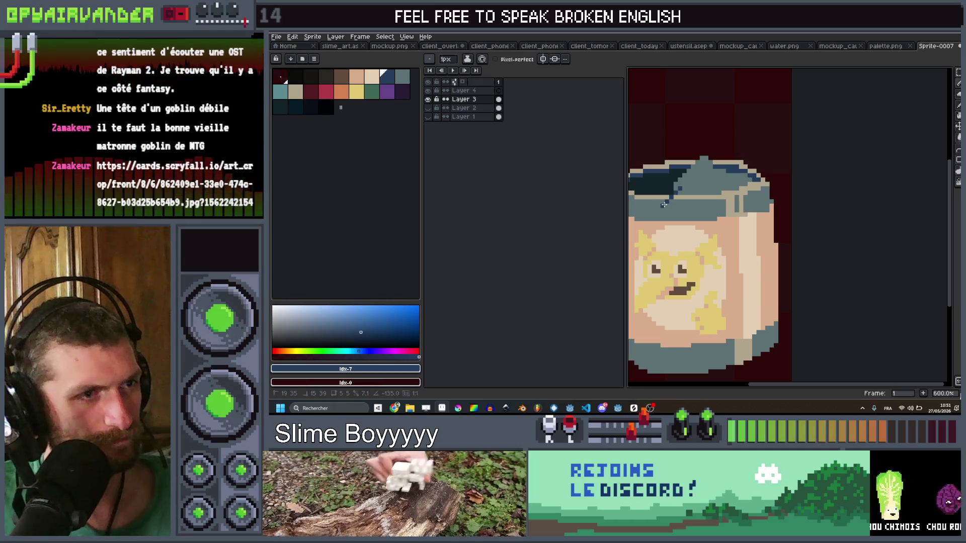
click(305, 91)
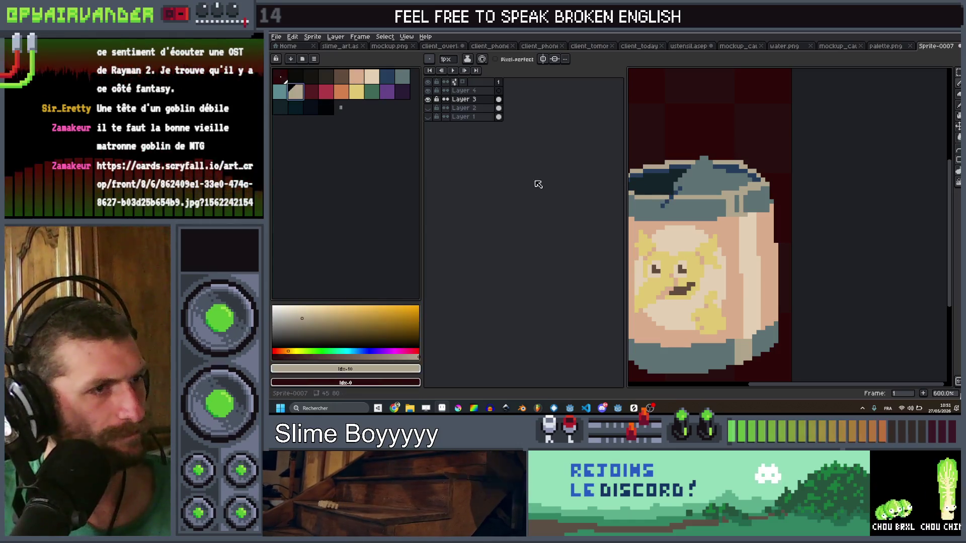
scroll(642, 223, up, 2)
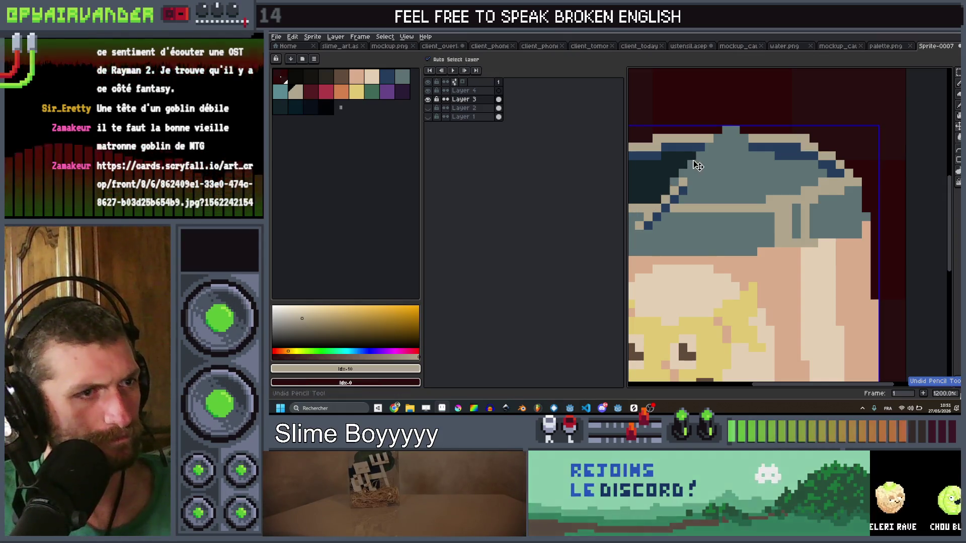
Place tan pixels on the lid edge and draw a short tan stroke above the lid
click(675, 177)
click(731, 131)
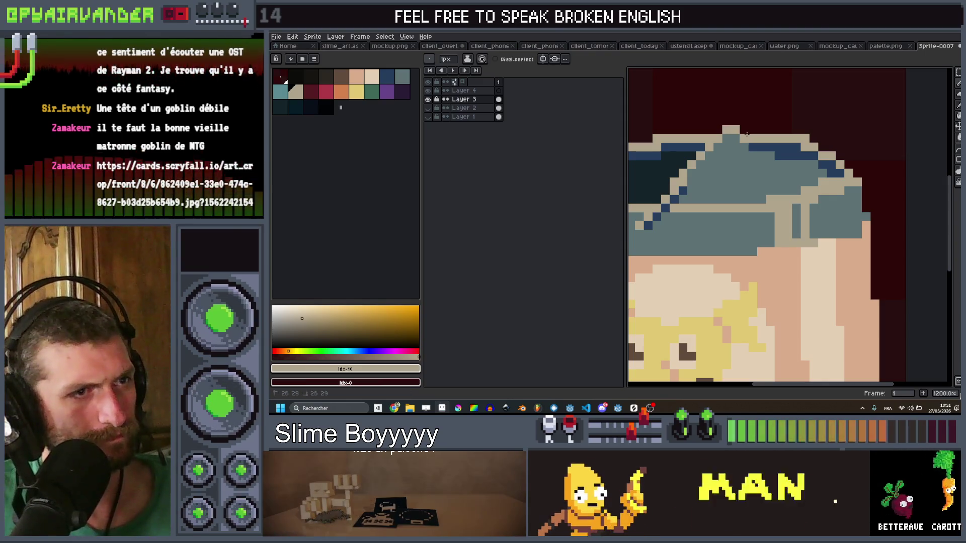
scroll(777, 129, down, 8)
scroll(776, 129, up, 3)
scroll(776, 130, up, 5)
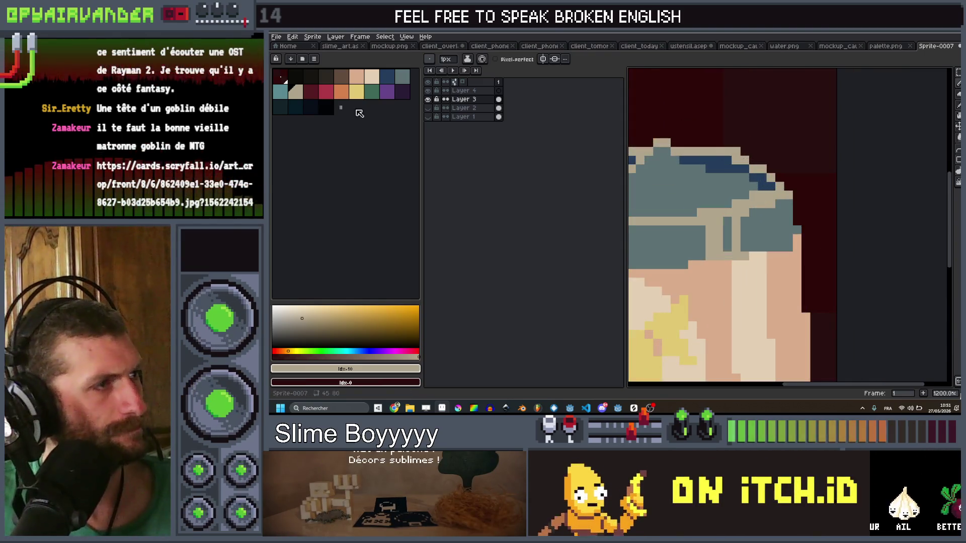
drag(677, 130, 677, 121)
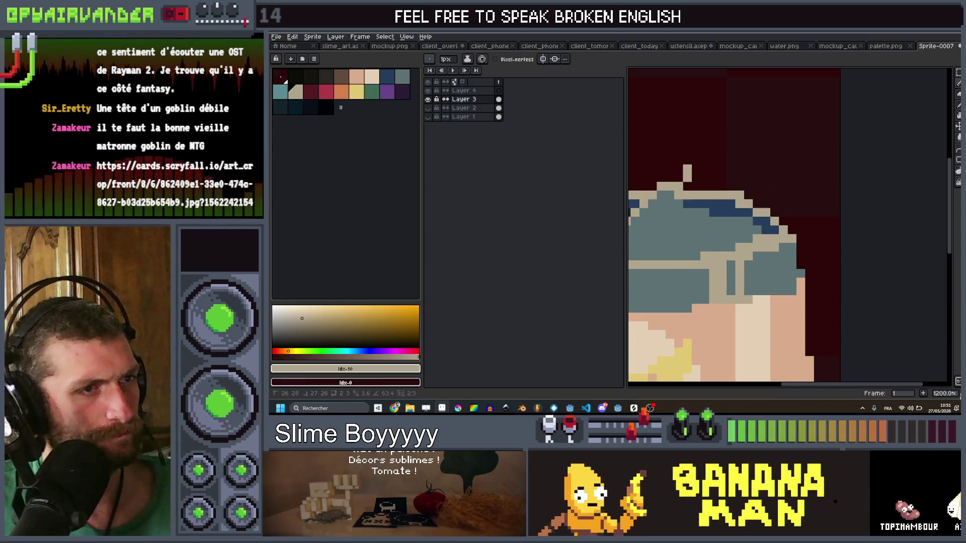
key(plus)
key(plus)
key(plus)
Paint a thick tan stick above the lid and fill its base pixels tan
drag(700, 165, 718, 165)
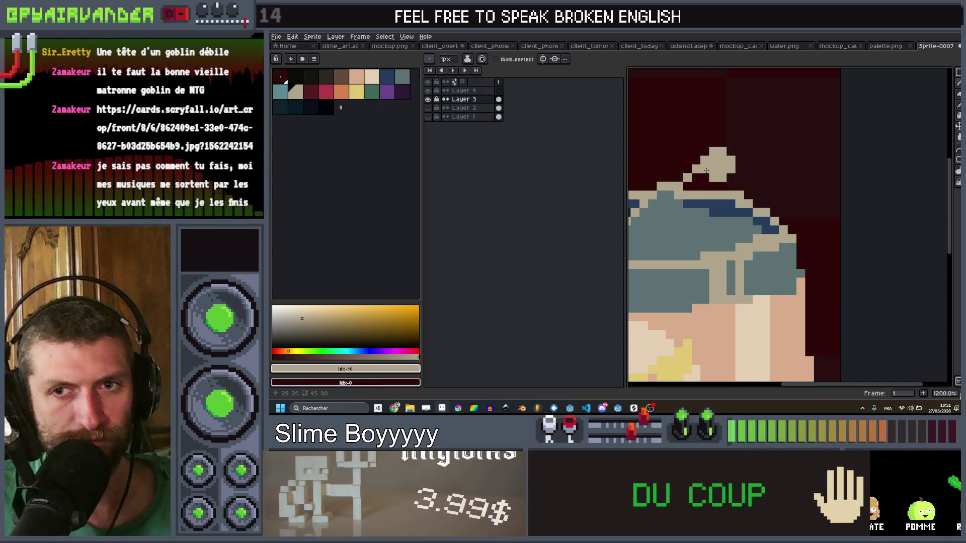
scroll(707, 171, up, 3)
click(687, 202)
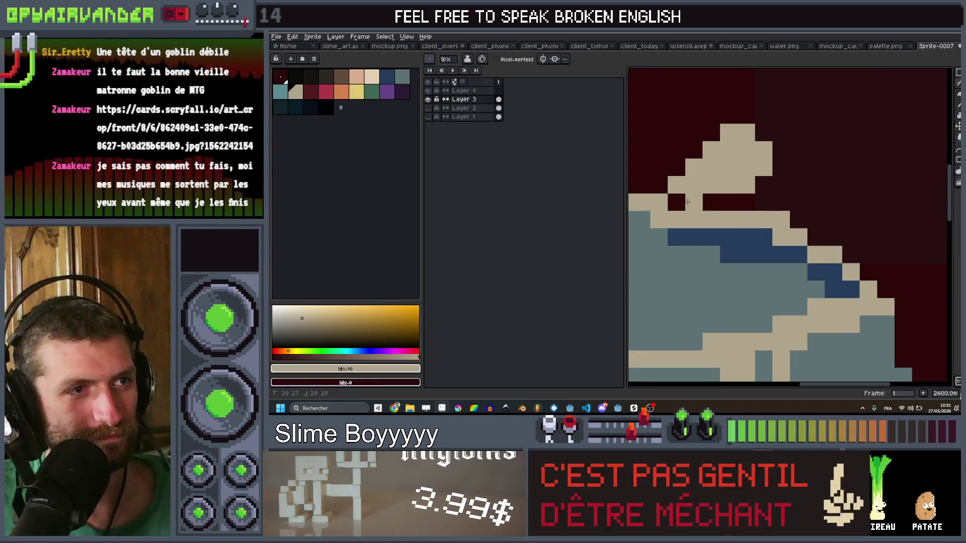
click(676, 202)
scroll(676, 202, down, 8)
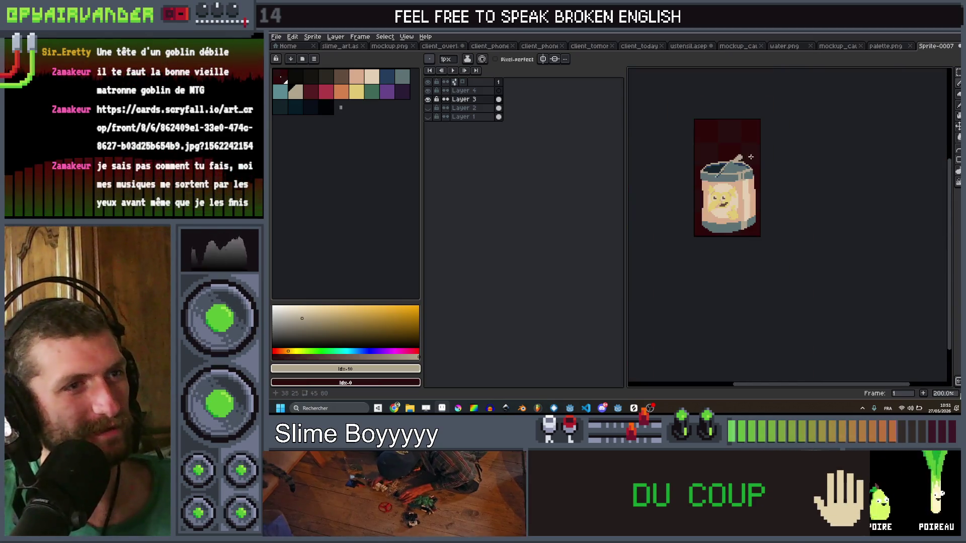
scroll(740, 176, up, 4)
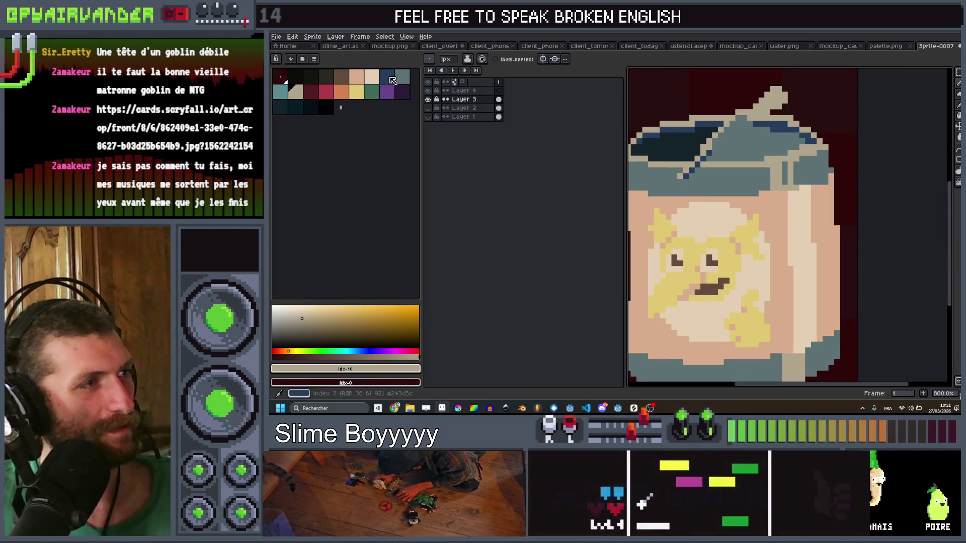
Eyedrop navy from the lid and draw a diagonal navy line across it
alt+click(755, 119)
scroll(756, 118, up, 2)
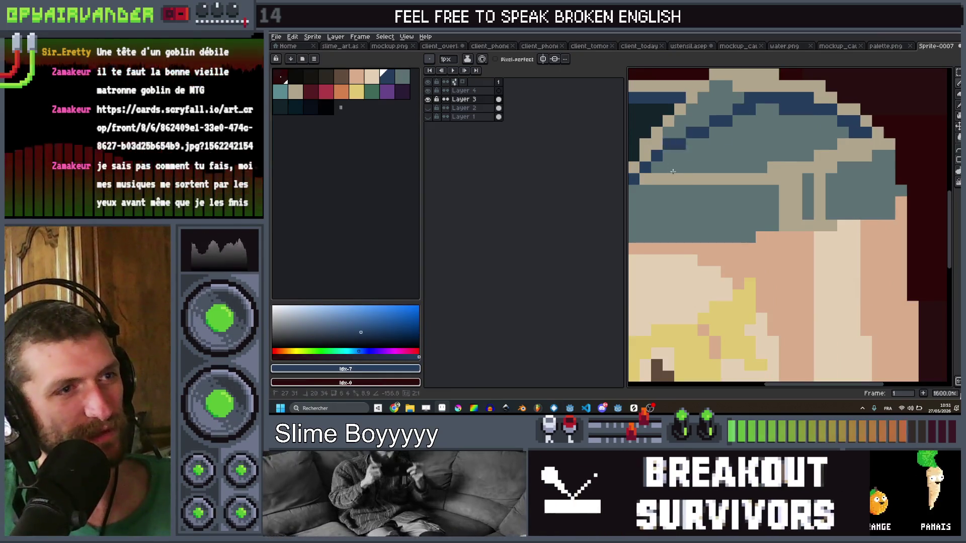
drag(745, 110, 668, 170)
scroll(679, 170, down, 6)
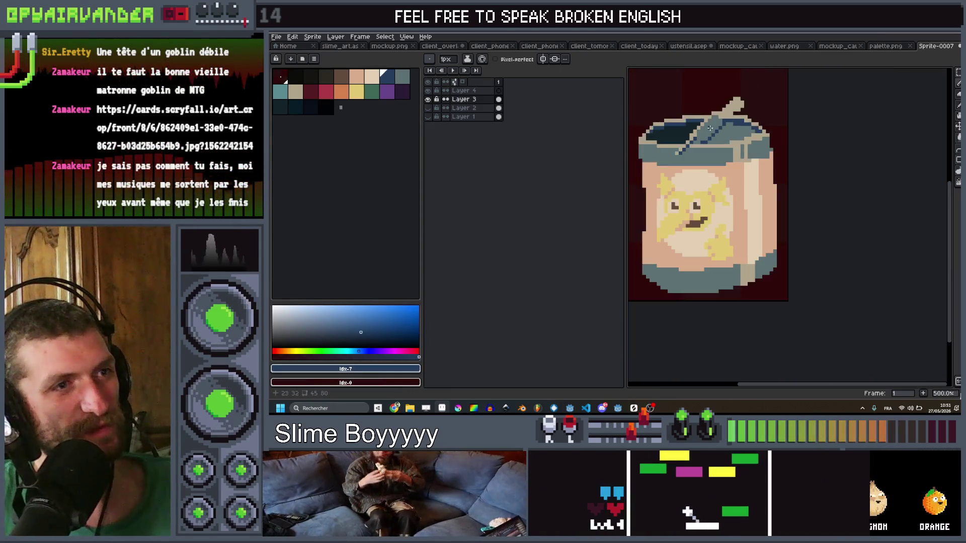
scroll(698, 141, up, 8)
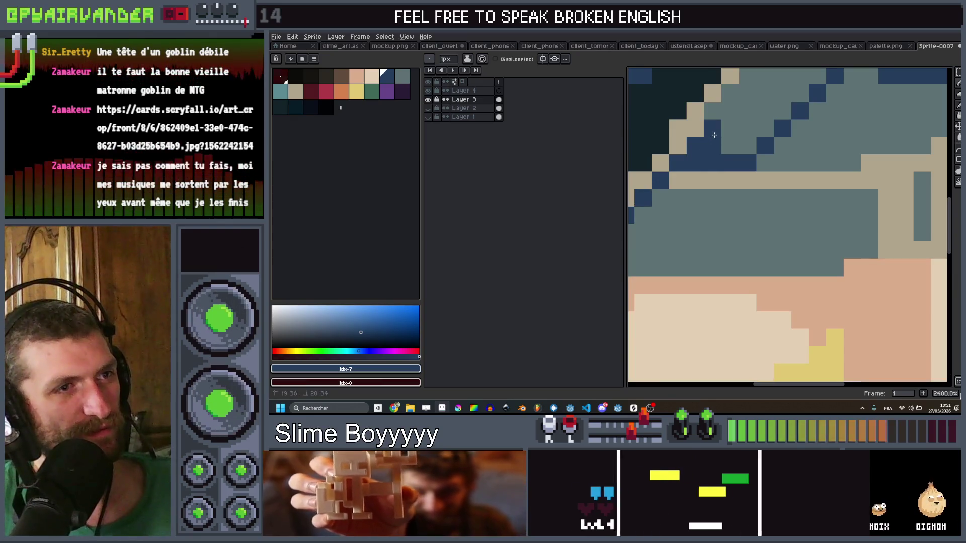
scroll(714, 135, down, 6)
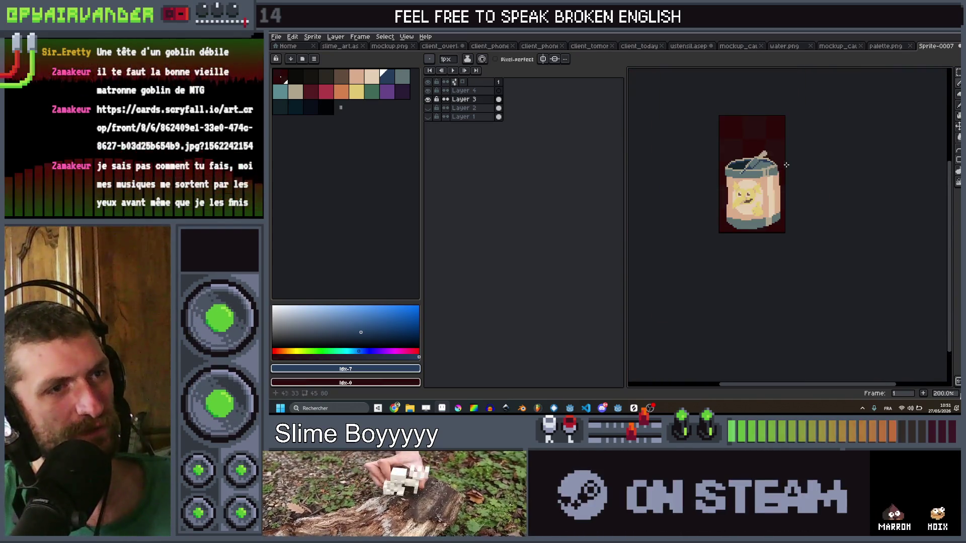
scroll(752, 168, up, 4)
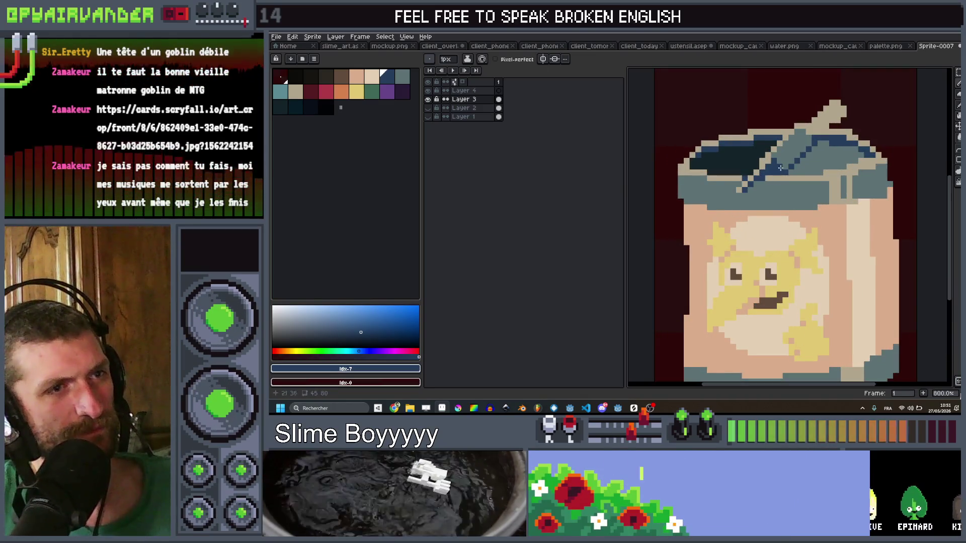
scroll(802, 141, down, 4)
scroll(742, 150, up, 6)
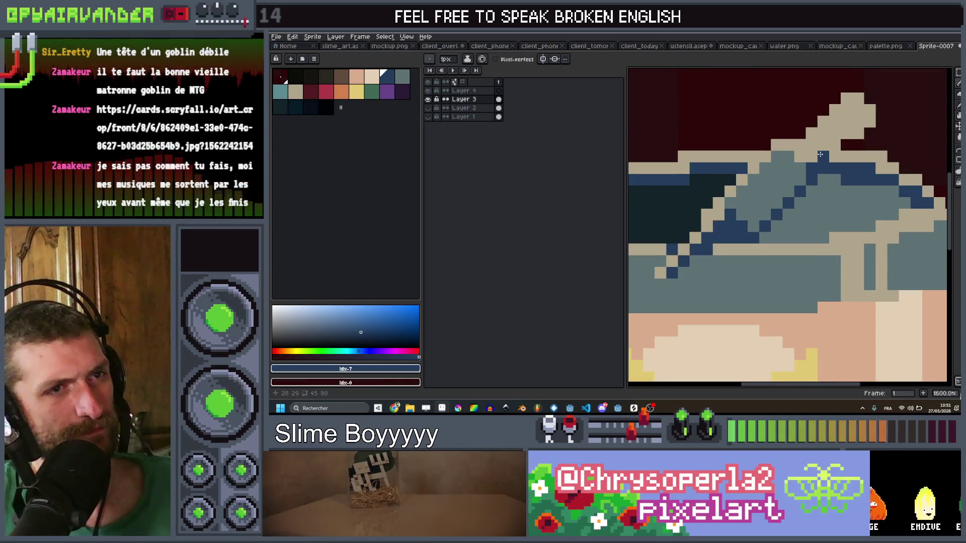
scroll(752, 157, down, 7)
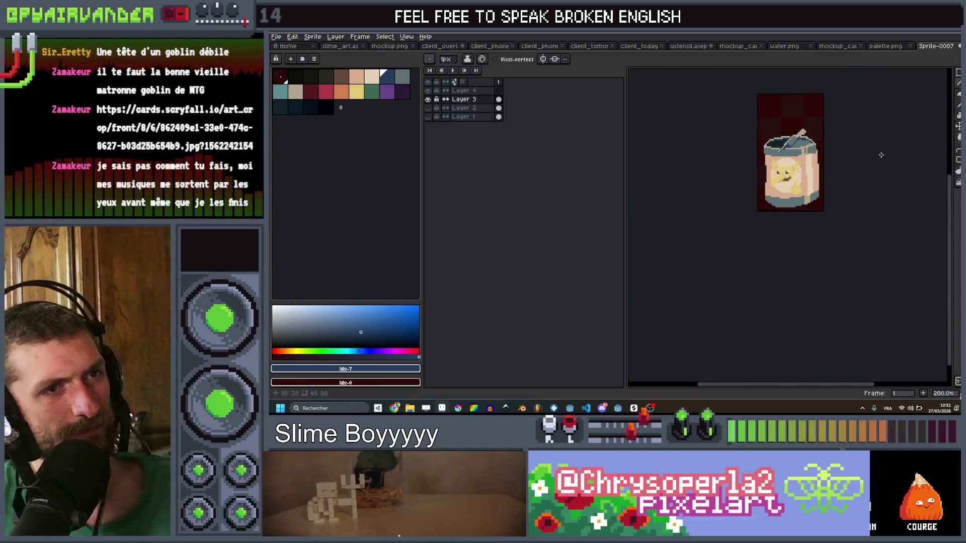
scroll(829, 116, up, 3)
scroll(828, 116, up, 4)
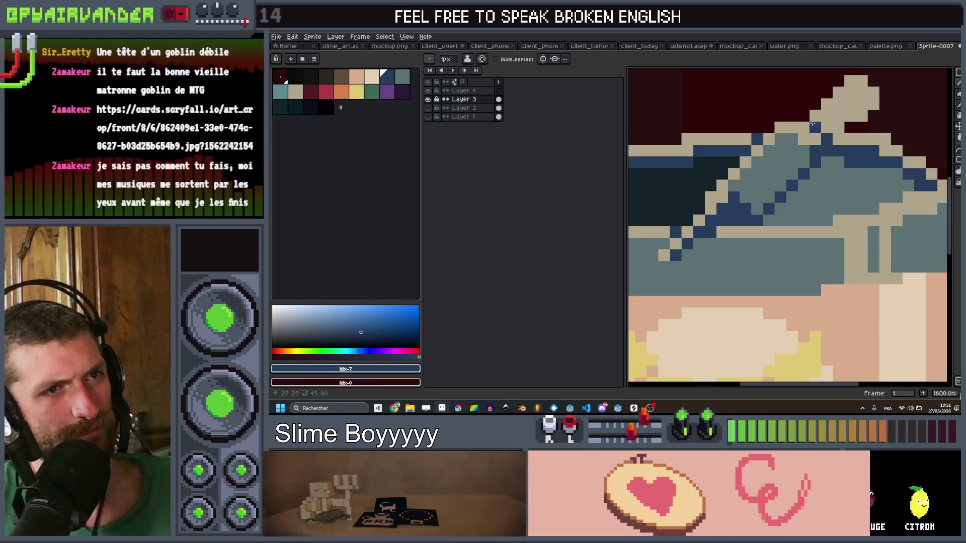
Touch up the lid with three grey-blue pixels
key(0)
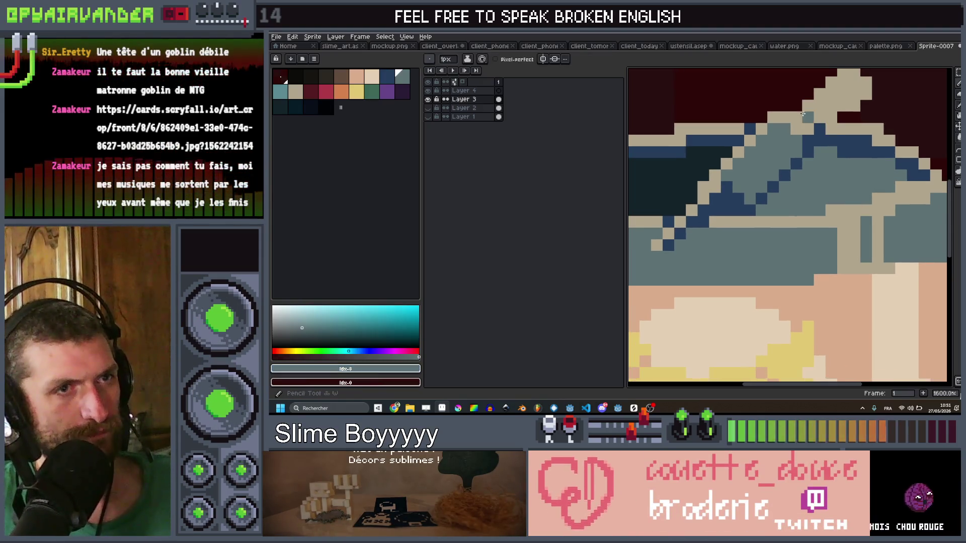
mouse_move(808, 118)
mouse_down()
mouse_move(838, 117)
mouse_move(854, 98)
mouse_up()
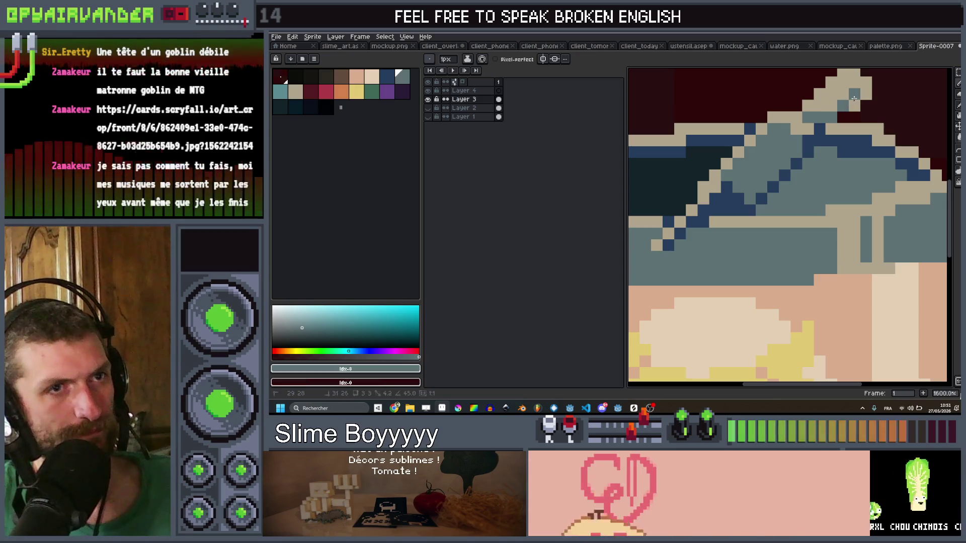
scroll(864, 107, down, 7)
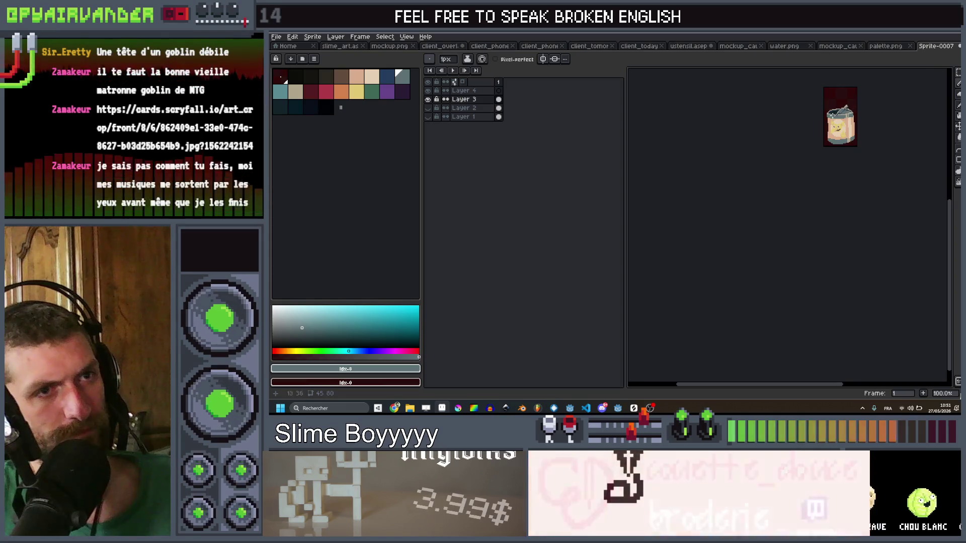
Toggle the visibility of Layers 1, 2 and 3 to compare the can versions
scroll(853, 106, up, 7)
scroll(812, 170, down, 8)
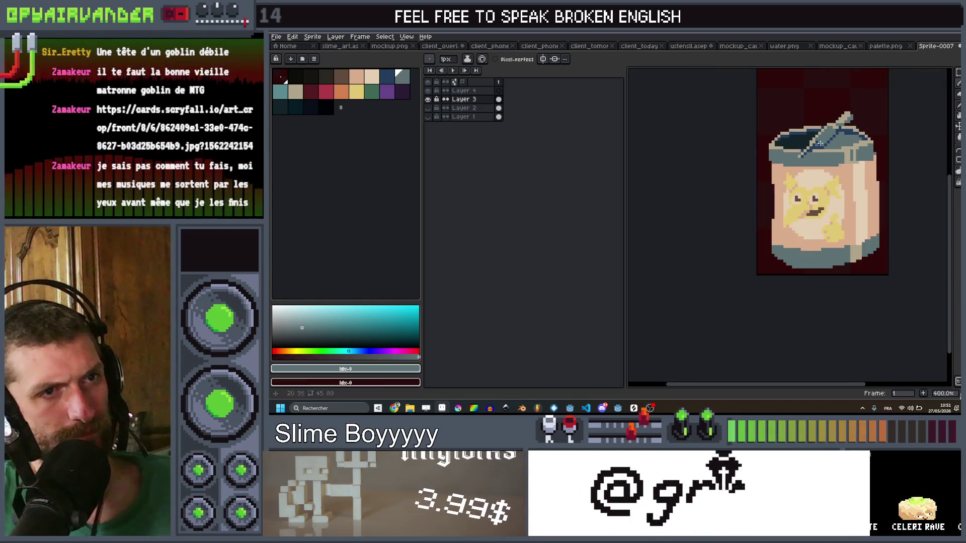
scroll(846, 133, up, 1)
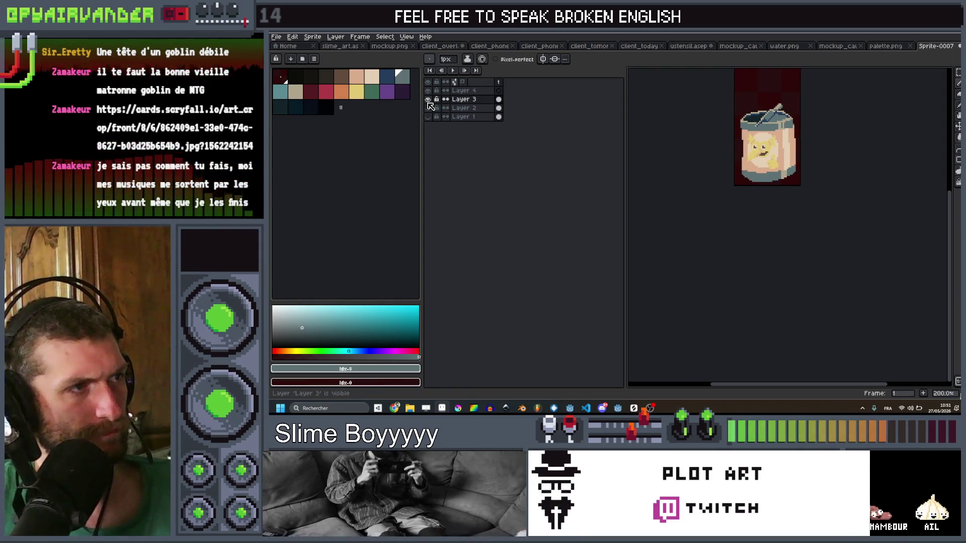
click(428, 99)
click(427, 108)
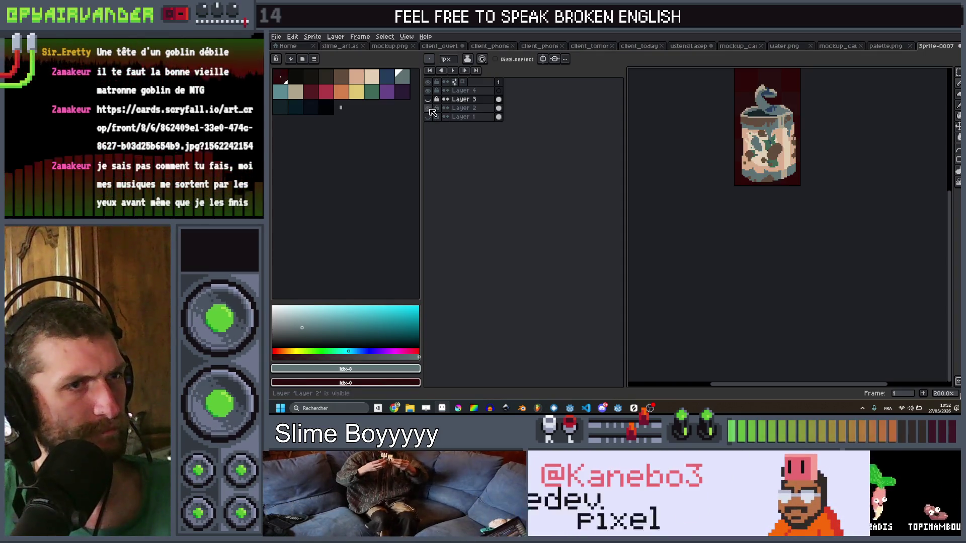
click(429, 117)
click(428, 117)
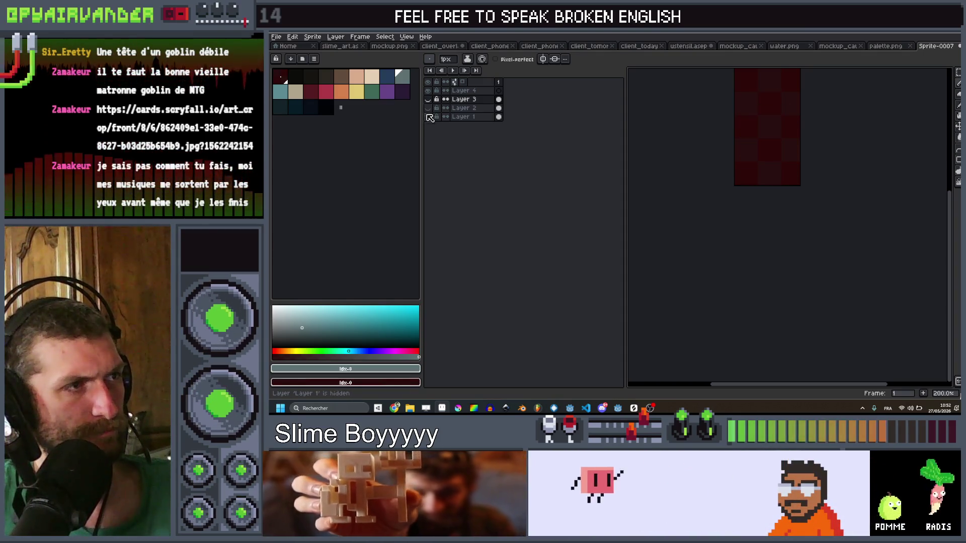
Hide Layer 2 and leave only Layer 3's can-with-face sprite visible
click(427, 108)
click(427, 107)
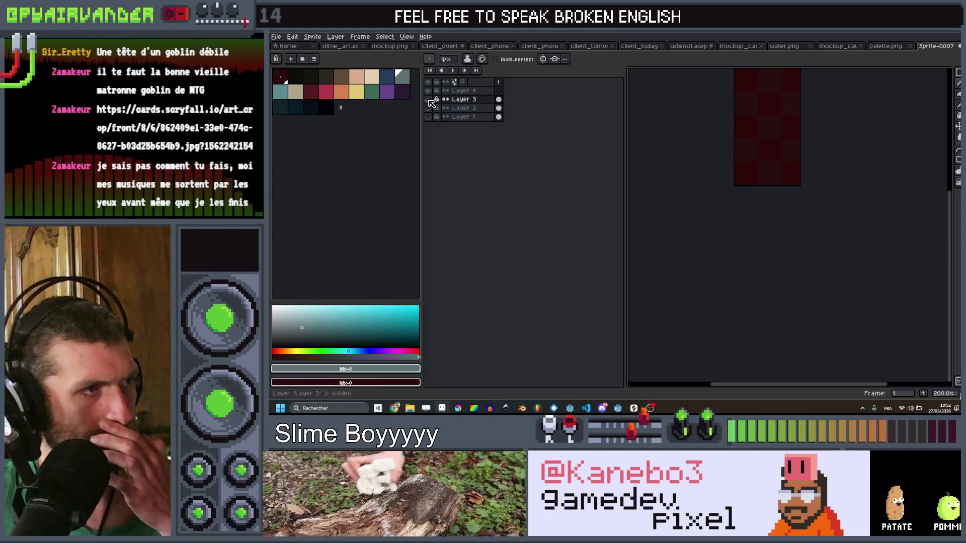
click(428, 99)
click(428, 99)
click(428, 99)
scroll(767, 144, up, 2)
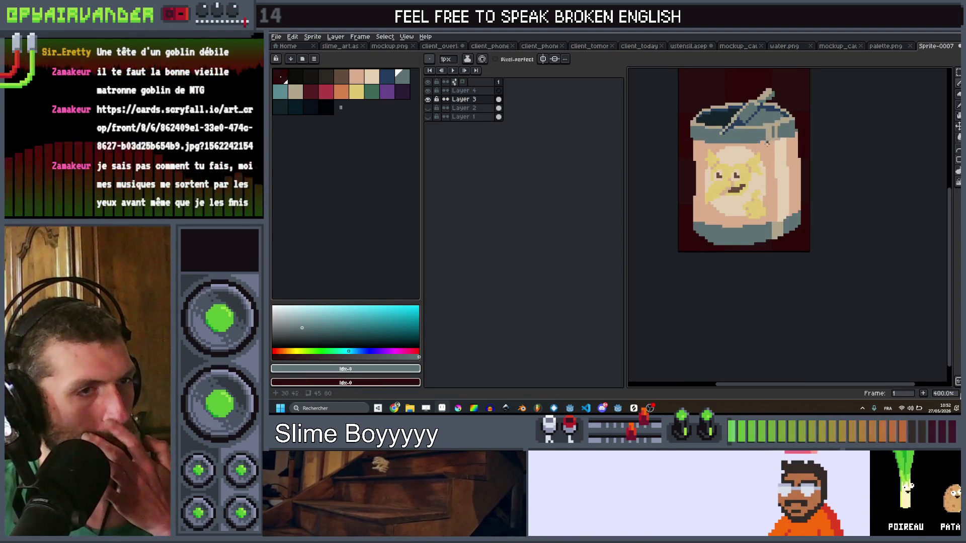
scroll(775, 153, up, 2)
key(i)
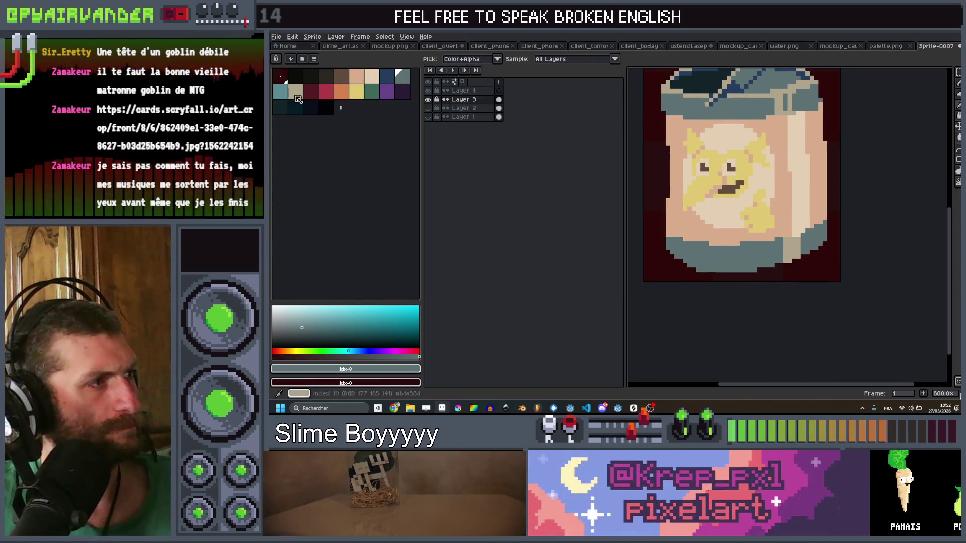
Pick the grey-blue palette colour and undo the last fill on the face
click(280, 92)
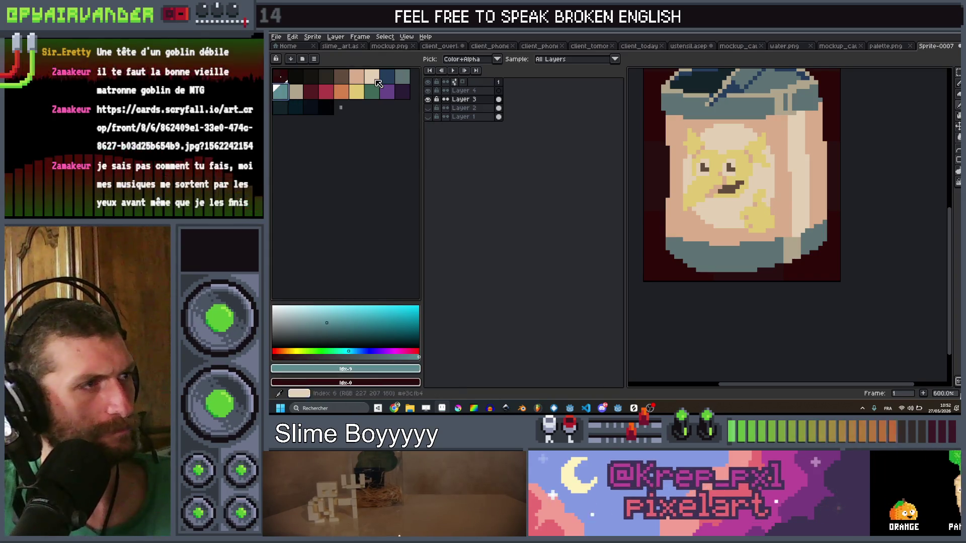
click(406, 79)
drag(892, 218, 839, 208)
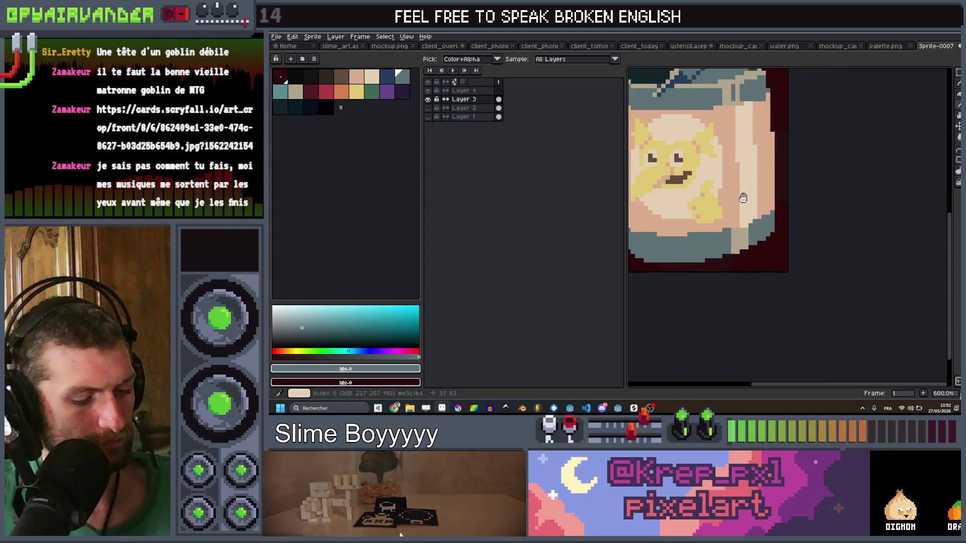
scroll(729, 164, down, 2)
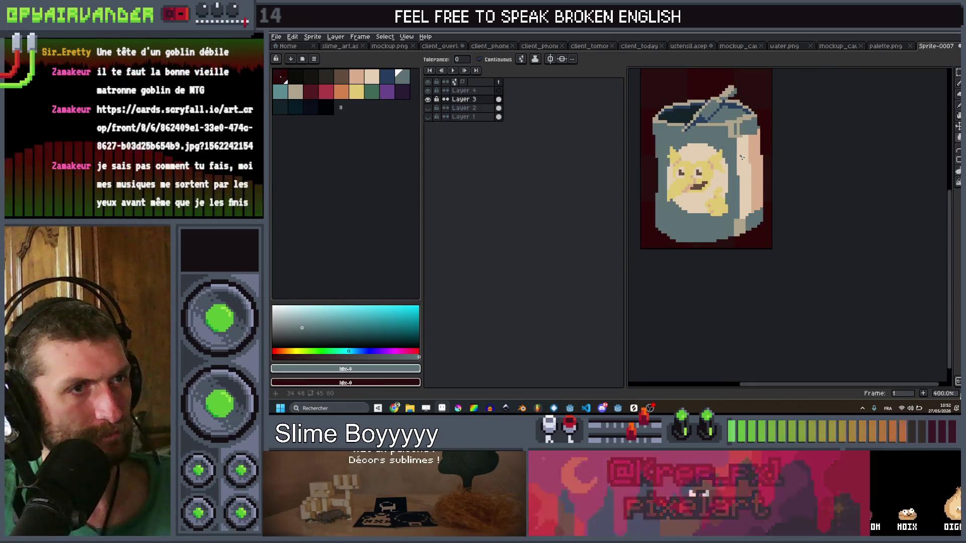
key(ctrl+z)
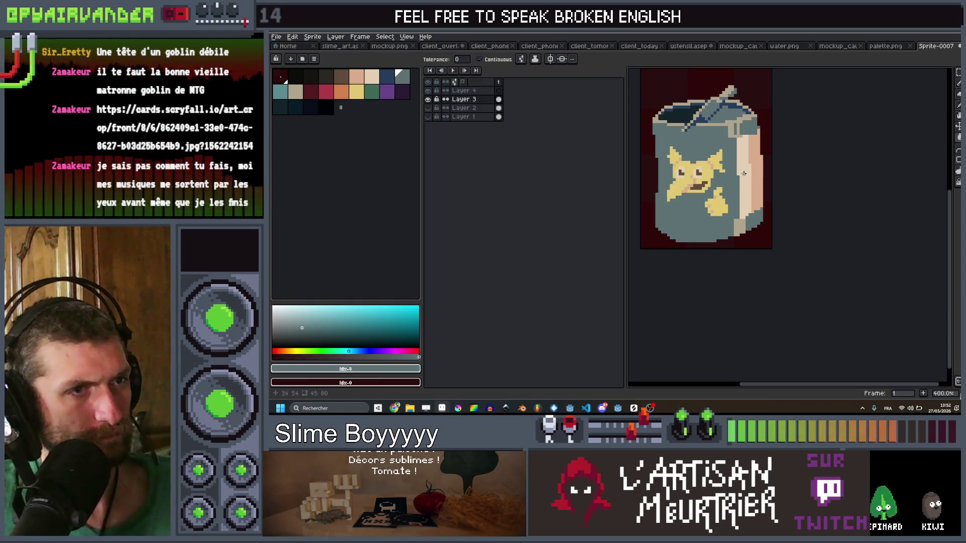
Shift the yellow face artwork left and delete it
scroll(734, 163, up, 2)
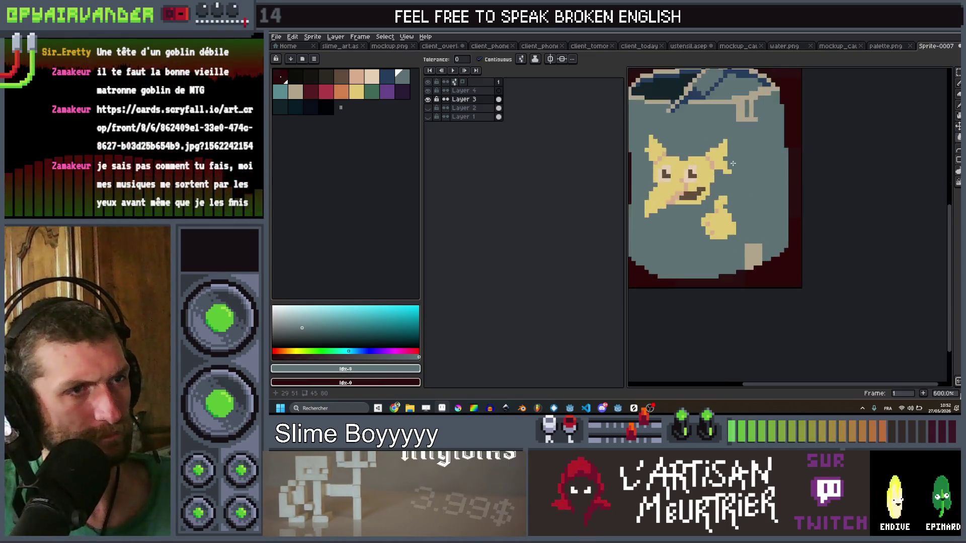
scroll(733, 164, up, 2)
scroll(755, 162, down, 2)
scroll(781, 161, up, 1)
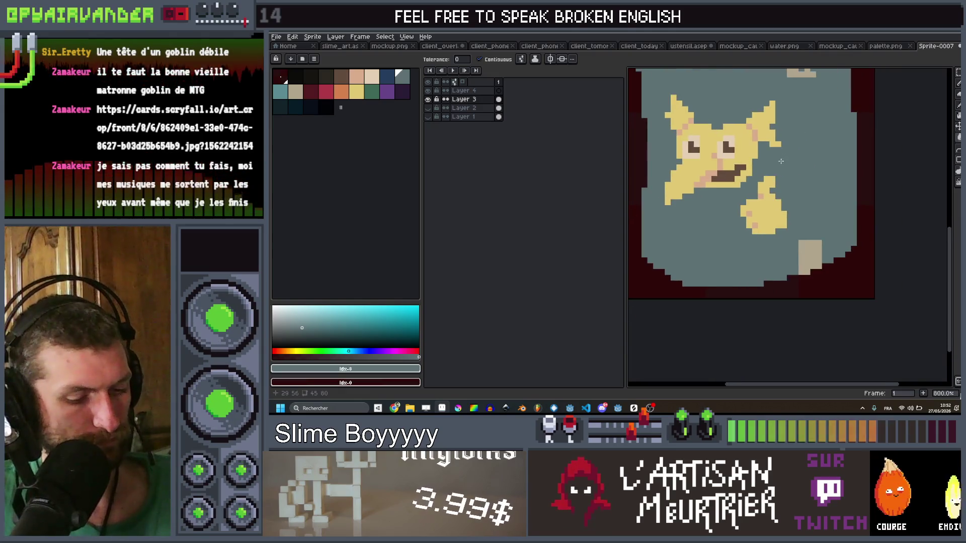
key(i)
key(ctrl)
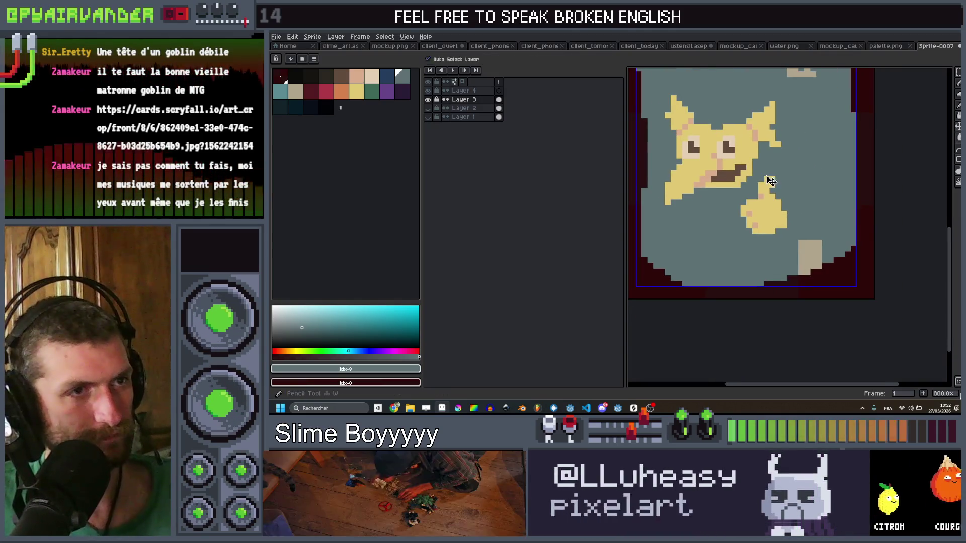
drag(707, 153, 654, 136)
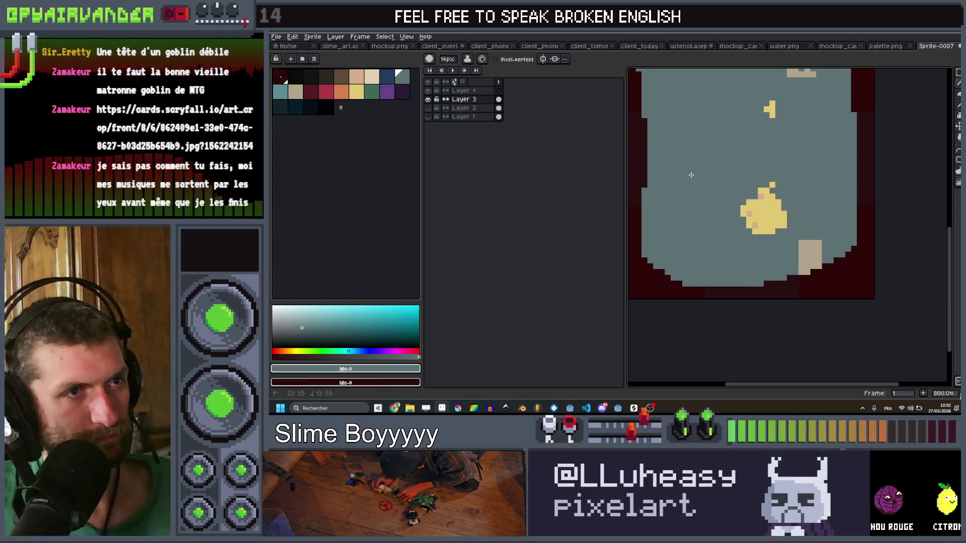
key(Delete)
Choose the tan colour with a 2-pixel brush, then undo back to the plain tan-striped carton
scroll(763, 157, down, 3)
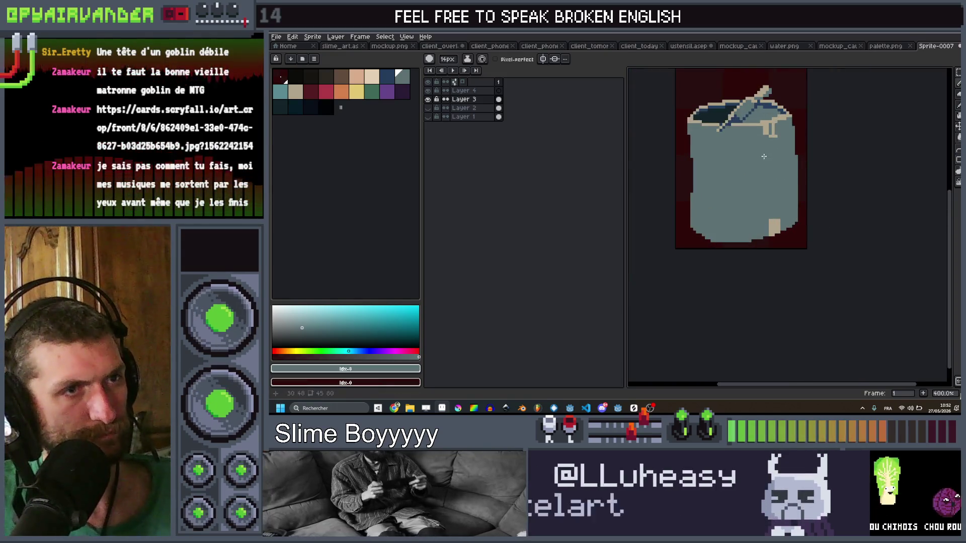
click(302, 92)
key(b)
key(ctrl+z)
key(ctrl+z)
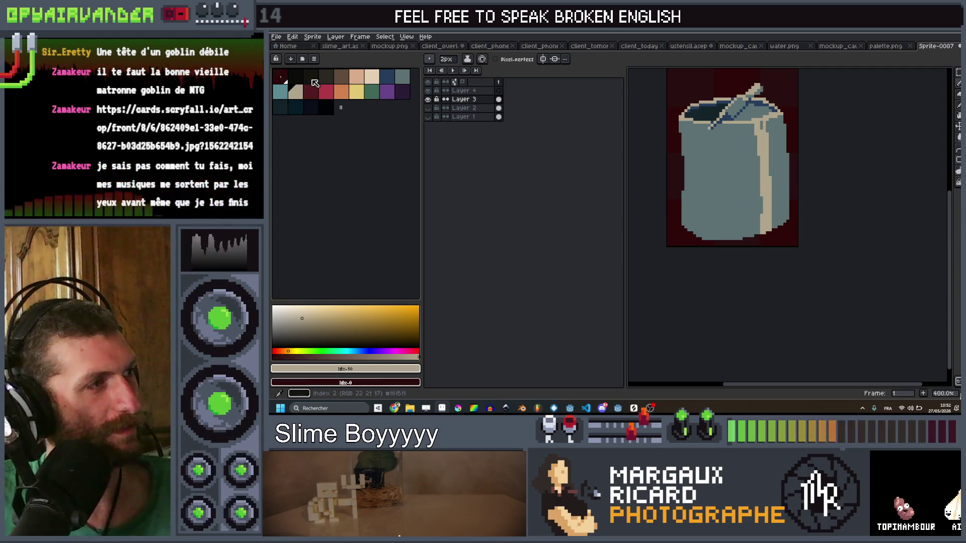
Choose the dark blue colour and test a brush dot on the carton front, undoing it
click(387, 76)
key(plus)
key(plus)
scroll(720, 80, up, 1)
click(707, 168)
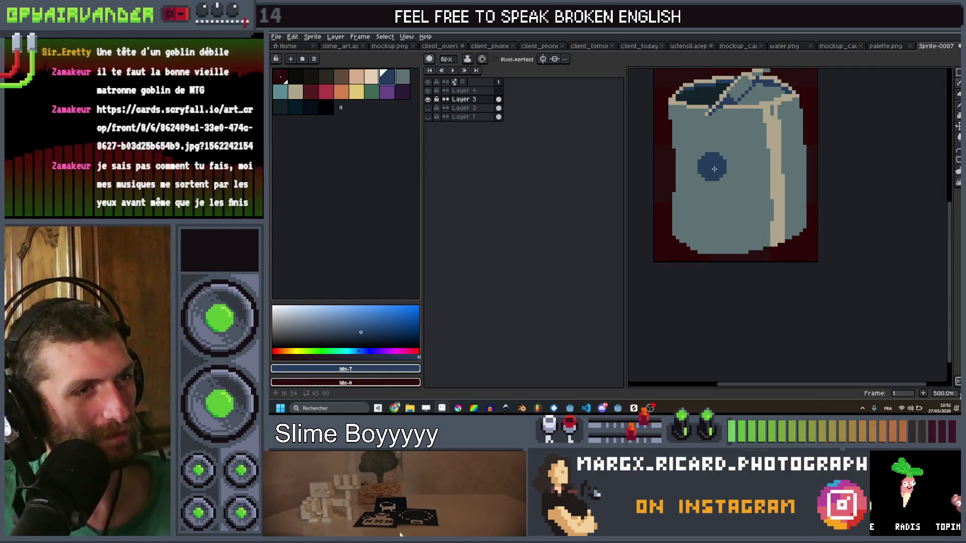
key(ctrl+z)
key(plus)
drag(719, 168, 744, 176)
key(v)
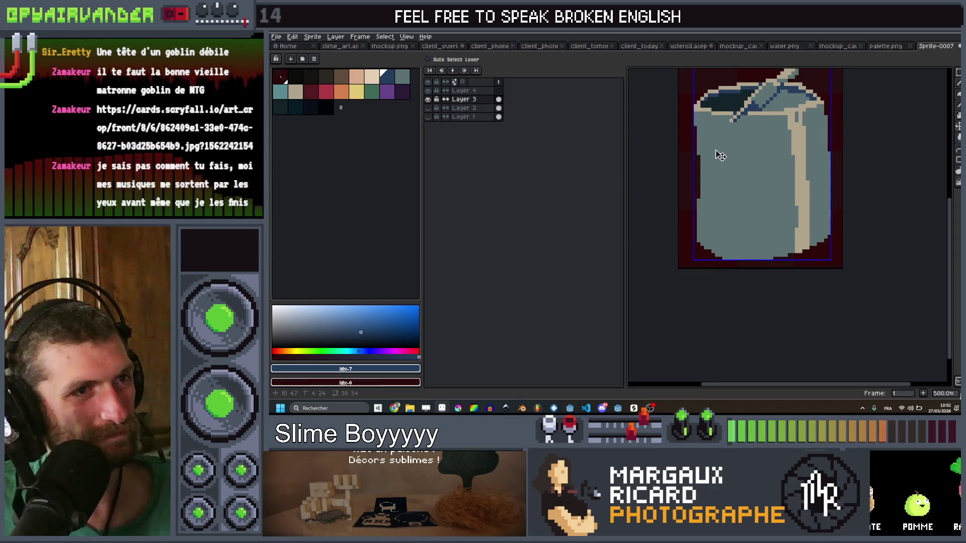
With a 4-pixel brush, paint the dark-blue fish body and its diagonal tail line
scroll(712, 152, up, 1)
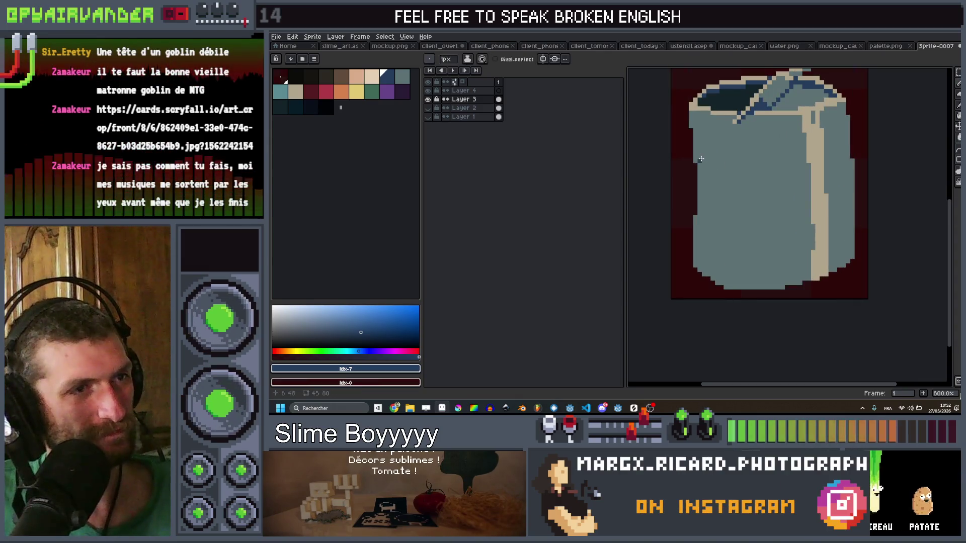
scroll(746, 170, down, 5)
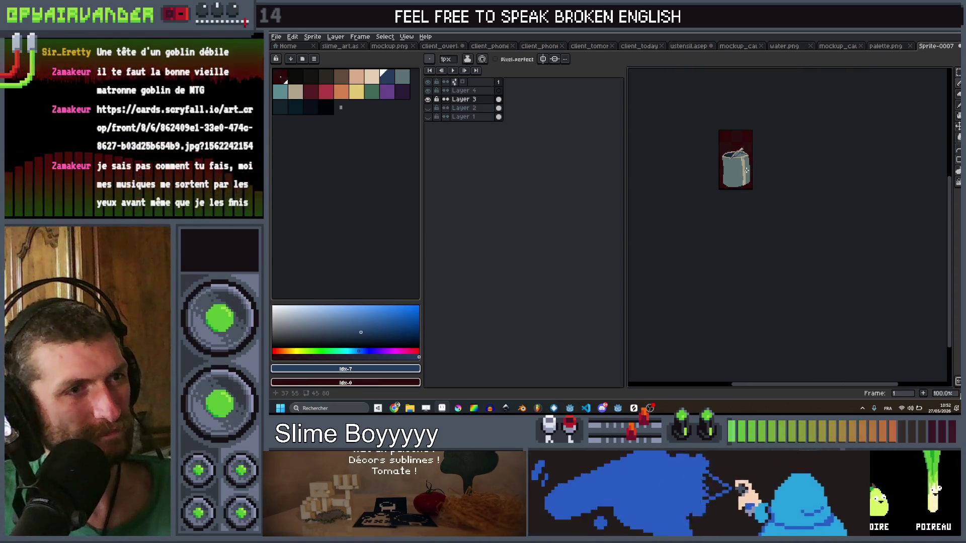
scroll(743, 175, up, 5)
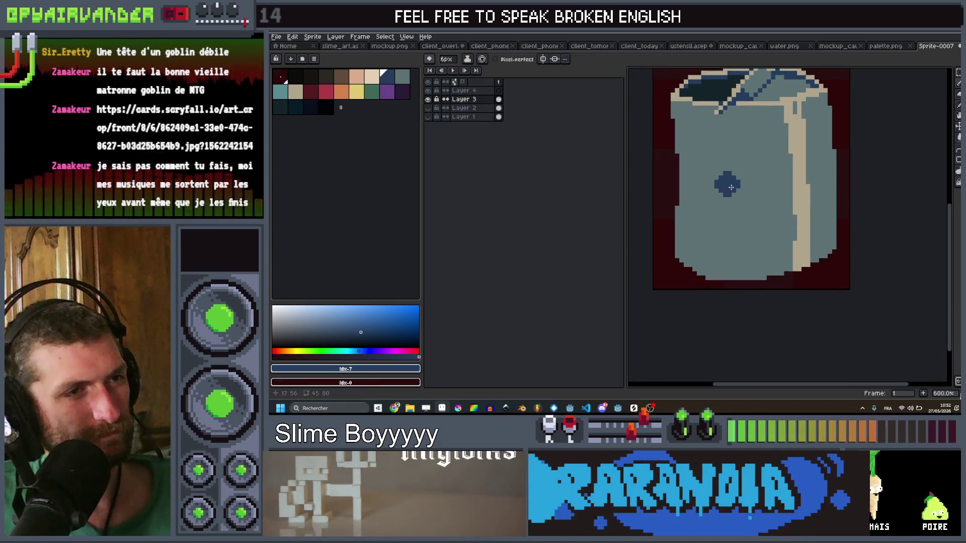
key(minus)
key(minus)
key(minus)
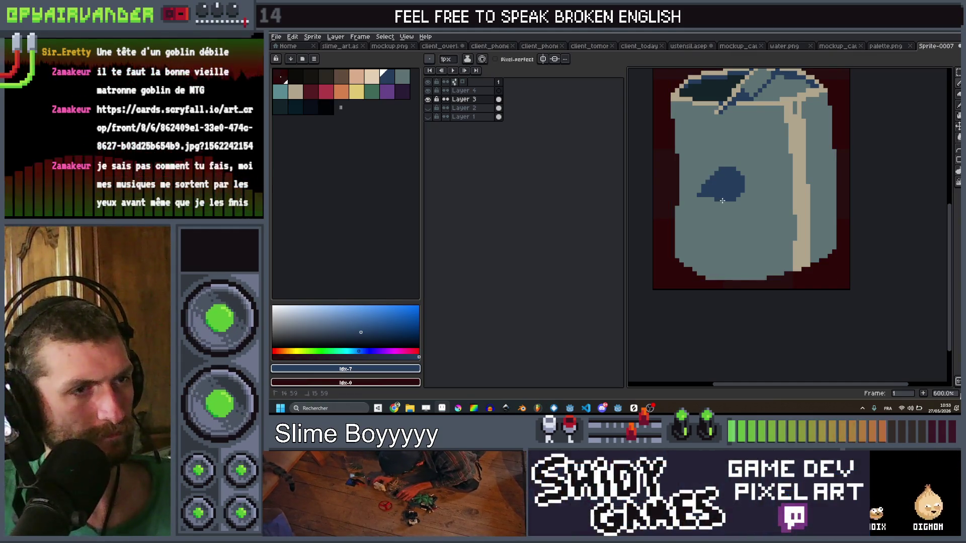
drag(714, 203, 728, 201)
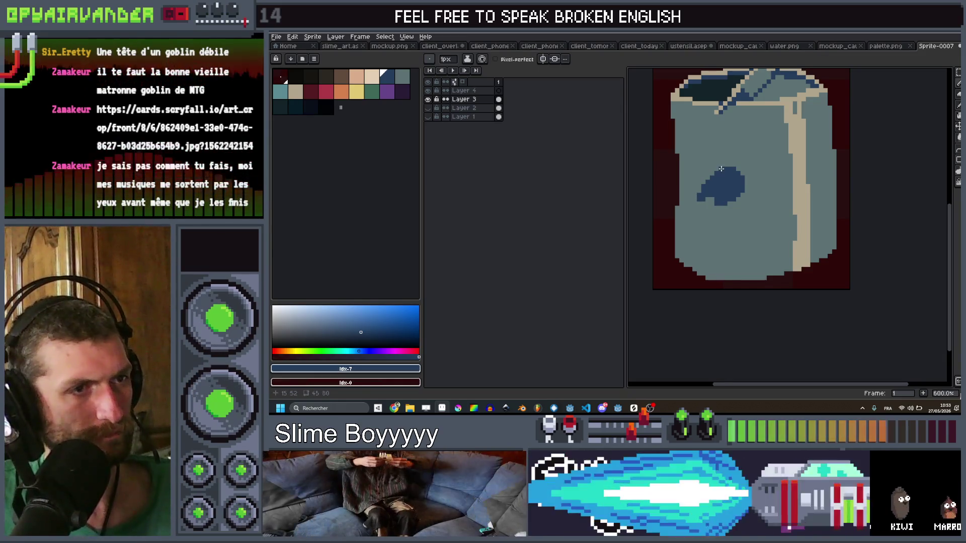
scroll(721, 170, down, 4)
scroll(721, 169, up, 7)
shift+click(774, 124)
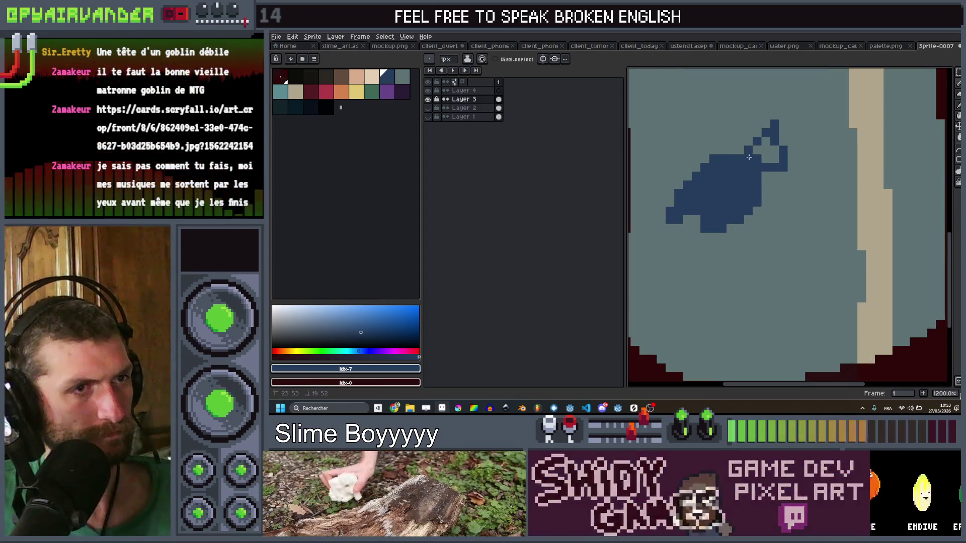
scroll(791, 160, down, 10)
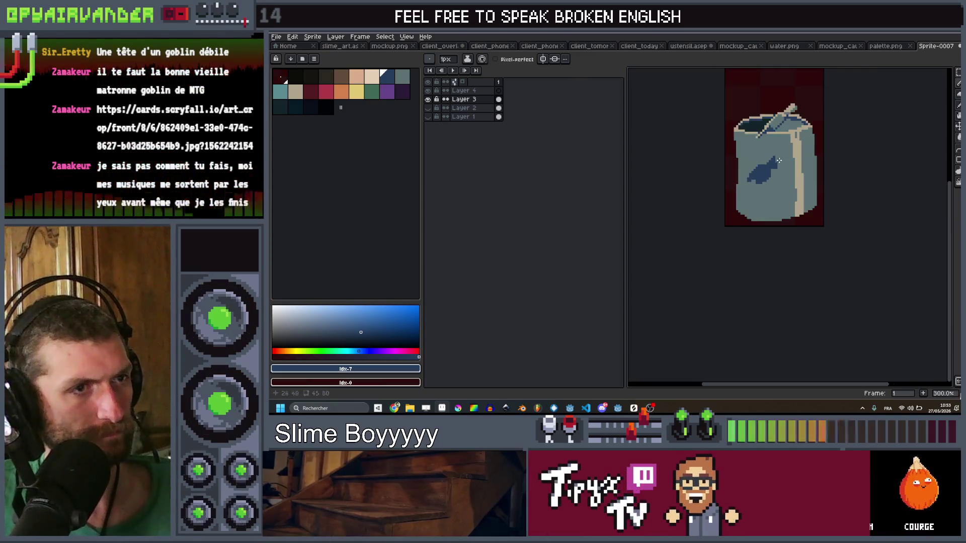
scroll(791, 160, up, 10)
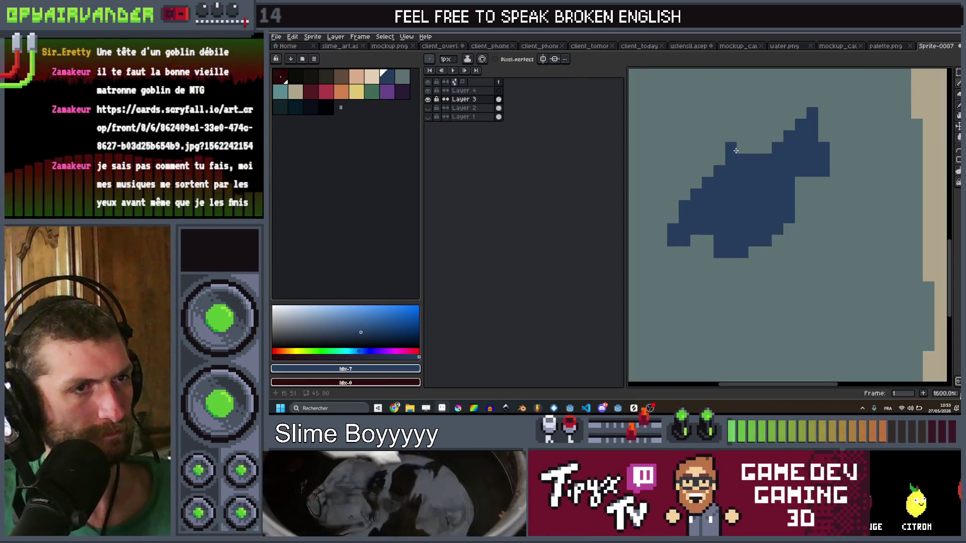
scroll(757, 140, down, 8)
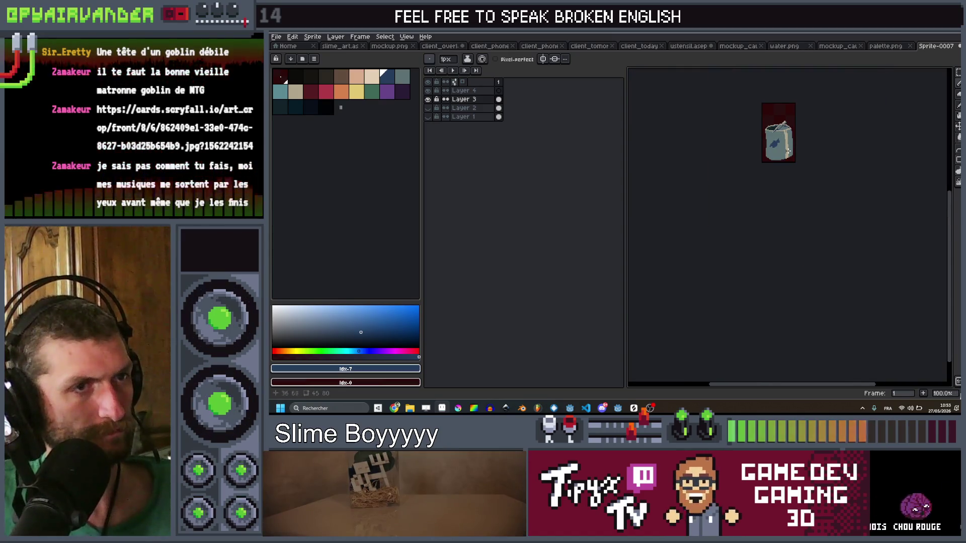
scroll(778, 155, up, 8)
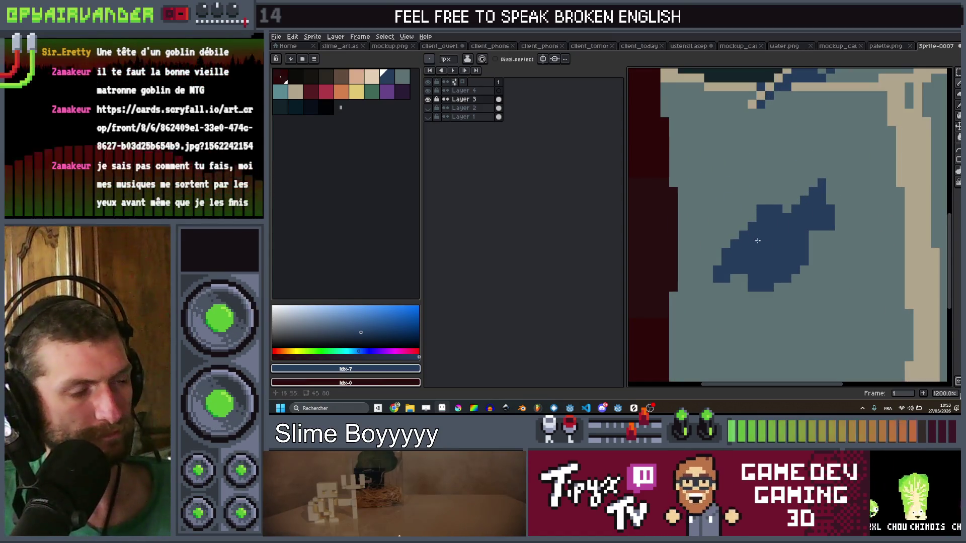
key(u)
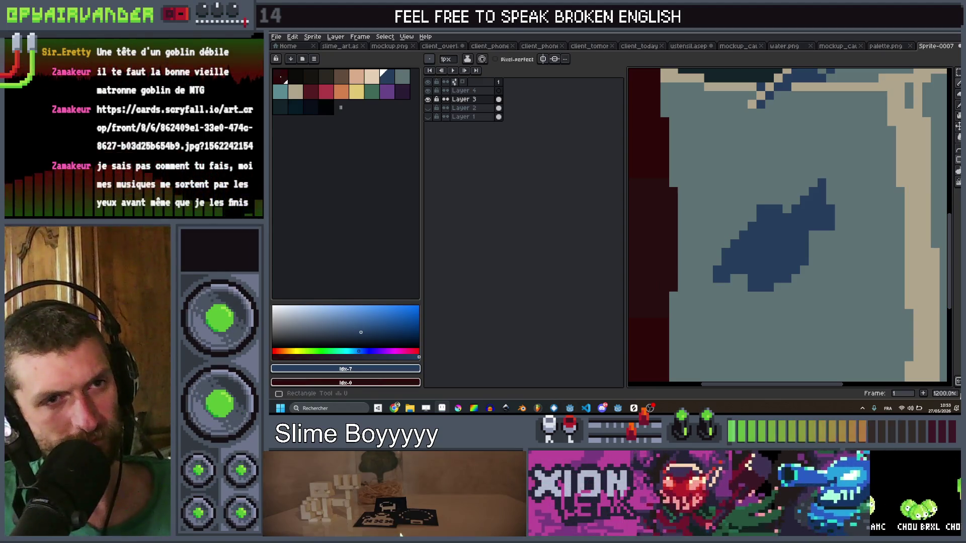
drag(721, 139, 829, 357)
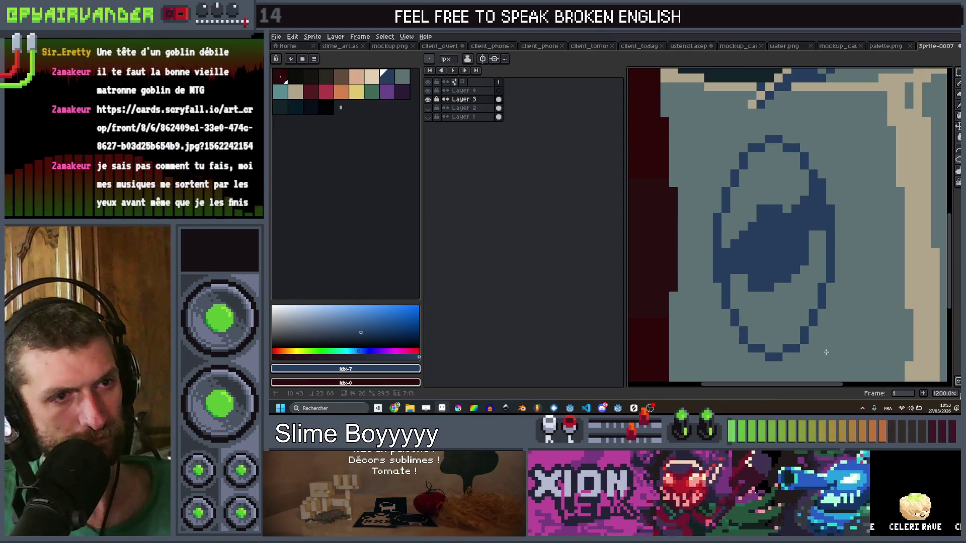
scroll(825, 345, down, 4)
scroll(830, 237, up, 4)
click(829, 237)
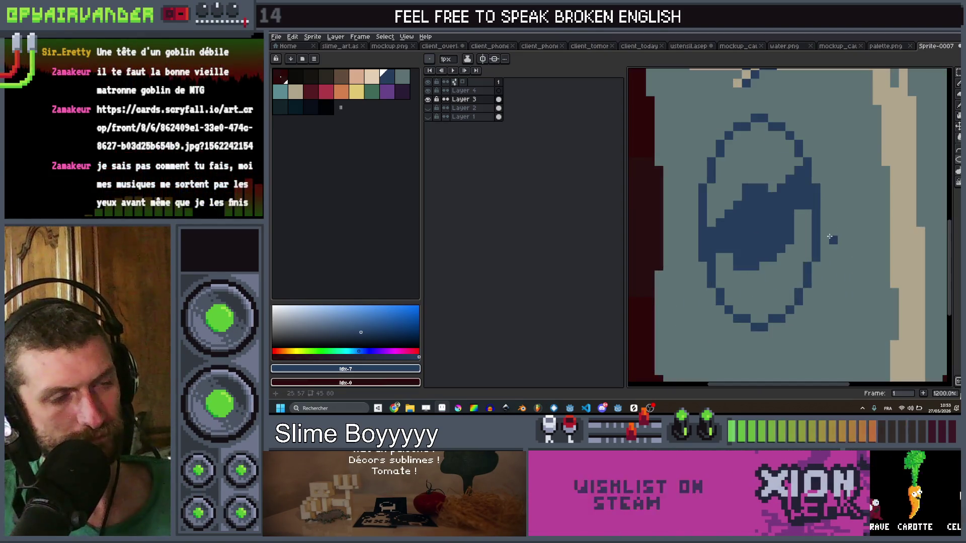
key(0)
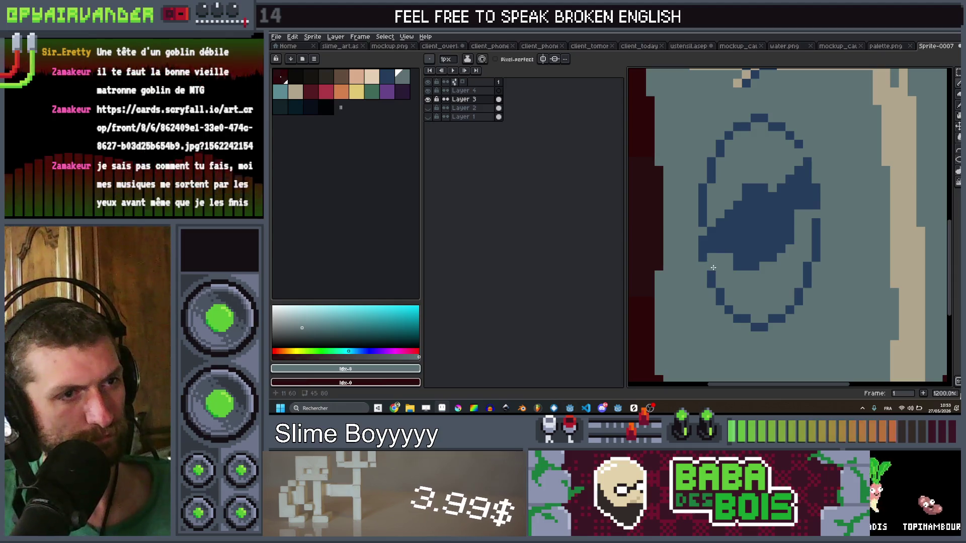
scroll(805, 222, down, 6)
scroll(812, 200, up, 6)
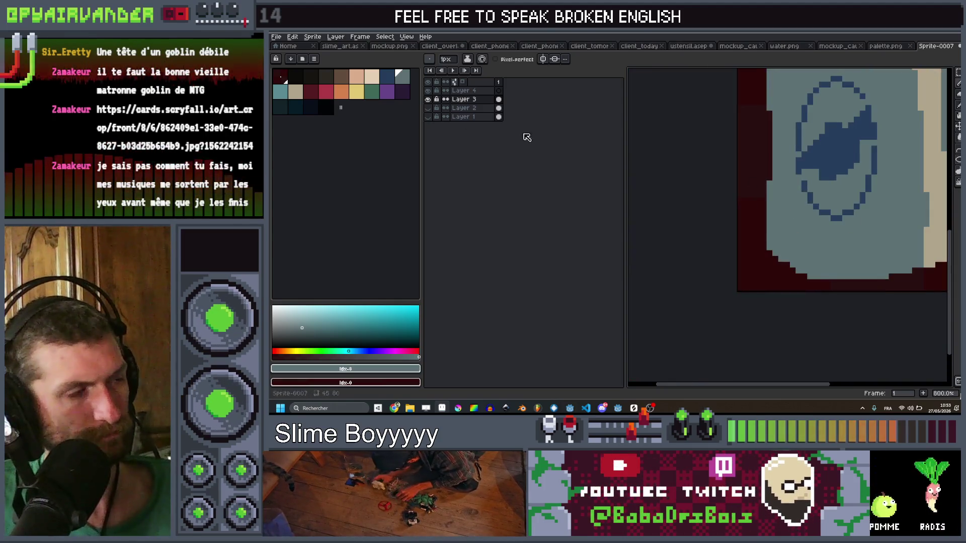
click(390, 76)
scroll(865, 175, up, 4)
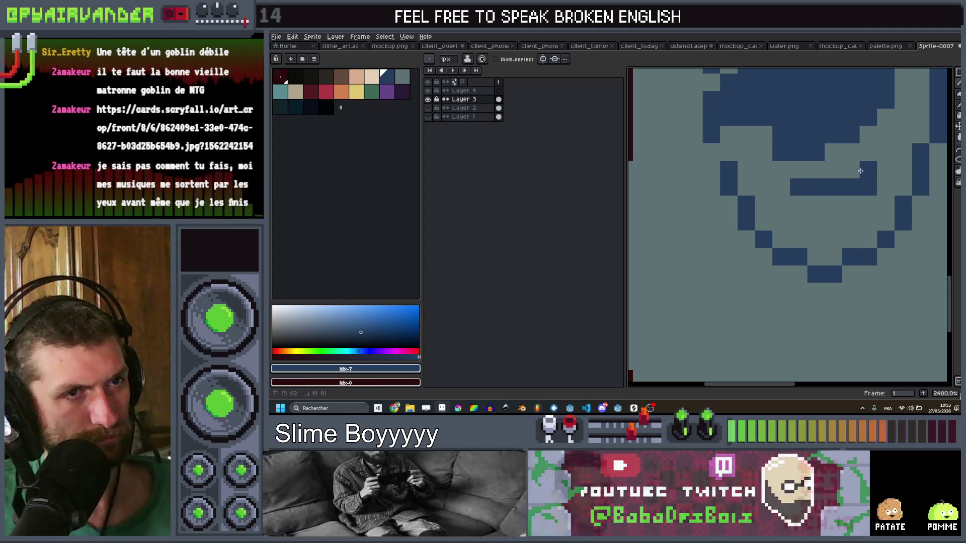
click(894, 168)
click(864, 203)
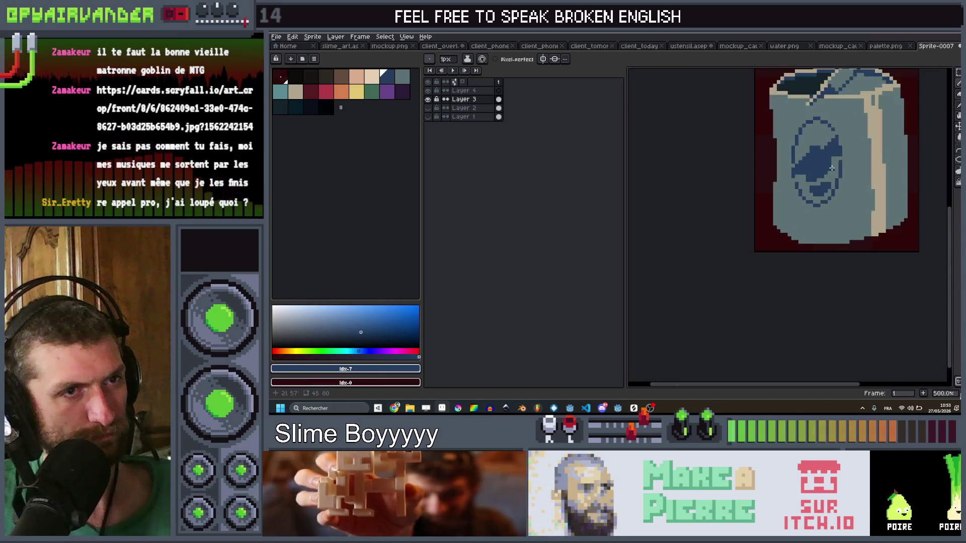
scroll(814, 222, down, 6)
scroll(828, 173, up, 5)
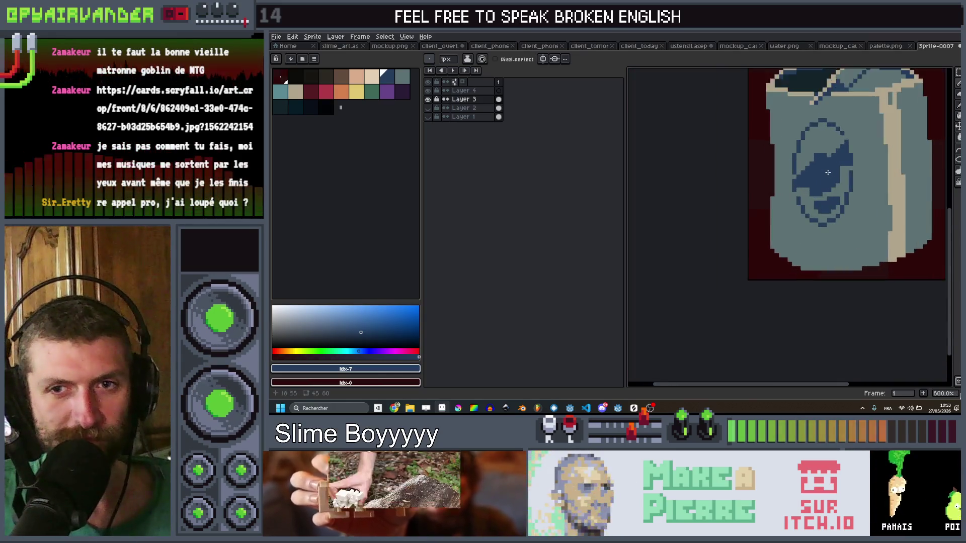
scroll(828, 173, down, 2)
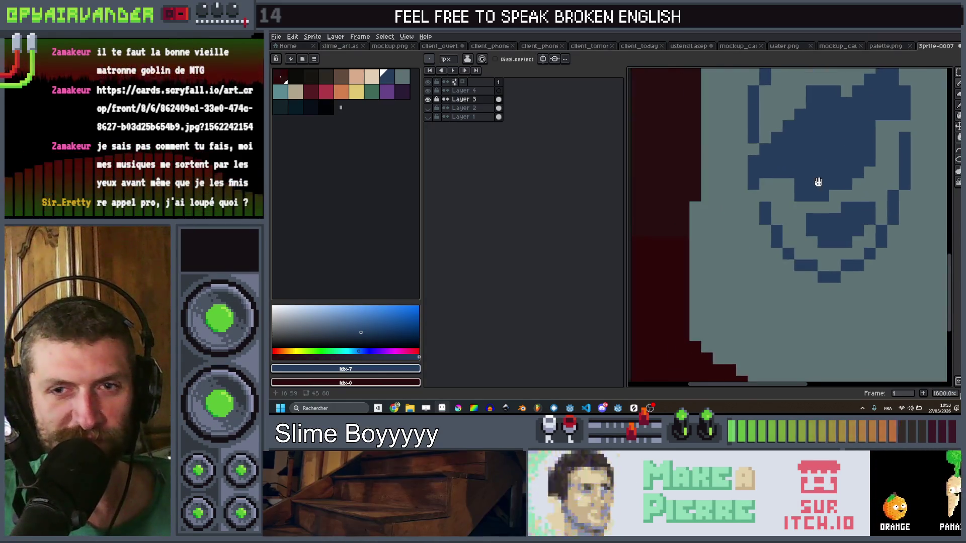
scroll(815, 184, up, 3)
scroll(829, 223, down, 5)
scroll(830, 223, up, 2)
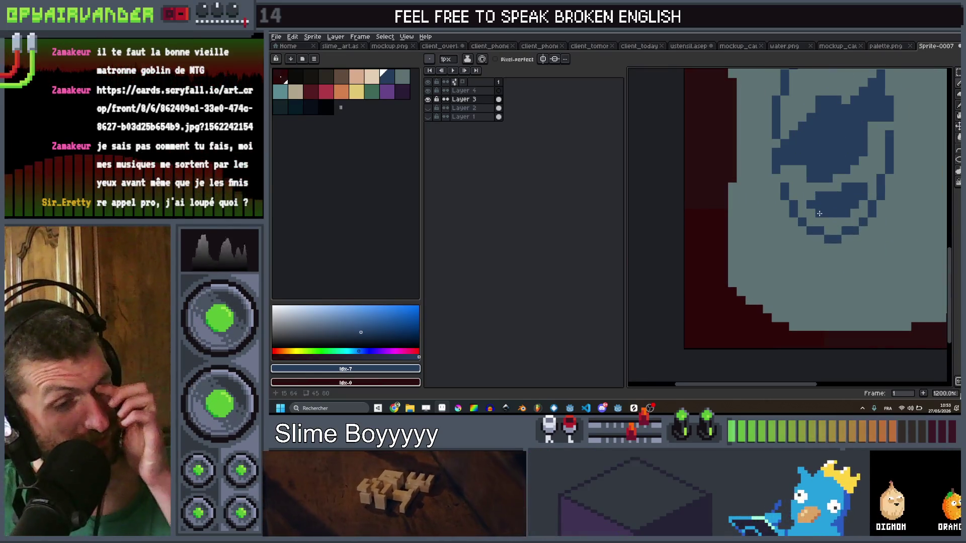
scroll(805, 184, down, 4)
scroll(805, 184, up, 2)
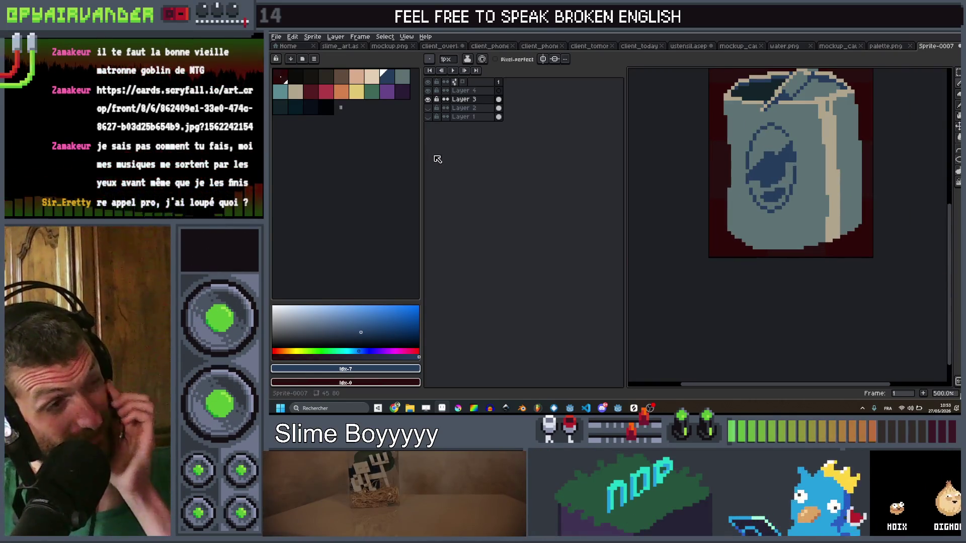
Hide Layers 1 and 2 so only Layer 3's fish-logo carton is visible
click(429, 100)
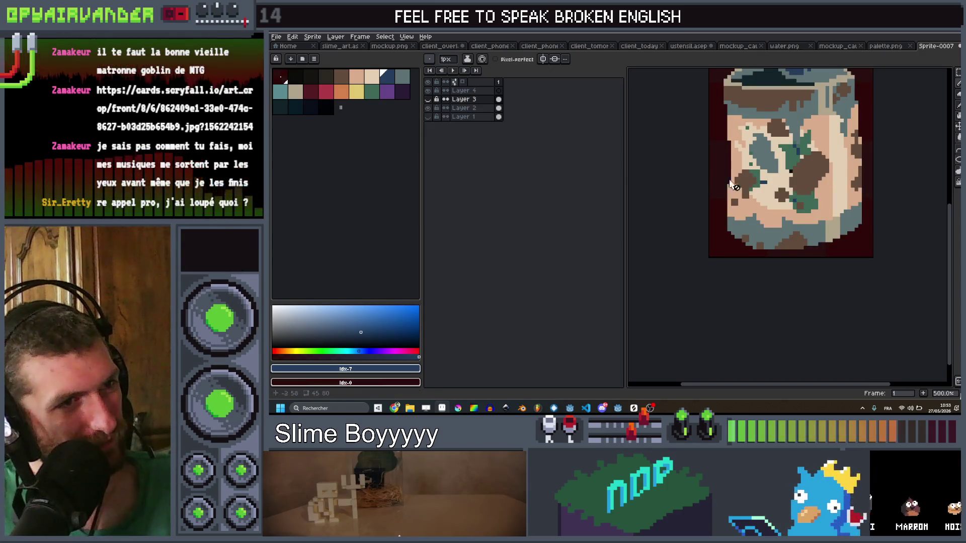
drag(731, 185, 740, 257)
click(428, 108)
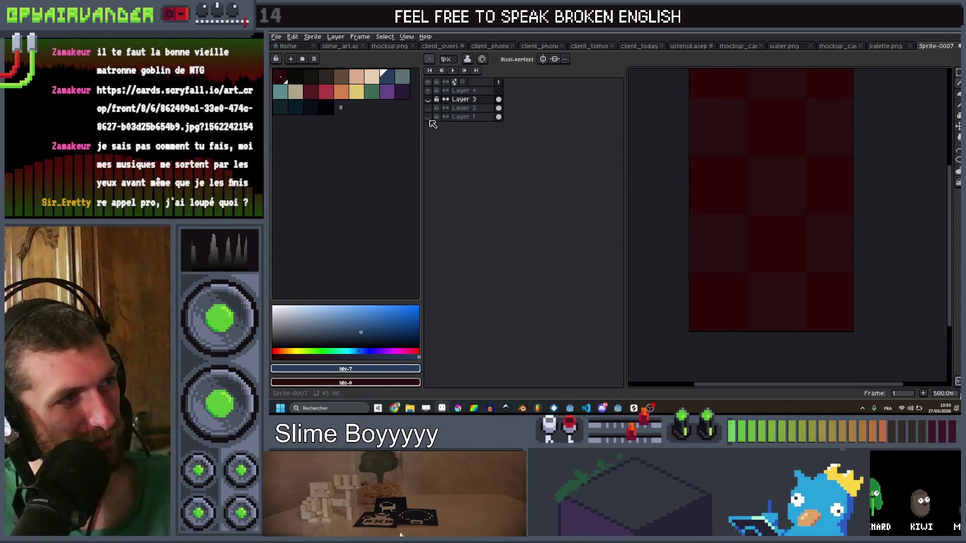
click(428, 116)
click(428, 116)
click(429, 100)
scroll(789, 224, down, 4)
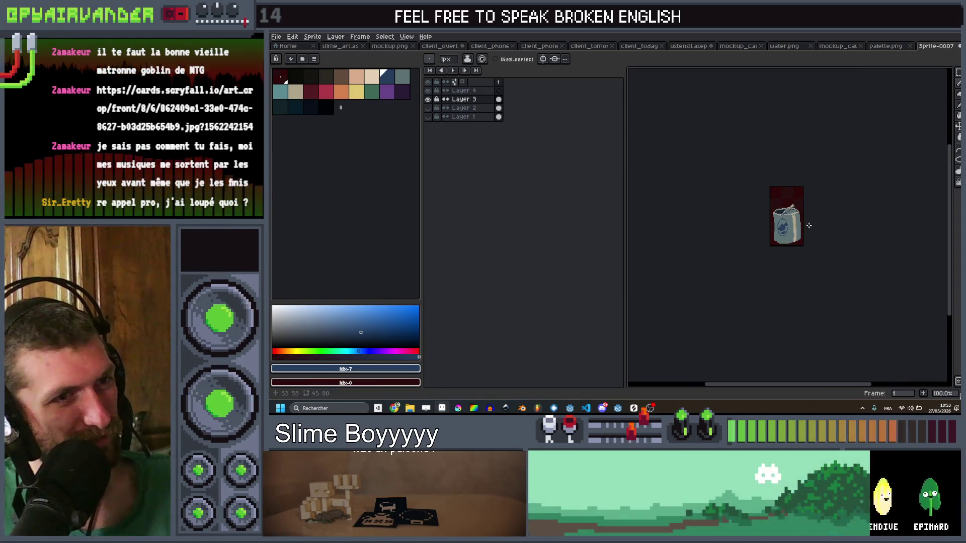
scroll(698, 267, up, 8)
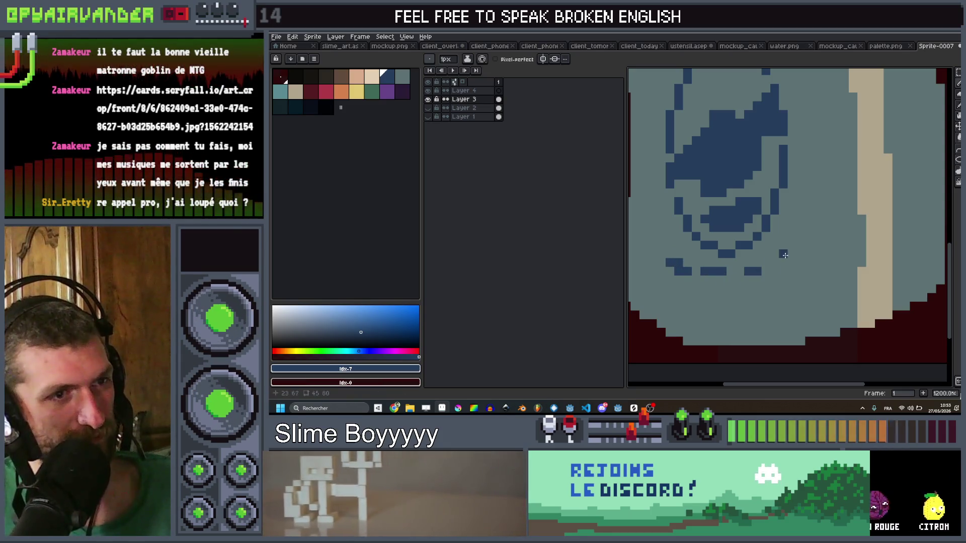
scroll(785, 252, down, 6)
scroll(785, 246, up, 3)
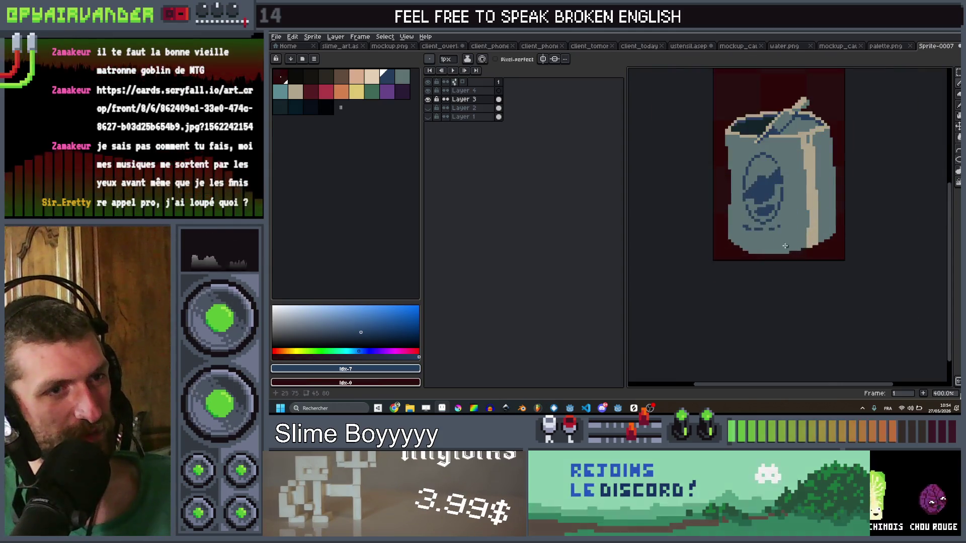
scroll(777, 243, up, 3)
key(v)
key(b)
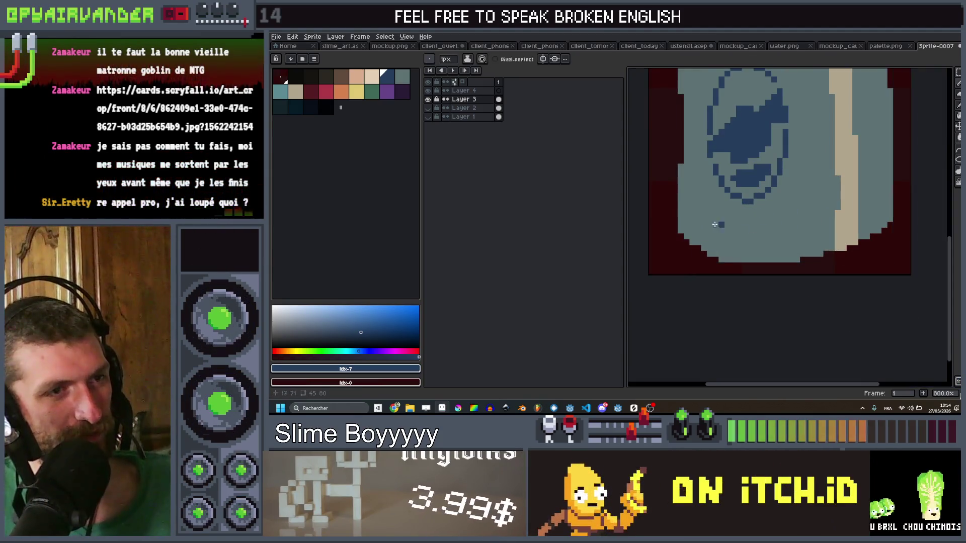
scroll(713, 220, up, 3)
mouse_move(703, 221)
mouse_down()
mouse_move(702, 189)
mouse_move(731, 189)
mouse_move(737, 236)
mouse_up()
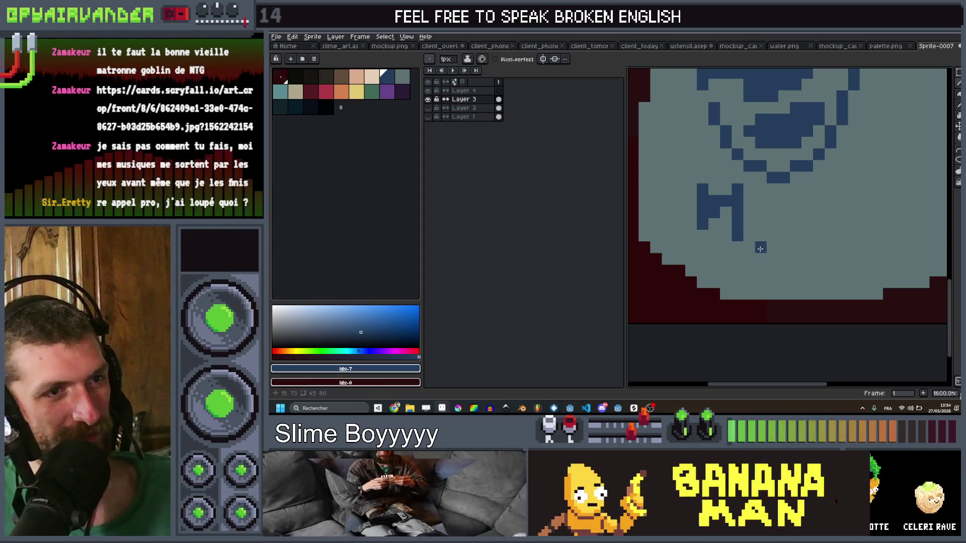
mouse_move(761, 200)
mouse_down()
mouse_move(778, 200)
mouse_move(773, 225)
mouse_move(810, 199)
mouse_up()
click(822, 239)
click(820, 213)
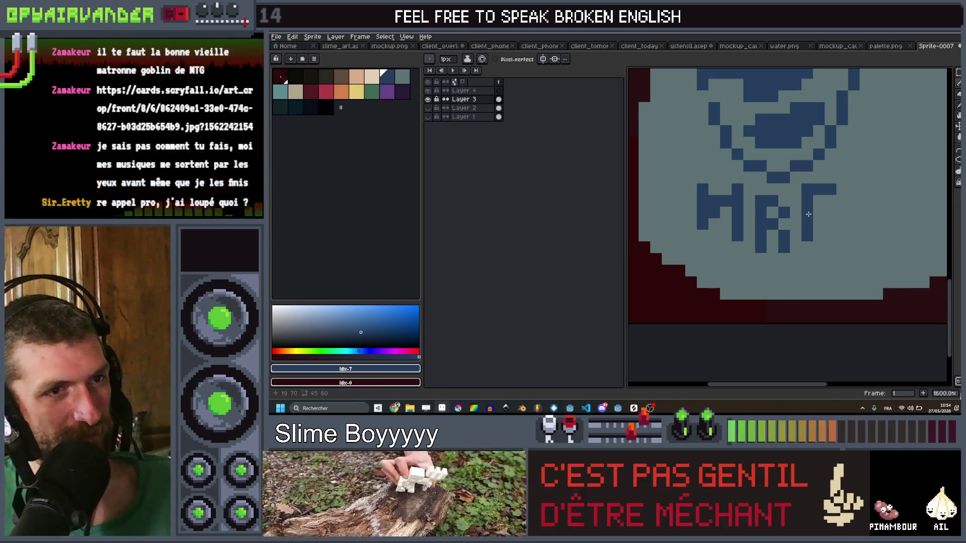
click(838, 231)
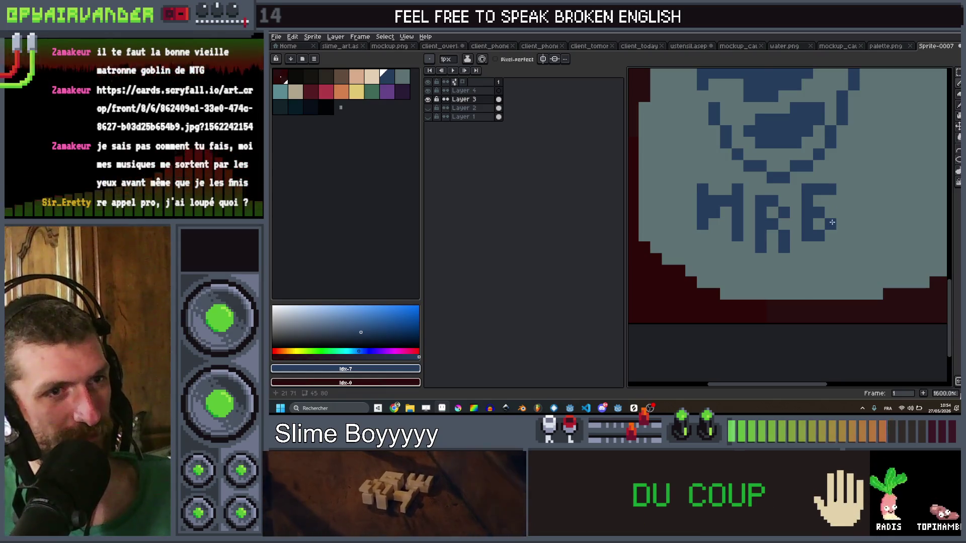
scroll(832, 222, down, 3)
scroll(824, 207, up, 2)
key(ctrl+z)
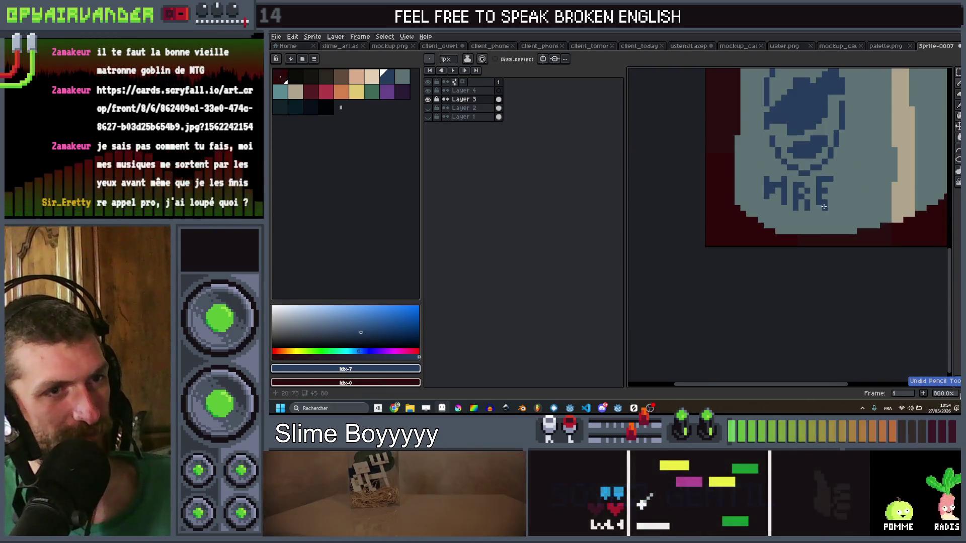
scroll(877, 188, down, 6)
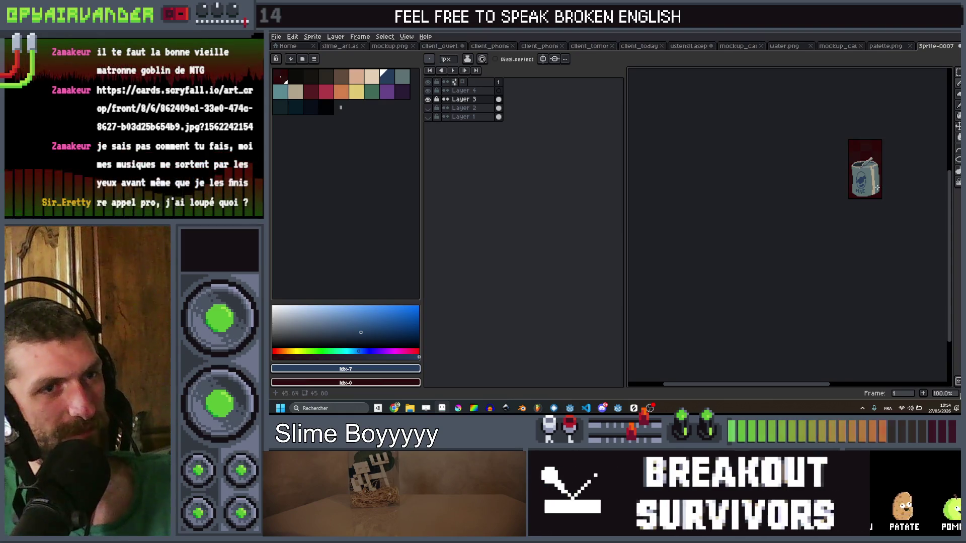
scroll(877, 188, up, 8)
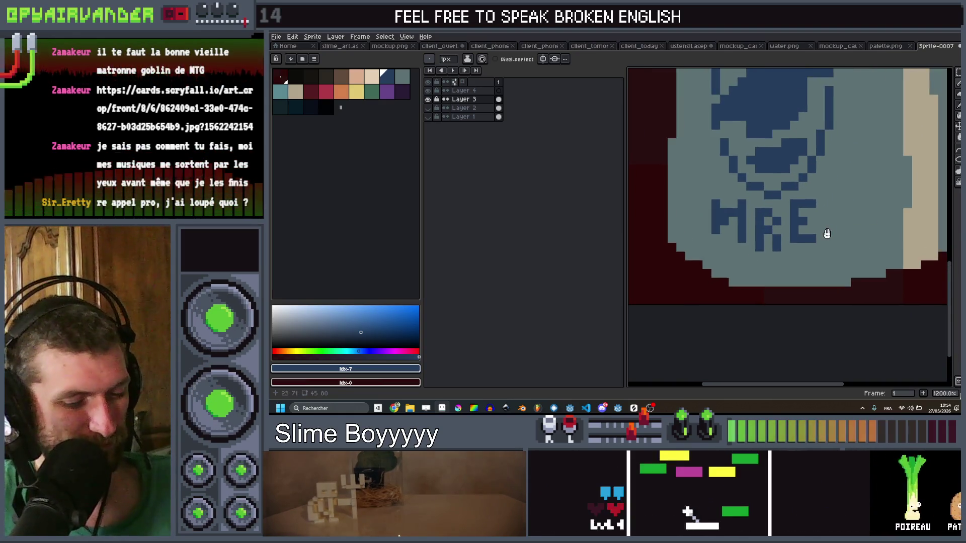
alt+click(831, 221)
mouse_move(826, 222)
mouse_down()
mouse_move(813, 228)
mouse_move(819, 241)
mouse_move(749, 231)
mouse_move(726, 217)
mouse_up()
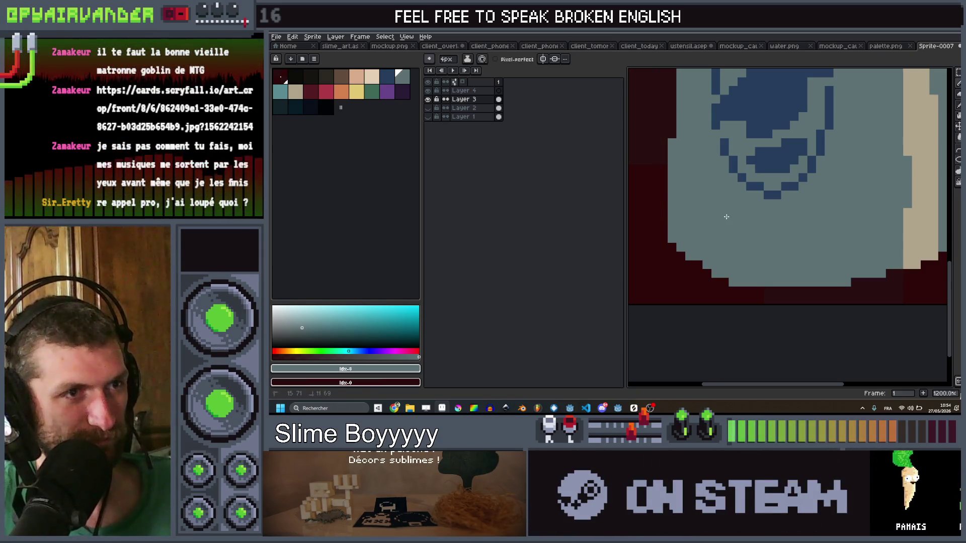
Select dark blue and pencil the first digit '1' below the fish logo
click(389, 78)
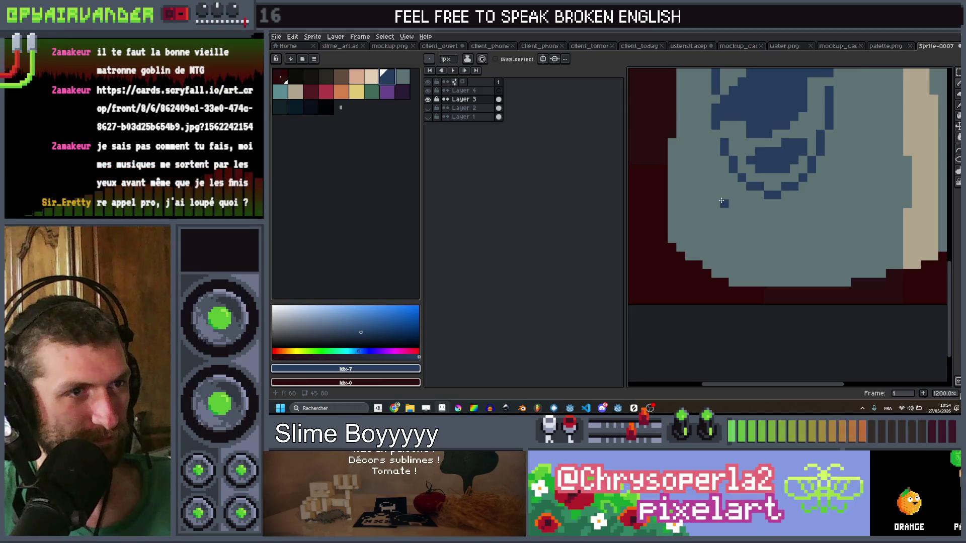
scroll(768, 220, down, 5)
scroll(764, 194, up, 3)
scroll(764, 195, up, 4)
click(738, 211)
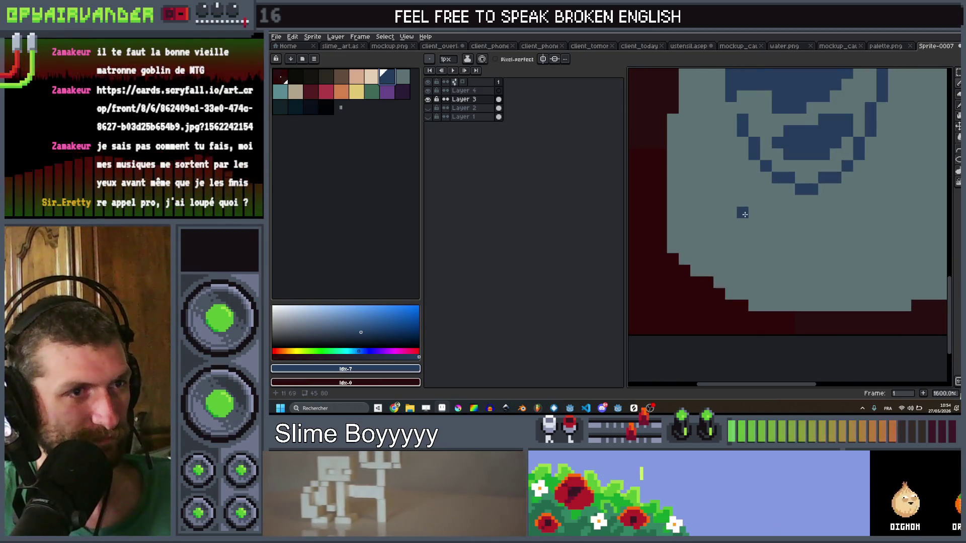
scroll(735, 212, down, 6)
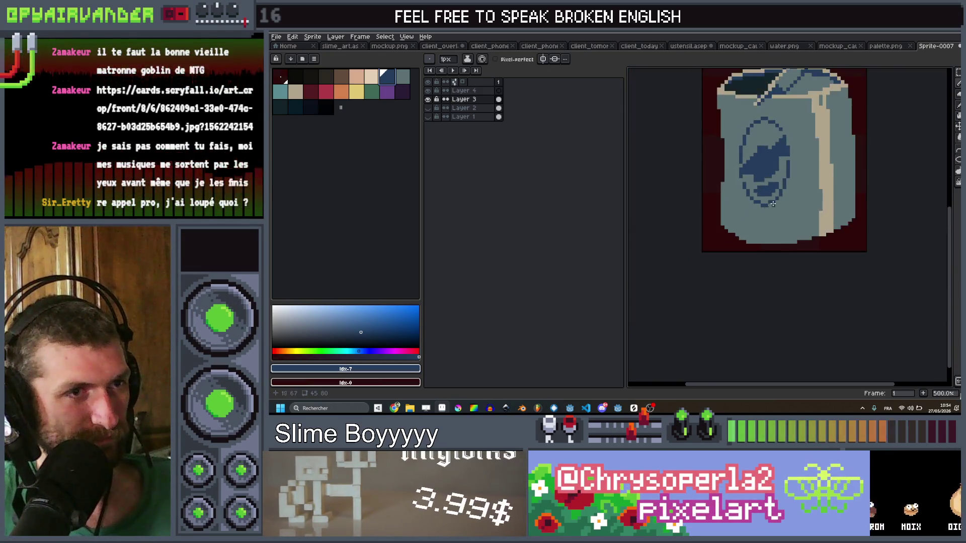
scroll(725, 213, up, 6)
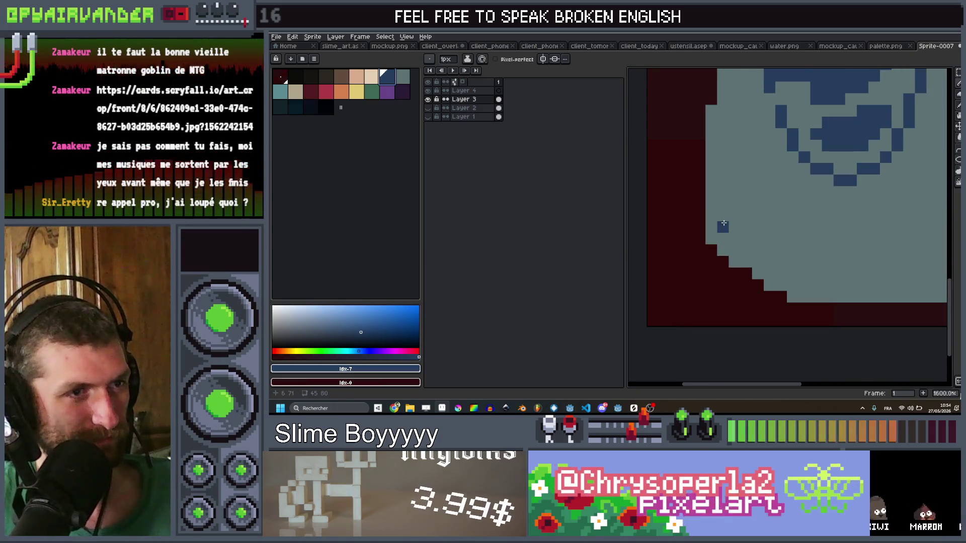
click(723, 192)
click(735, 191)
click(735, 215)
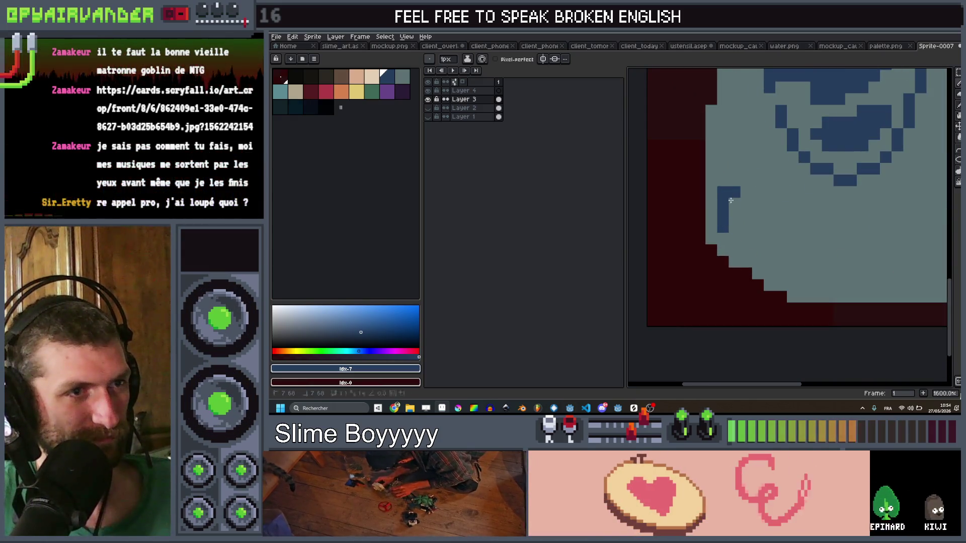
click(732, 228)
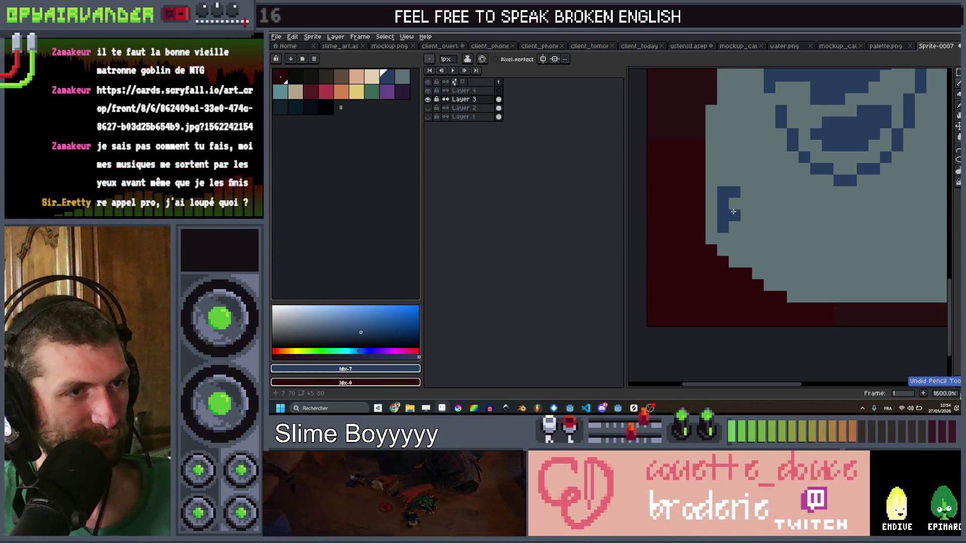
scroll(755, 202, down, 6)
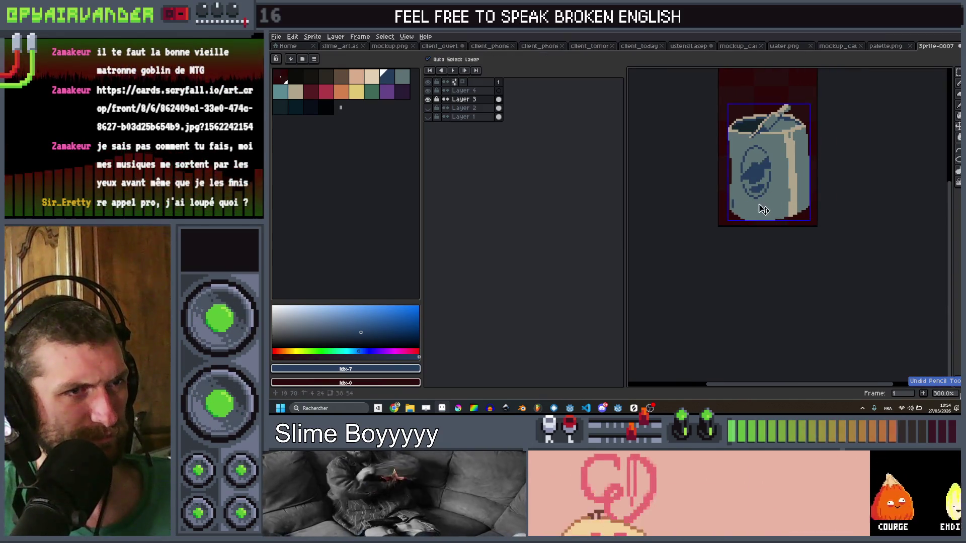
scroll(735, 211, up, 6)
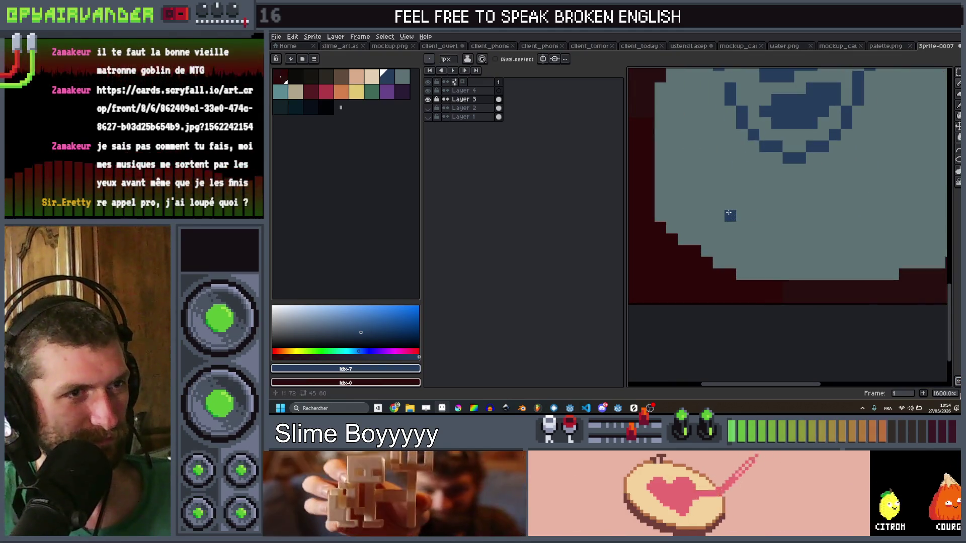
Draw the second '1' and a '5', then undo a misdrawn '7'
click(721, 211)
mouse_move(730, 204)
mouse_down()
mouse_move(730, 227)
mouse_move(766, 230)
mouse_up()
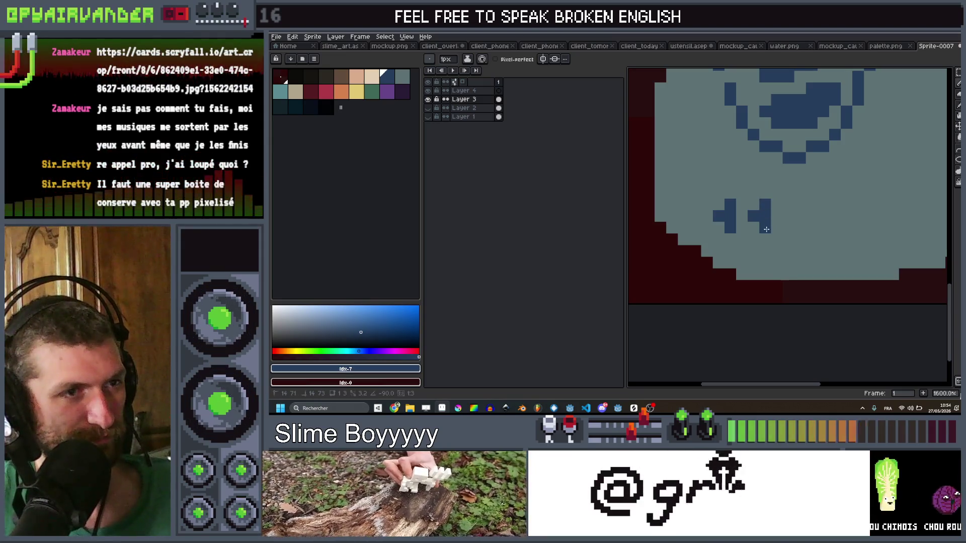
scroll(763, 227, down, 5)
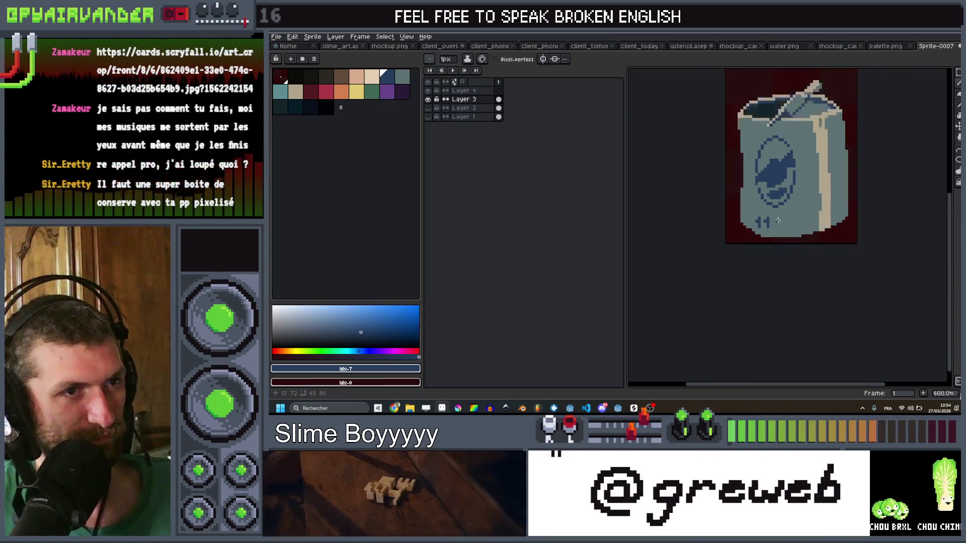
scroll(764, 202, up, 5)
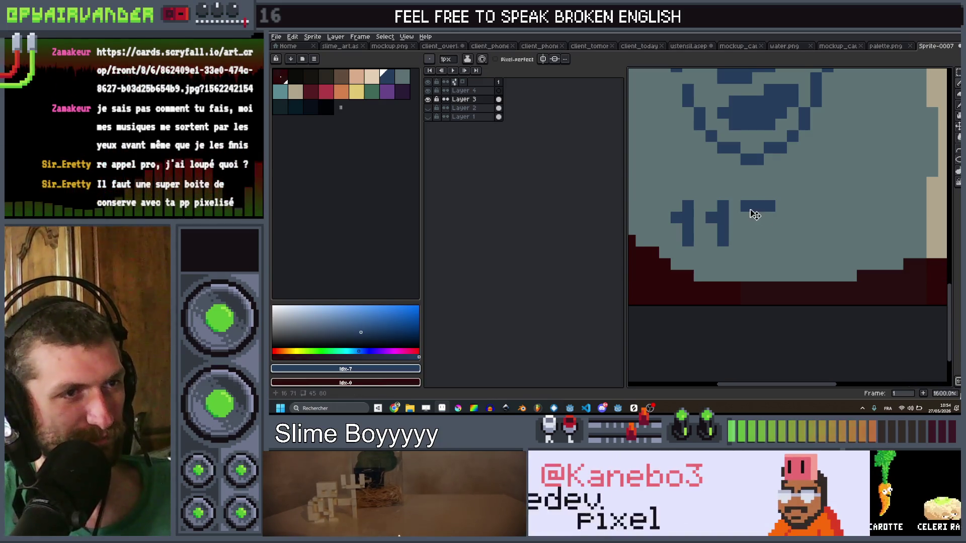
key(v)
mouse_move(746, 206)
mouse_down()
mouse_move(758, 223)
mouse_move(747, 240)
mouse_up()
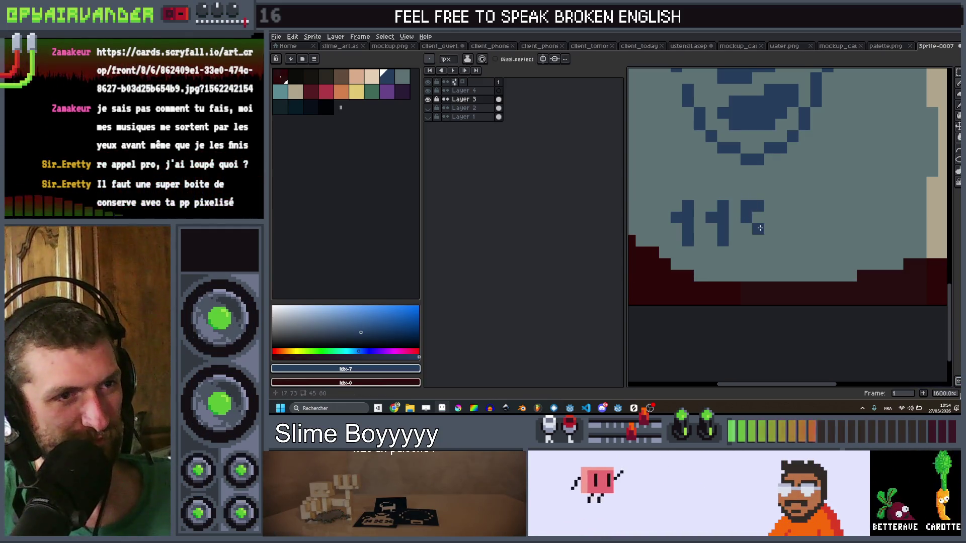
scroll(787, 199, down, 1)
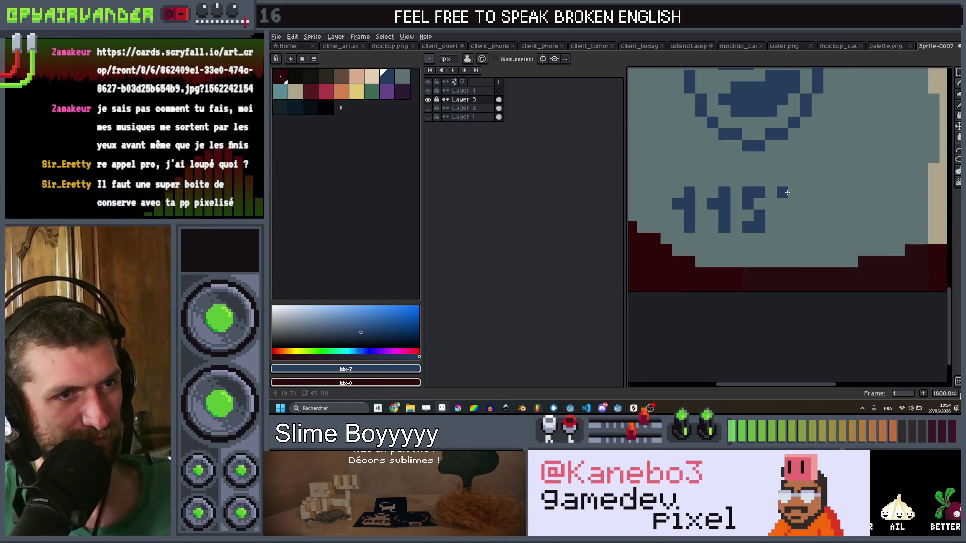
drag(788, 193, 795, 205)
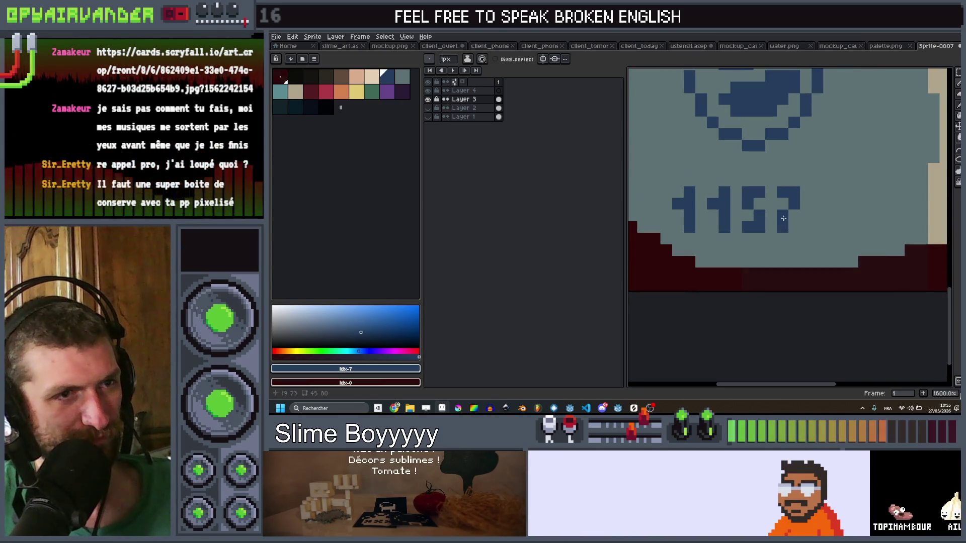
key(v)
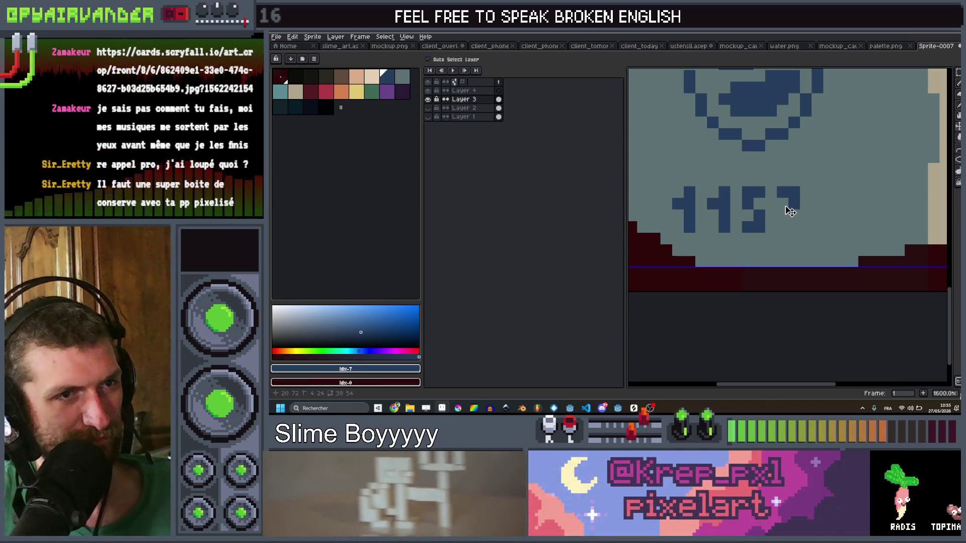
key(ctrl+z)
key(b)
Draw an 'F' to read '115F', add a pixel, and eyedrop the light body colour
drag(791, 189, 785, 218)
scroll(785, 226, down, 4)
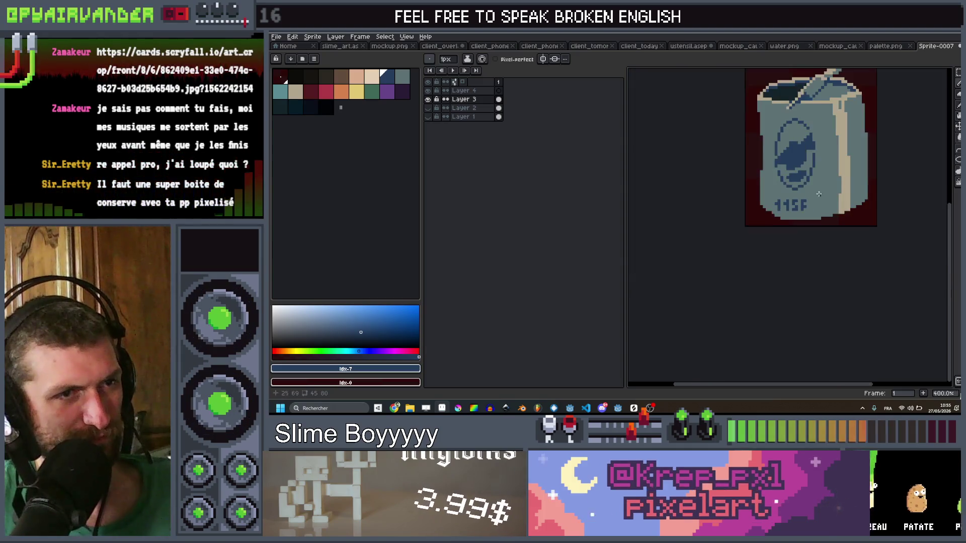
scroll(814, 211, up, 3)
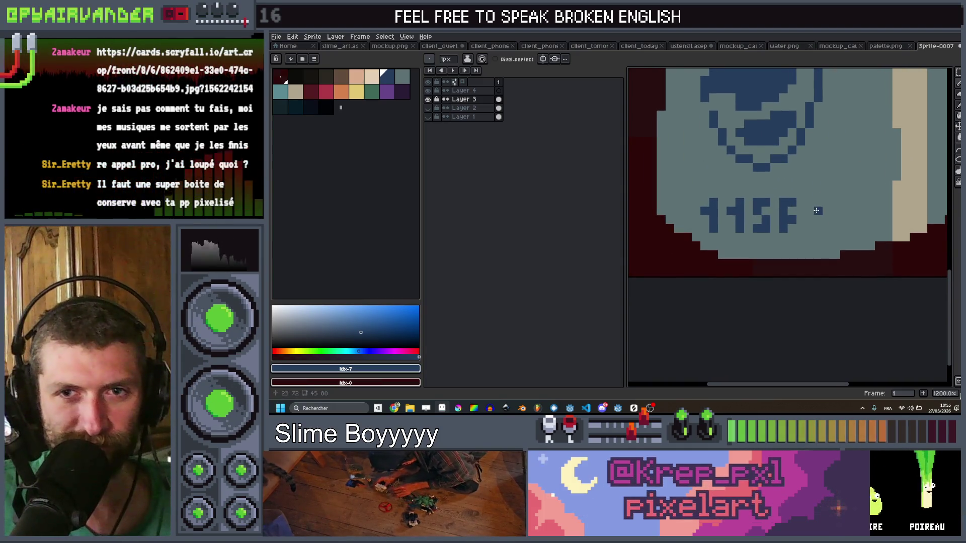
scroll(814, 210, up, 1)
click(818, 221)
scroll(818, 221, up, 1)
drag(816, 230, 798, 235)
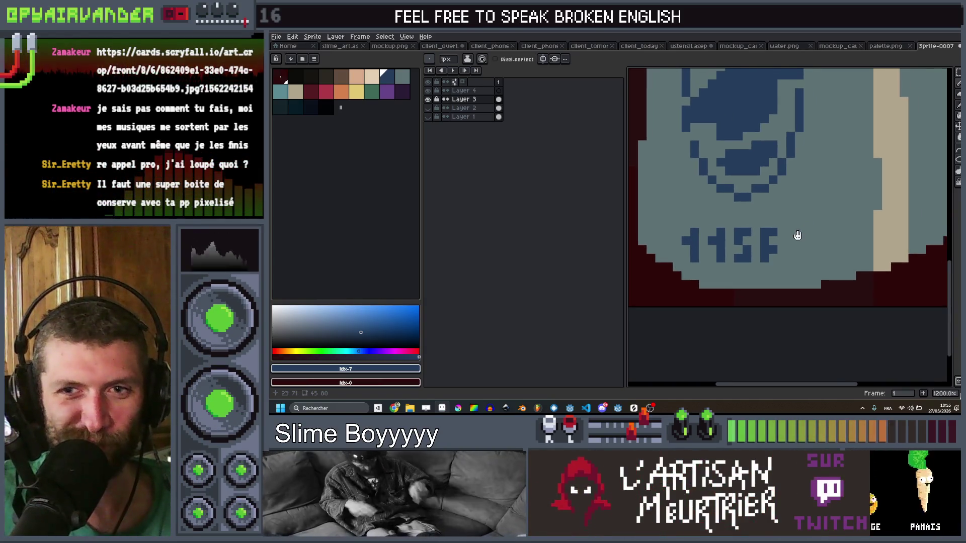
click(815, 222)
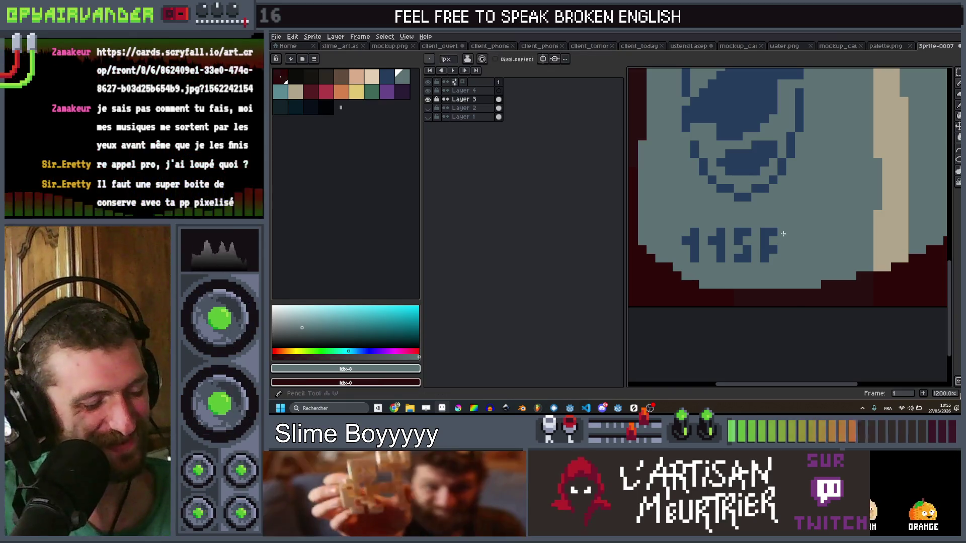
Zoom out and eyedrop the dark blue logo and grey-teal body colours
key(2)
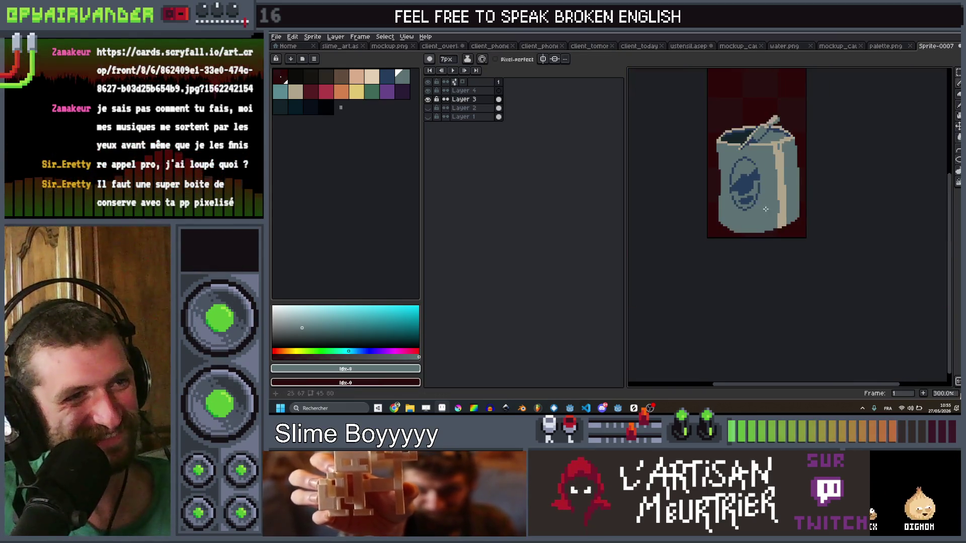
scroll(770, 194, up, 4)
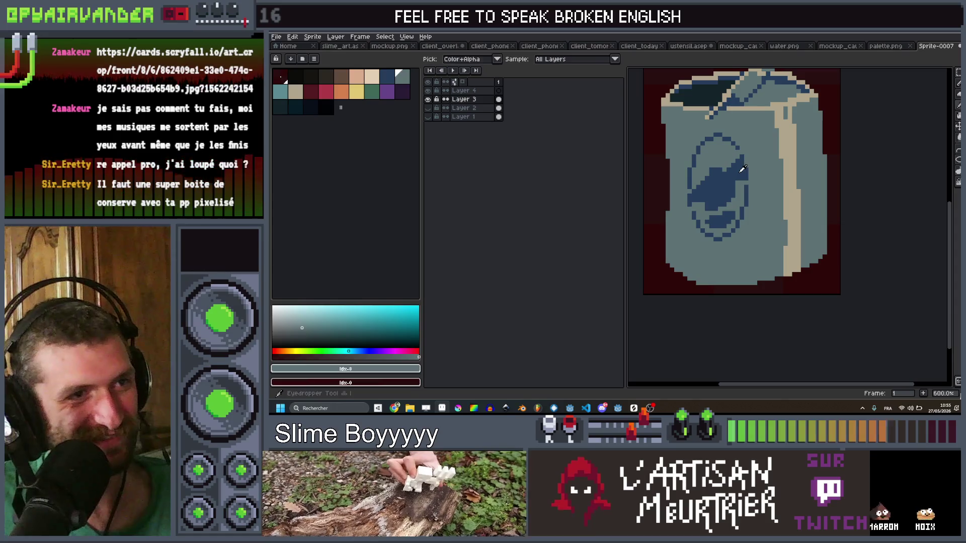
alt+click(743, 169)
scroll(743, 169, up, 4)
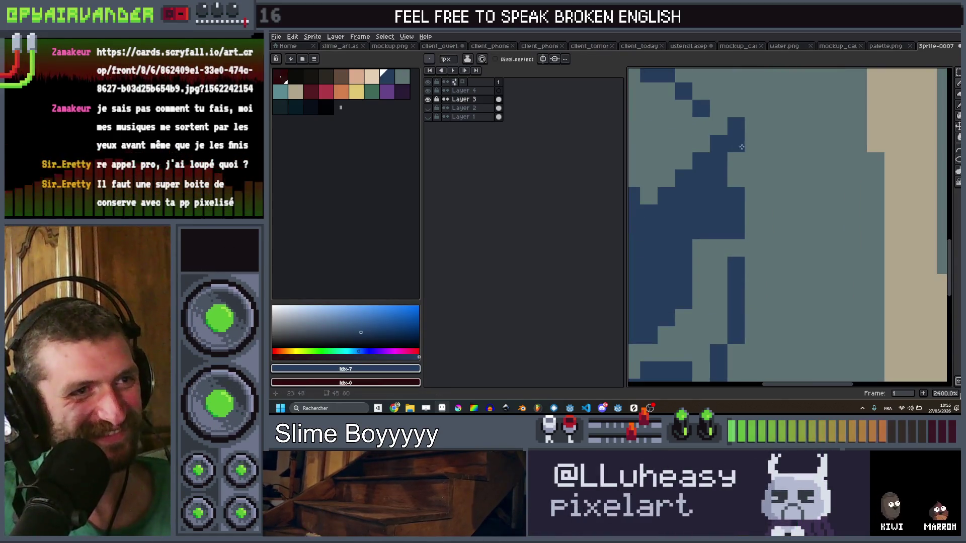
scroll(750, 211, down, 8)
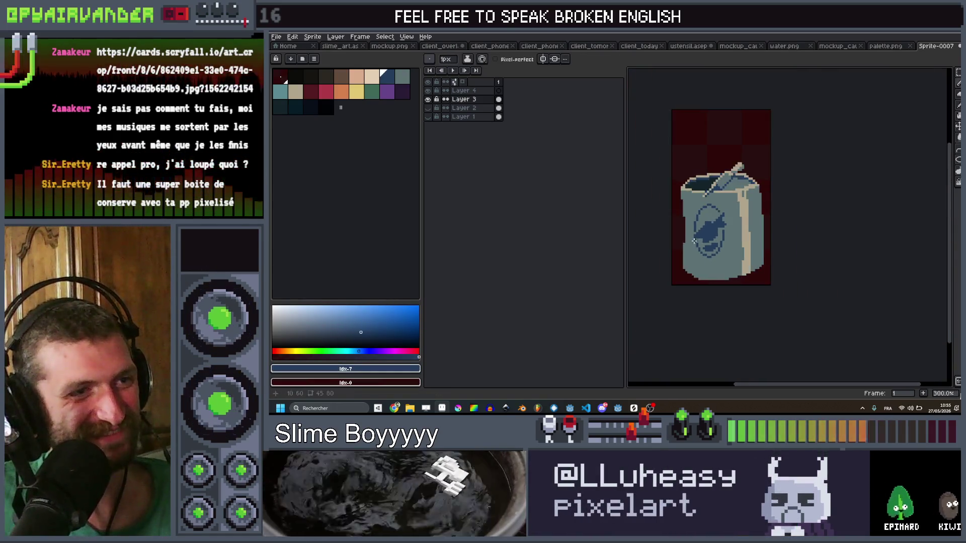
scroll(692, 233, up, 5)
scroll(692, 228, down, 6)
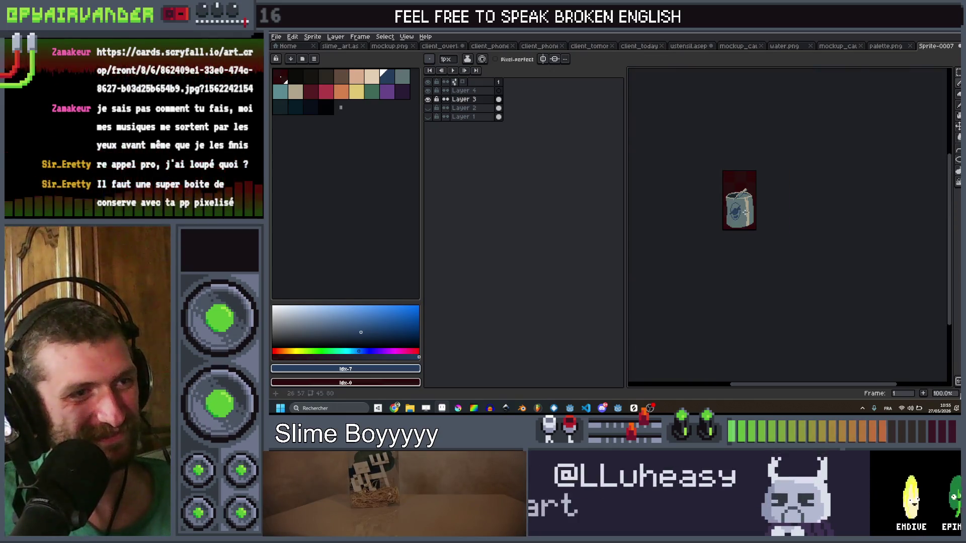
scroll(753, 218, up, 7)
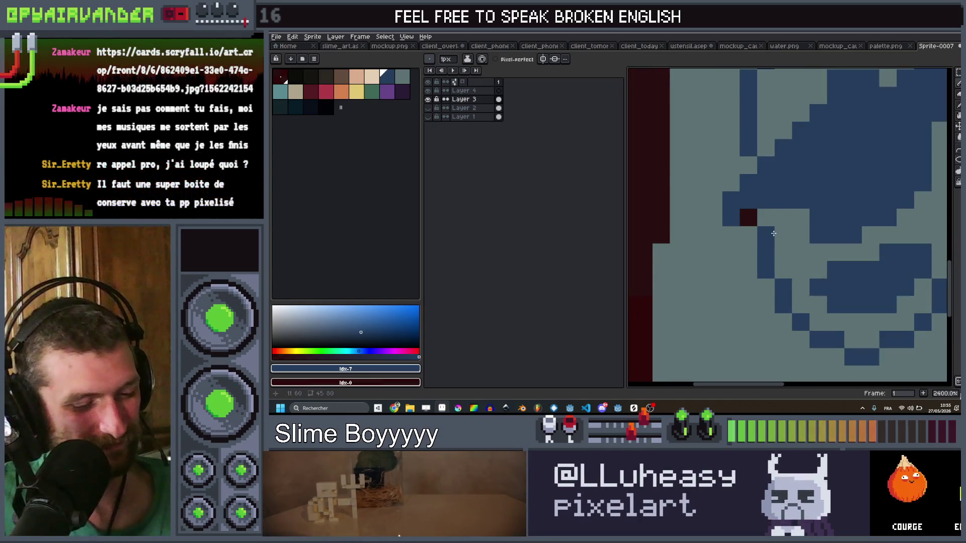
alt+click(775, 233)
scroll(825, 186, down, 10)
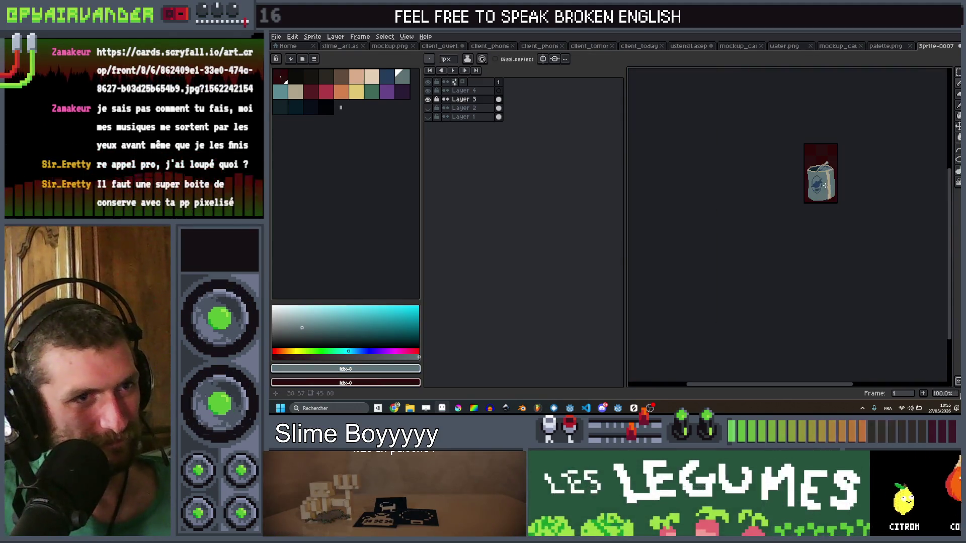
scroll(820, 181, up, 6)
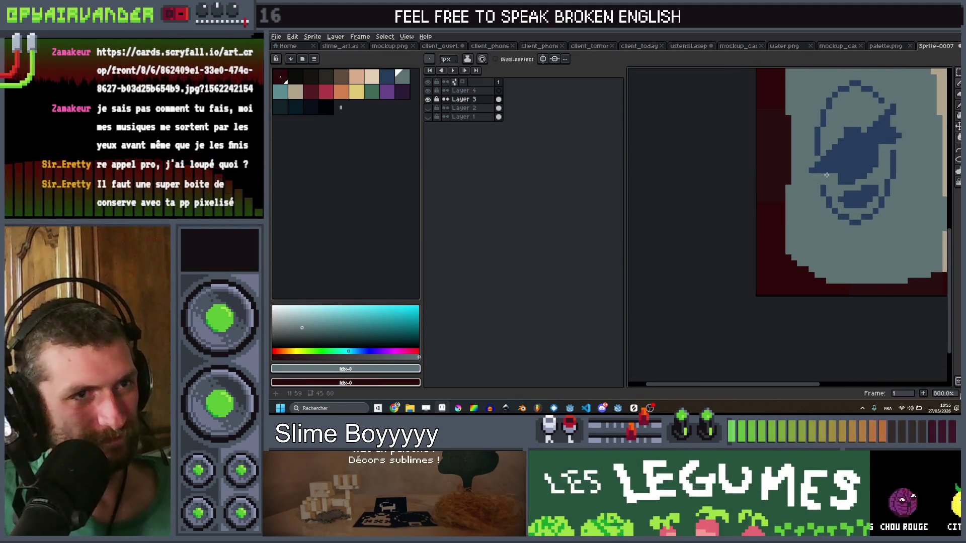
scroll(827, 175, down, 5)
scroll(852, 157, down, 2)
scroll(816, 194, up, 8)
Touch up a pixel beside the fish logo and switch back to dark blue
click(802, 217)
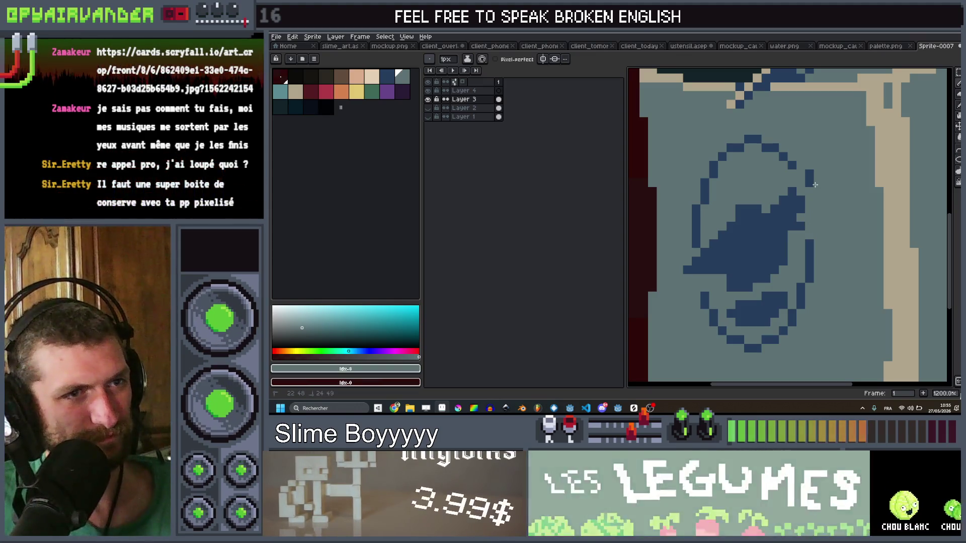
scroll(843, 189, down, 10)
scroll(844, 189, up, 8)
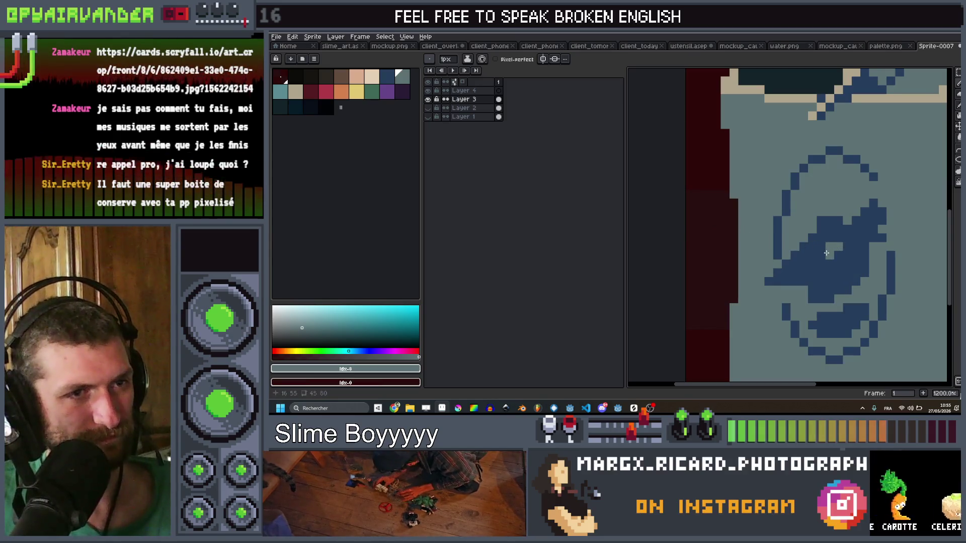
scroll(827, 253, down, 3)
scroll(848, 250, up, 2)
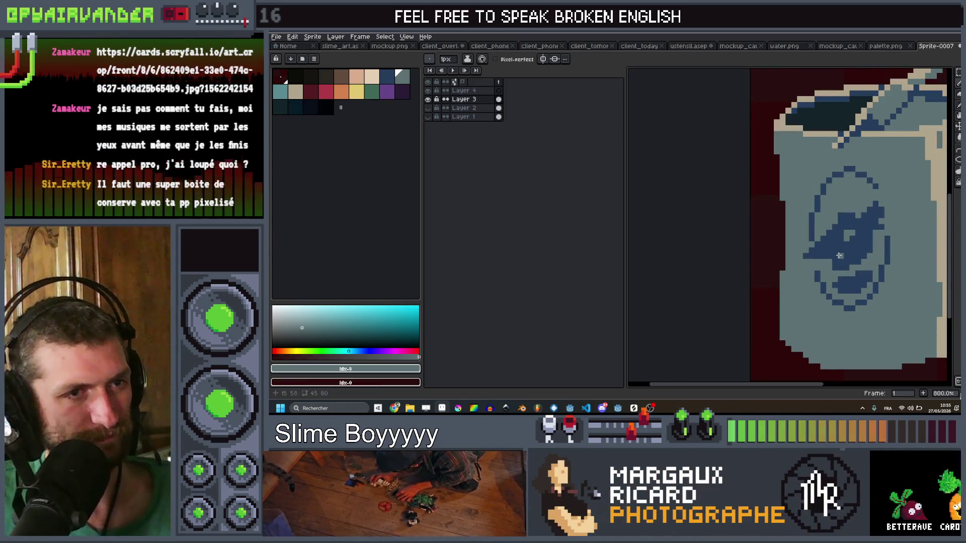
scroll(838, 256, down, 4)
scroll(845, 211, up, 3)
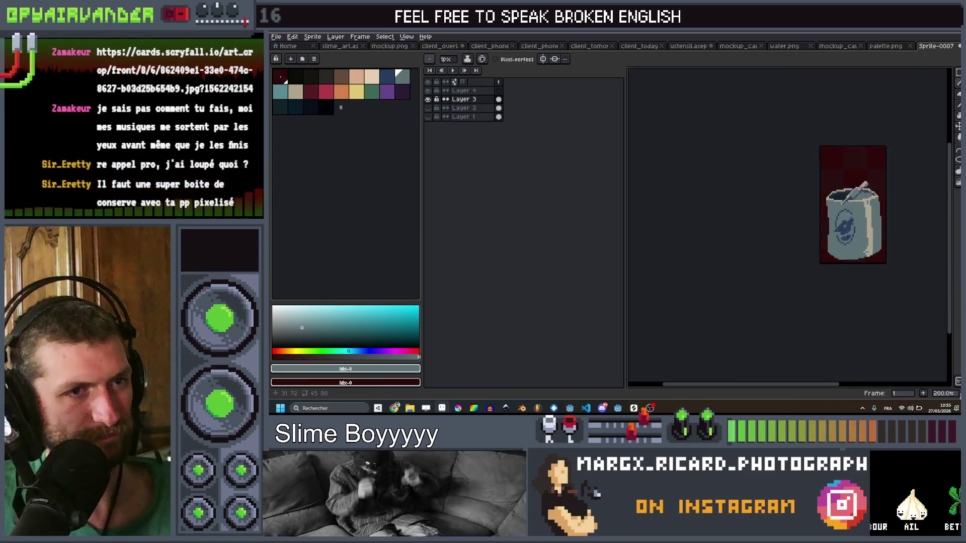
key(bracketleft)
scroll(820, 201, up, 2)
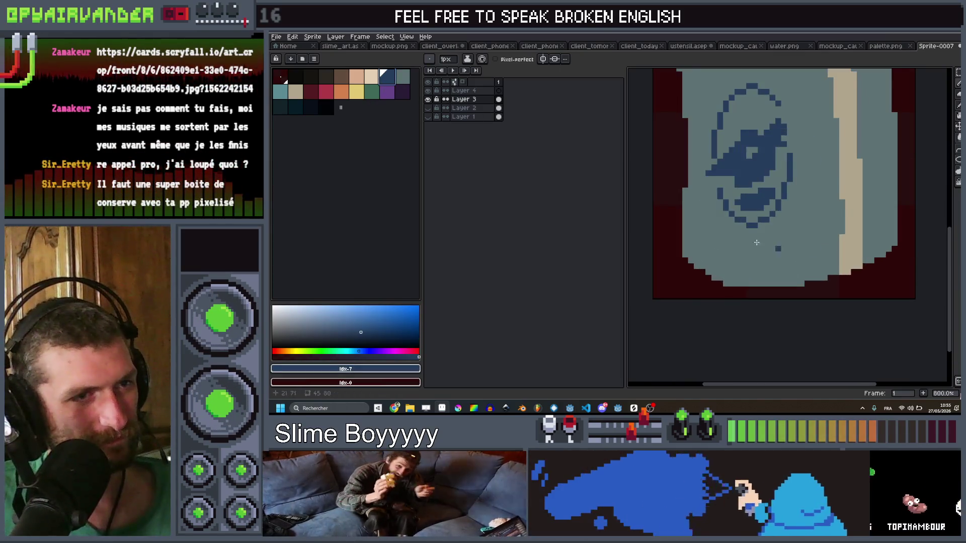
scroll(793, 269, up, 5)
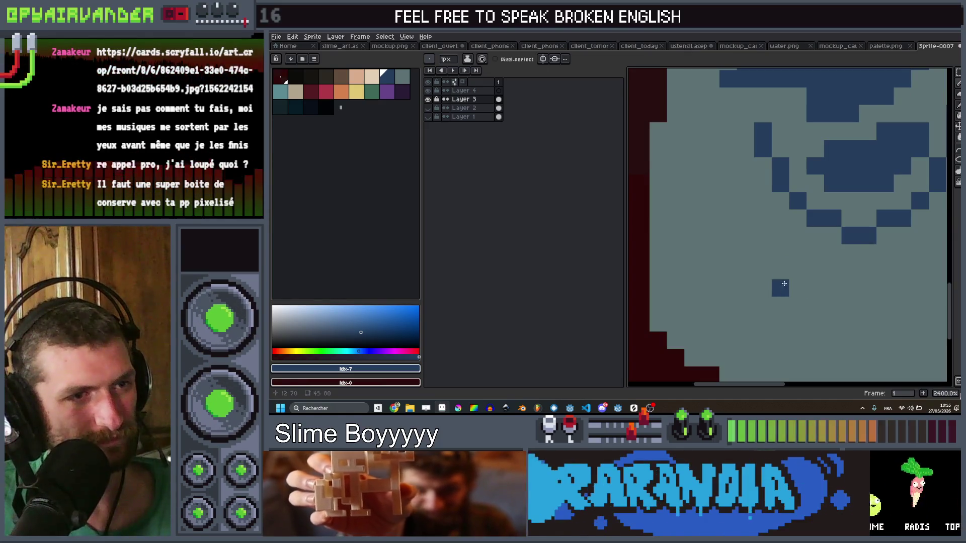
Pencil the digits 1996 in dark blue below the fish logo
click(832, 275)
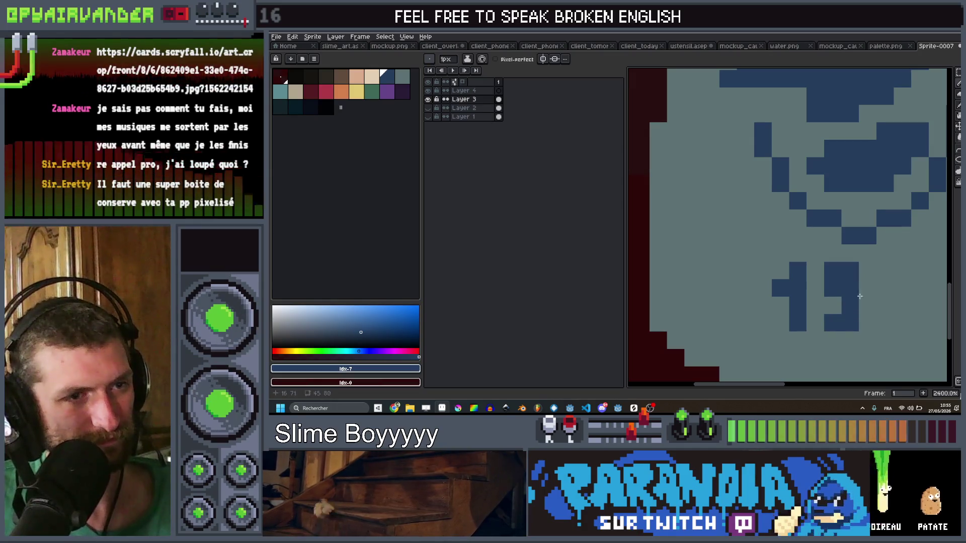
drag(897, 272, 899, 304)
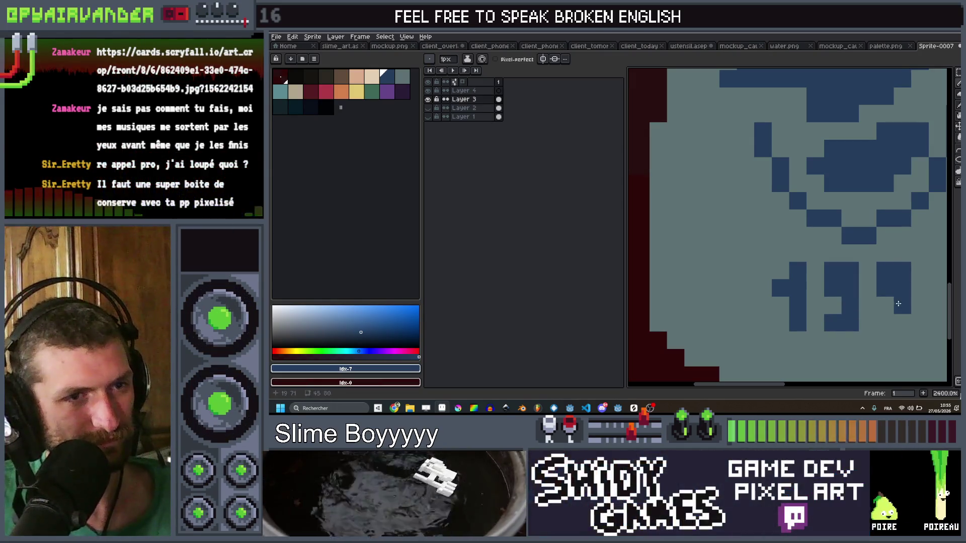
scroll(855, 297, right, 3)
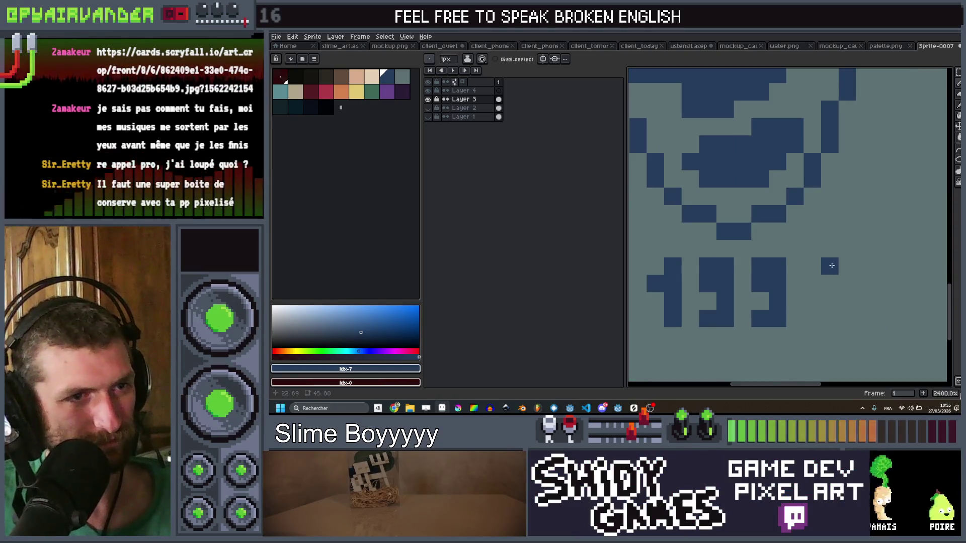
mouse_move(830, 265)
mouse_down()
mouse_move(812, 319)
mouse_move(833, 302)
mouse_up()
scroll(846, 259, down, 5)
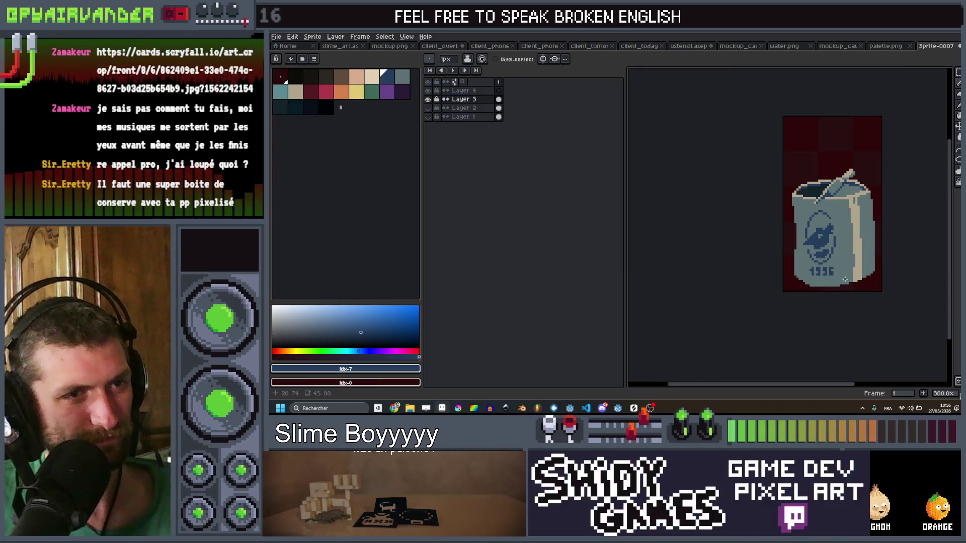
scroll(846, 259, up, 4)
Nudge the 1996 digits one pixel right with a rectangular selection, then deselect
key(m)
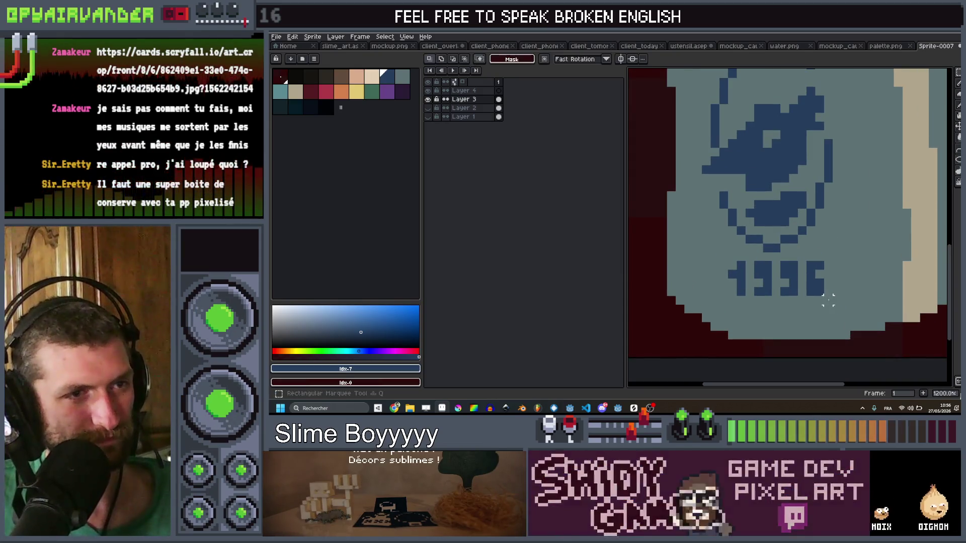
drag(774, 281, 778, 281)
drag(850, 280, 853, 280)
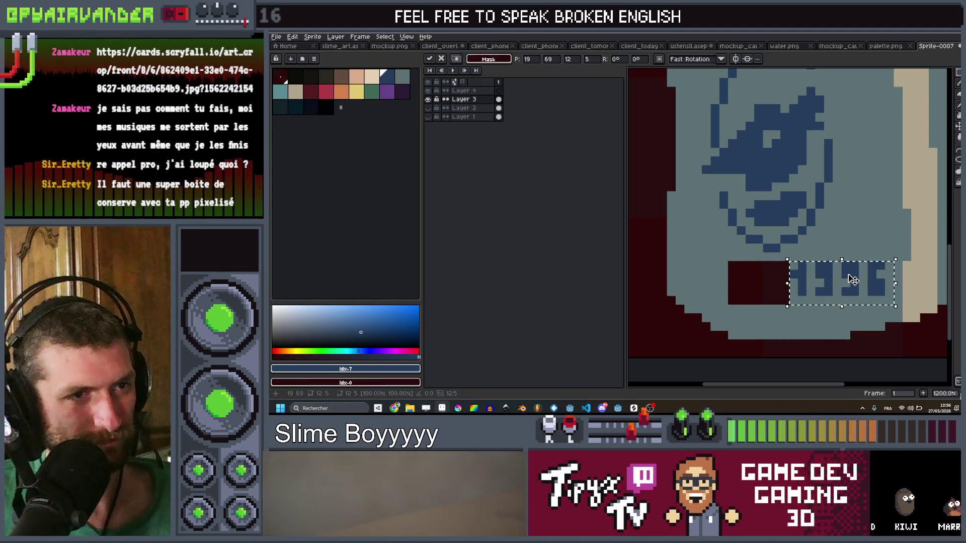
key(Return)
scroll(815, 312, down, 7)
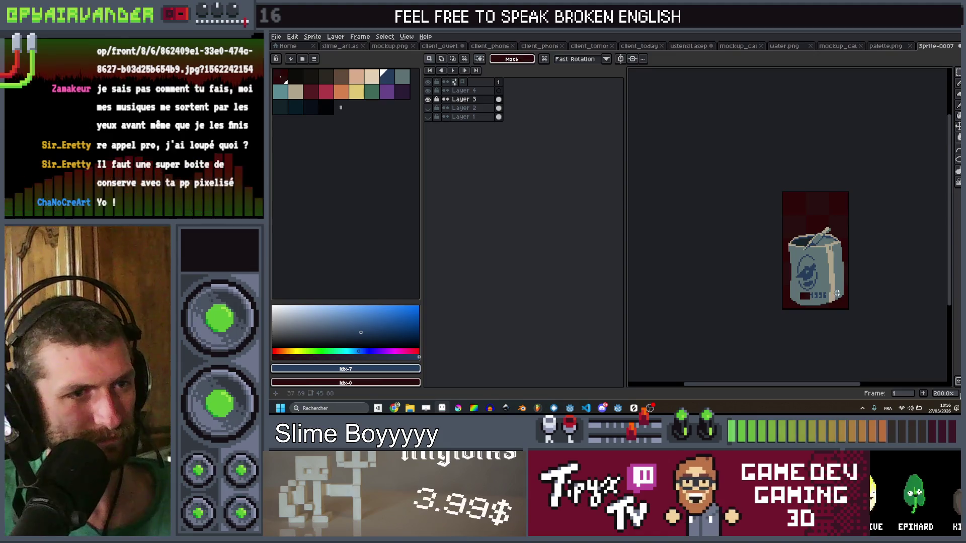
scroll(837, 293, up, 2)
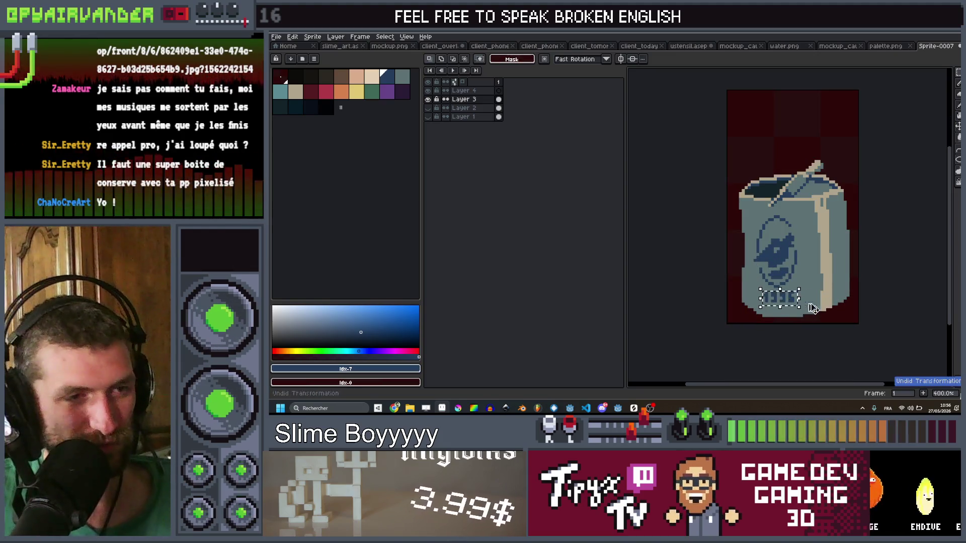
key(ctrl+d)
scroll(820, 300, up, 3)
scroll(826, 279, down, 5)
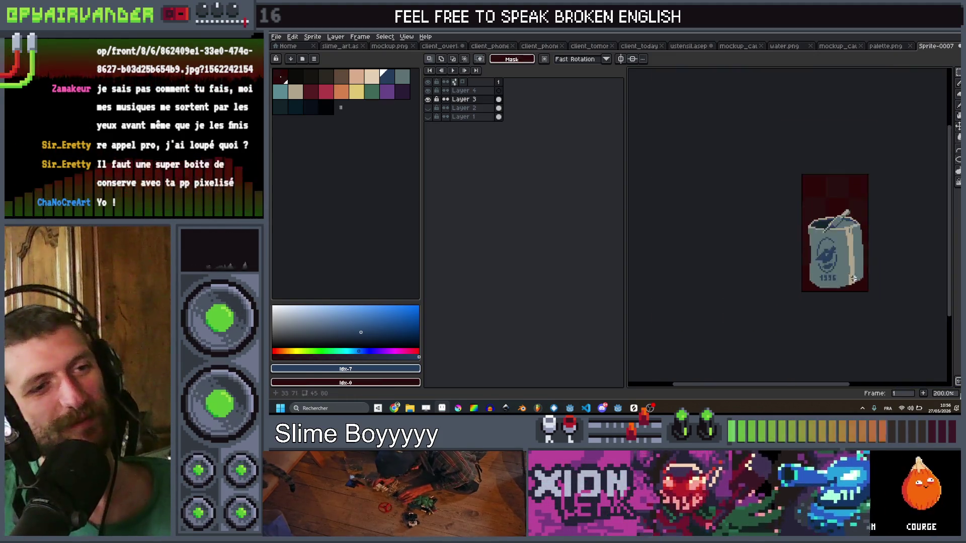
scroll(834, 306, up, 3)
click(839, 292)
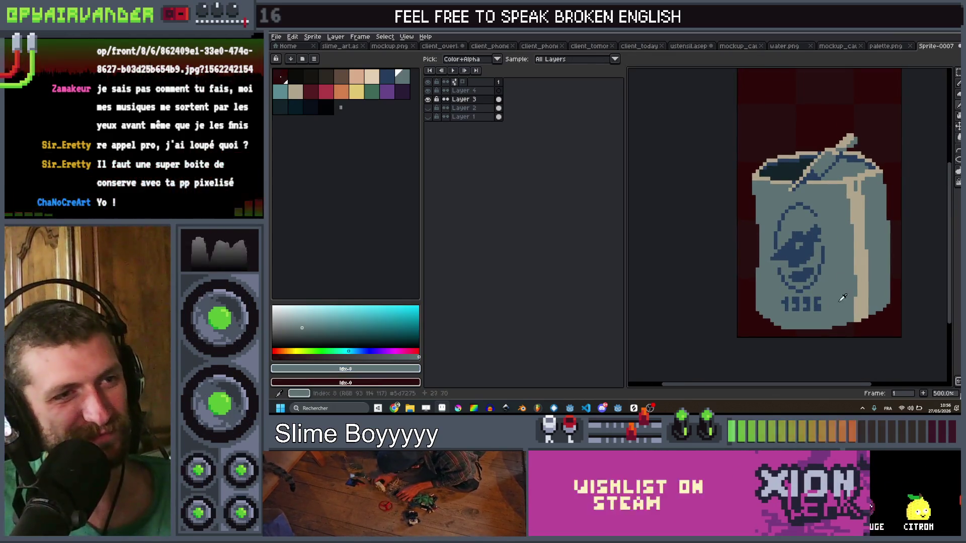
Paint over the year digits under the logo with a 1px pencil in the carton's colour
scroll(859, 279, down, 3)
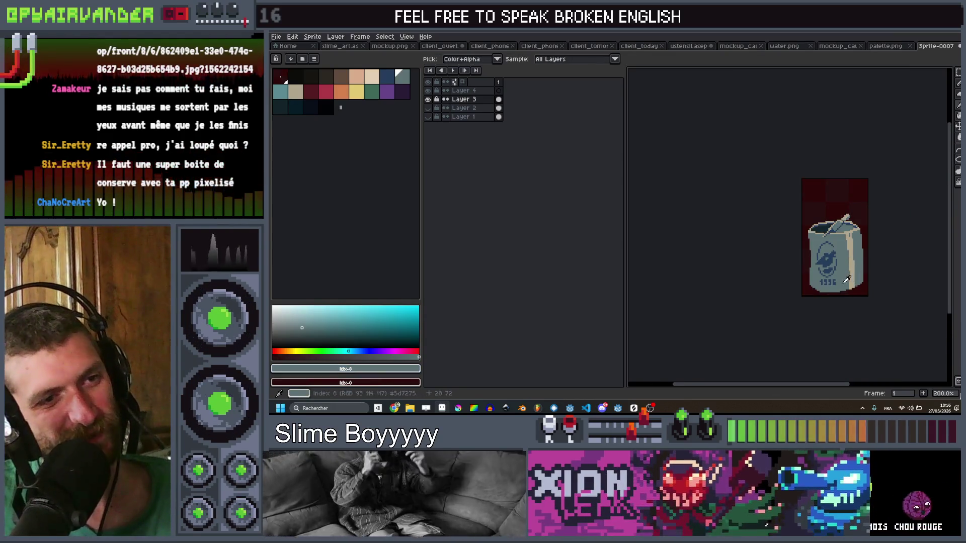
scroll(844, 286, up, 4)
key(b)
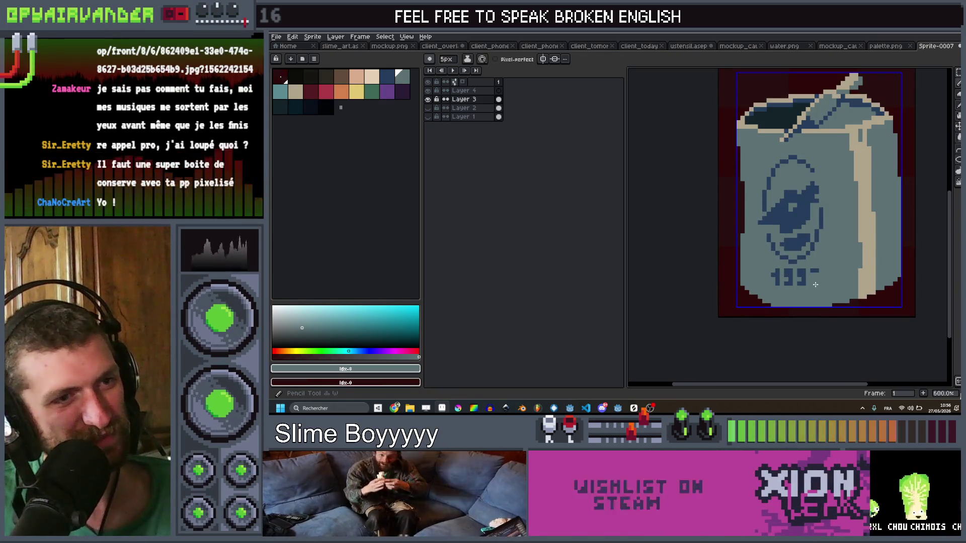
scroll(845, 262, down, 5)
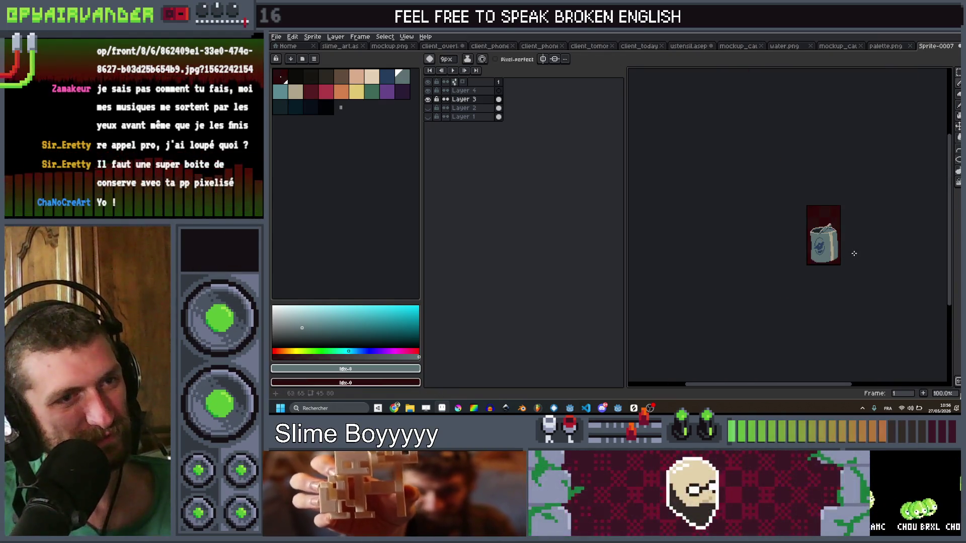
scroll(839, 265, up, 6)
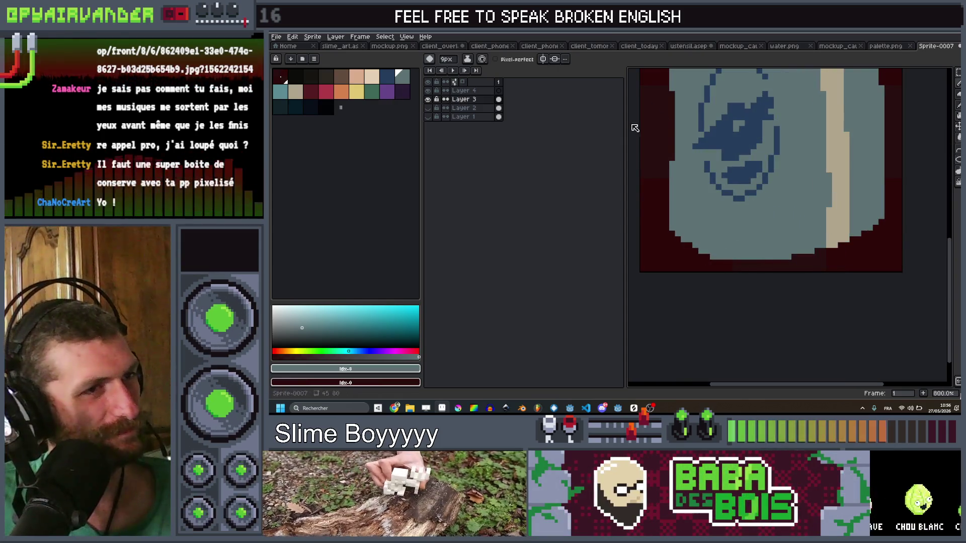
key(minus)
key(minus)
key(minus)
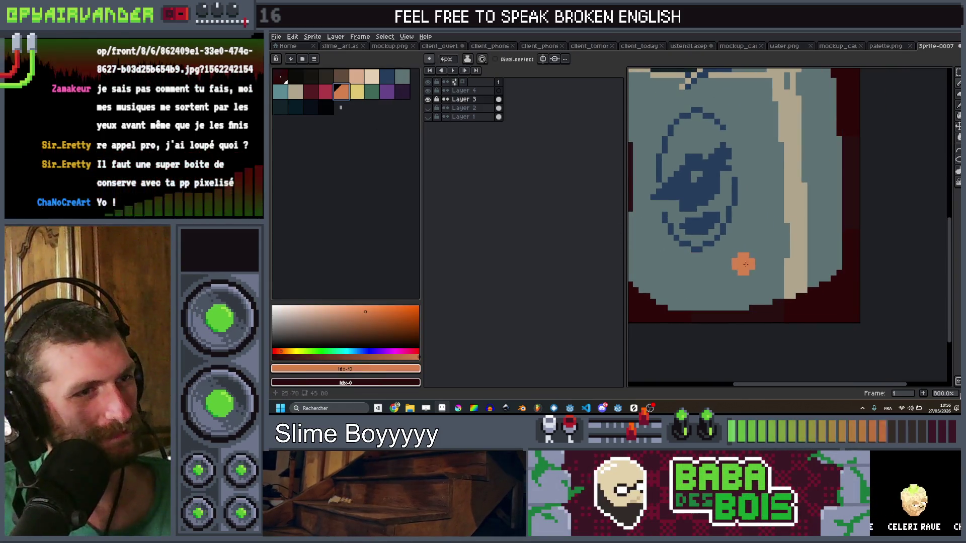
scroll(775, 282, down, 4)
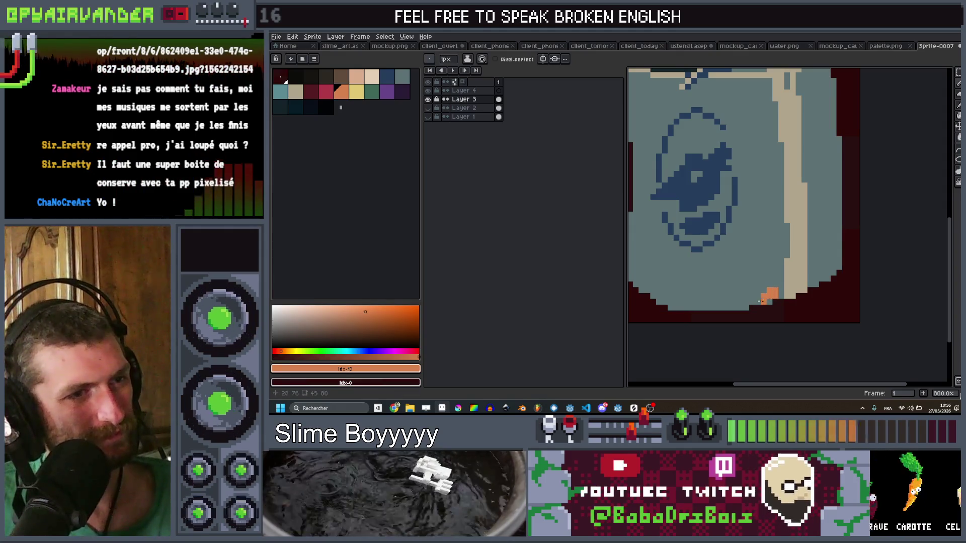
key(ctrl+z)
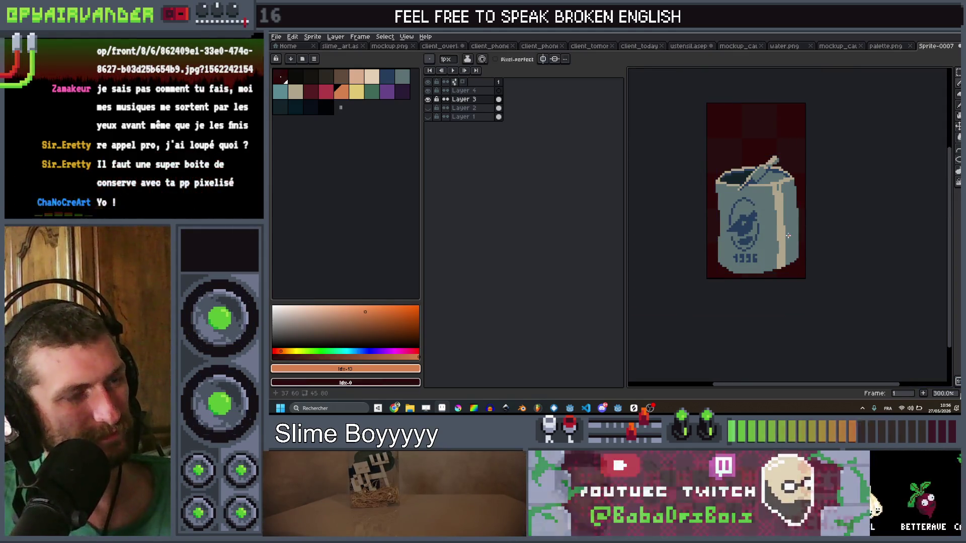
key(ctrl+y)
scroll(771, 232, down, 2)
scroll(780, 236, up, 1)
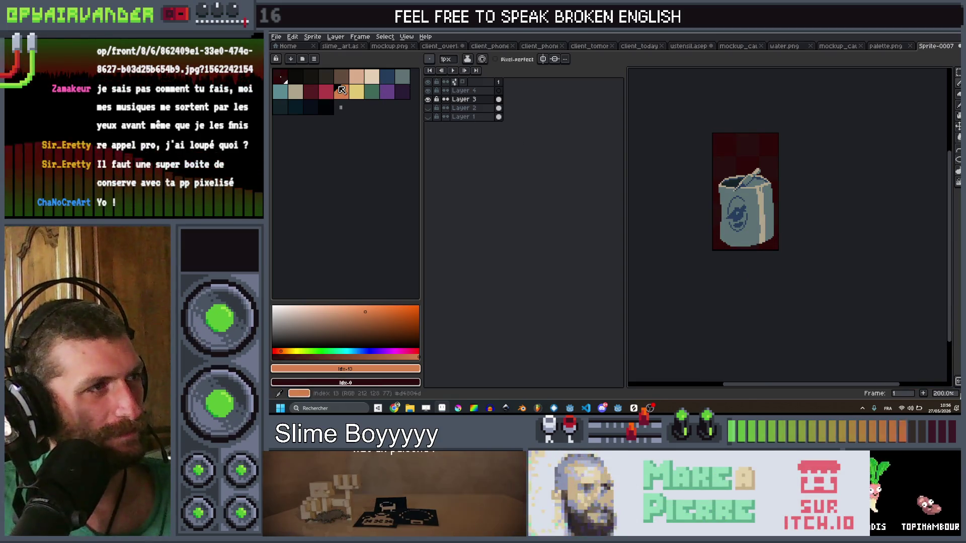
Pick the dark blue swatch and switch to the Paint Bucket, viewing the whole sprite
click(395, 78)
key(plus)
key(plus)
key(plus)
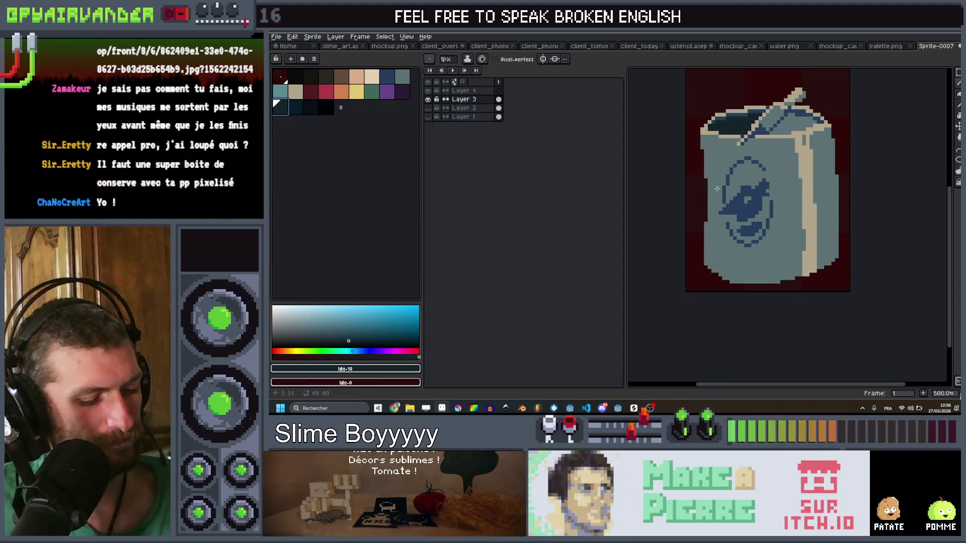
key(g)
key(1)
scroll(782, 170, up, 4)
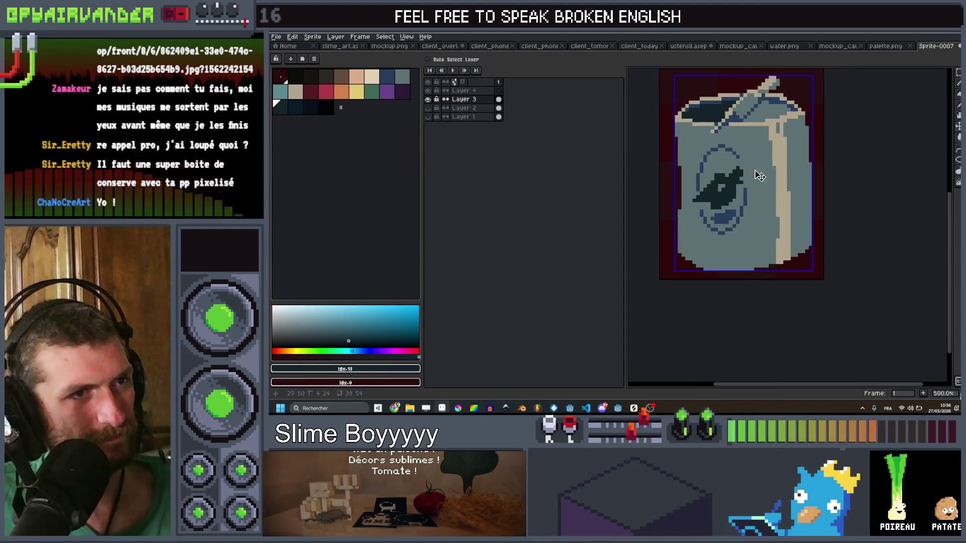
Try a dark blue fill on the light face, undo it, and fill the carton body brown
alt+click(727, 195)
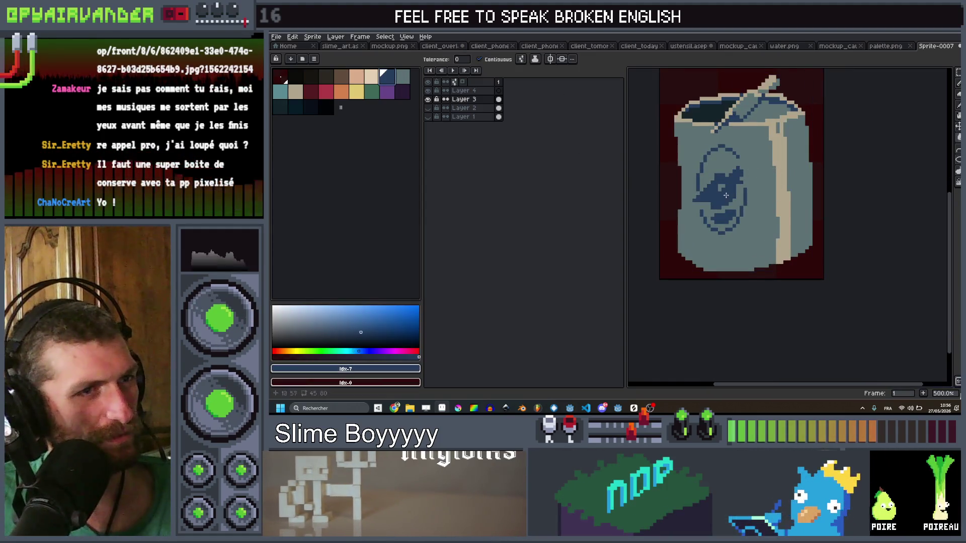
click(776, 207)
scroll(777, 201, down, 4)
key(ctrl+z)
scroll(783, 181, up, 4)
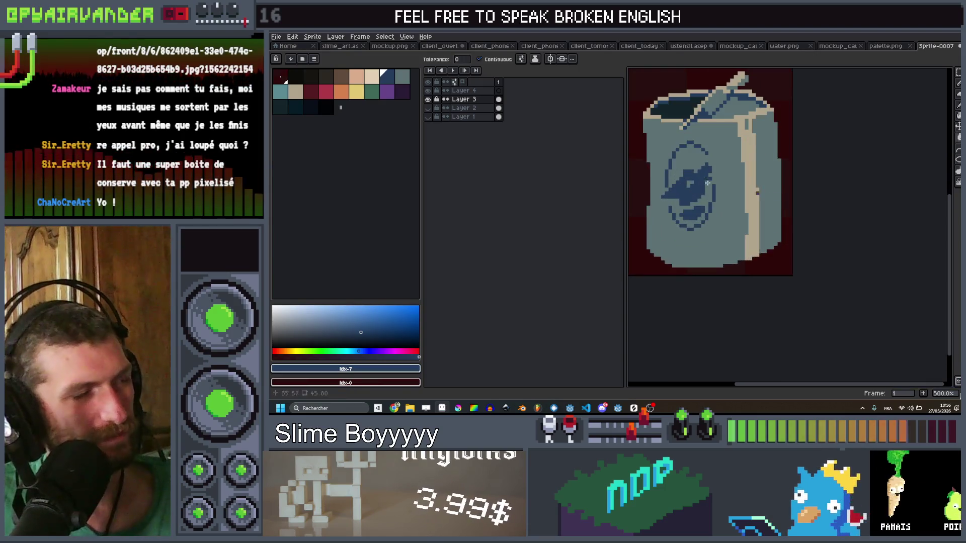
click(343, 81)
click(775, 206)
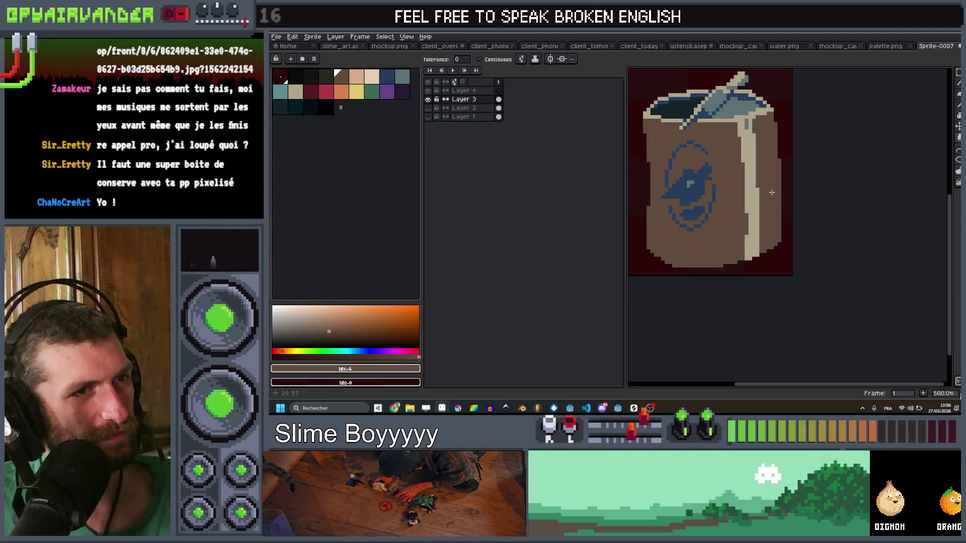
scroll(785, 160, down, 5)
scroll(785, 160, up, 6)
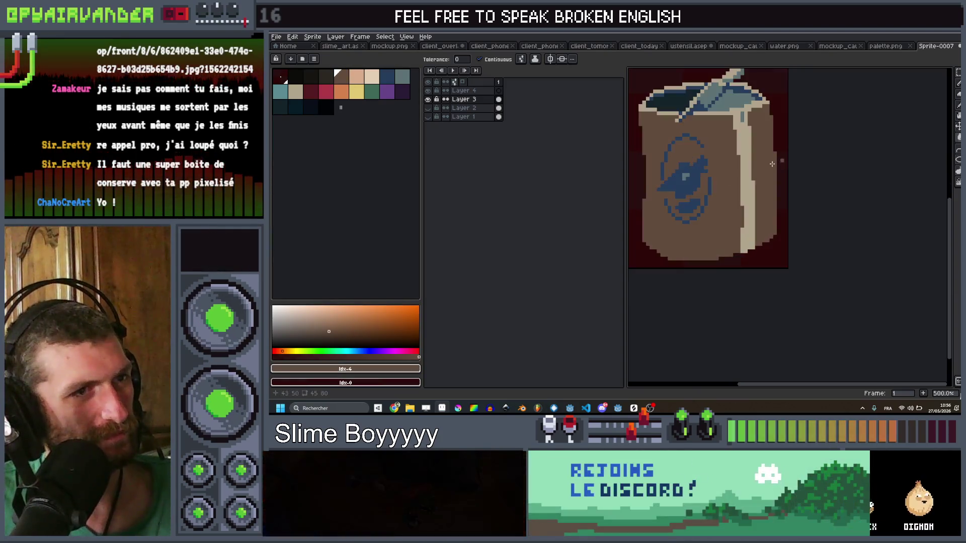
Pick the dark brown, peach and orange highlight swatches in turn
click(324, 77)
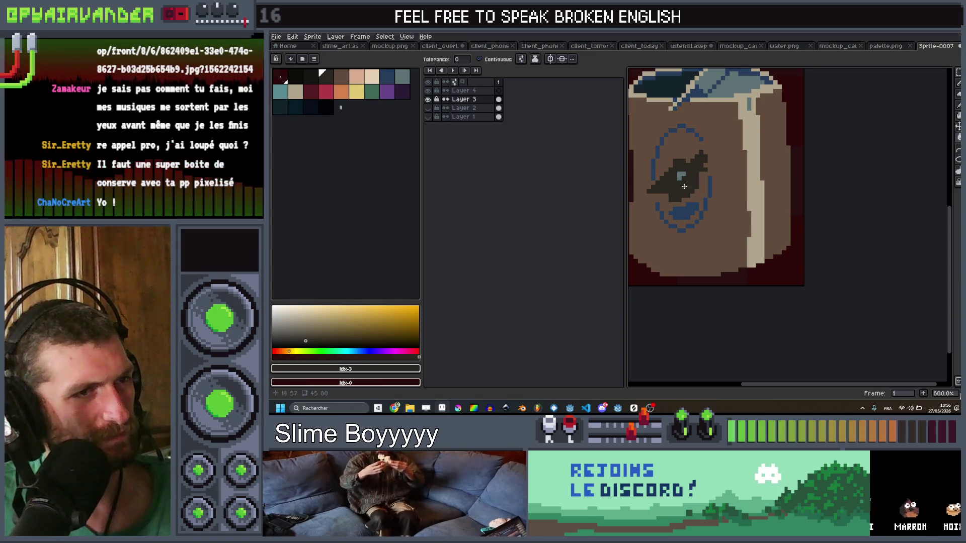
scroll(684, 187, down, 6)
scroll(684, 186, up, 6)
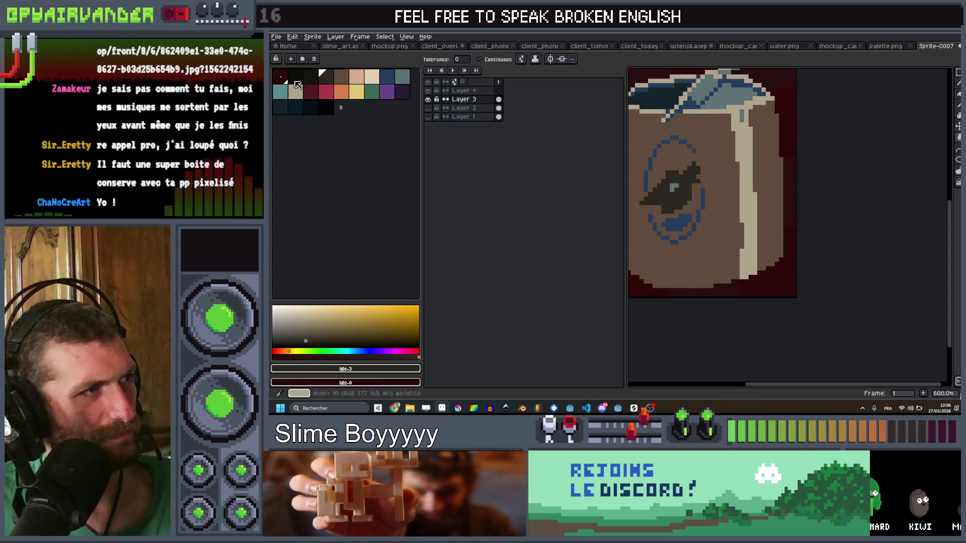
click(365, 79)
scroll(721, 144, down, 4)
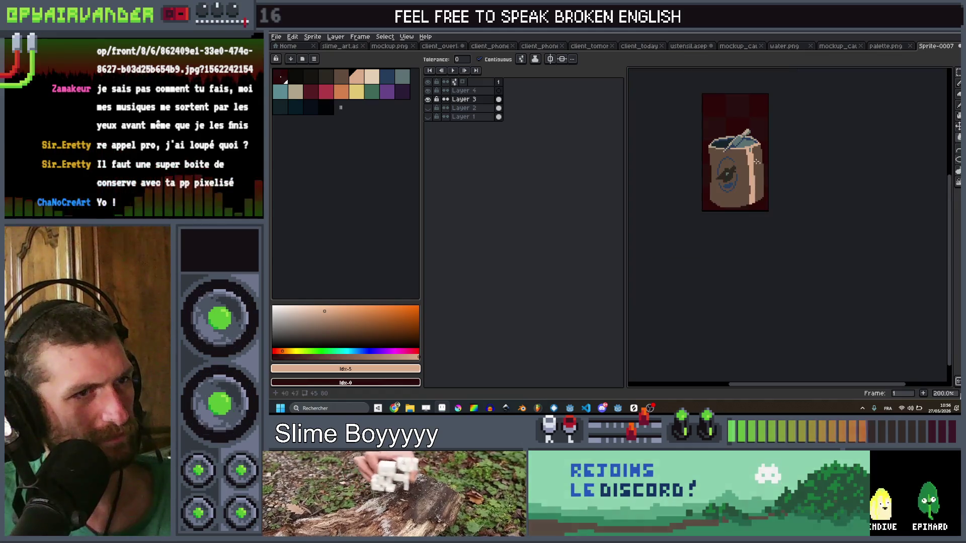
scroll(720, 144, up, 3)
click(815, 228)
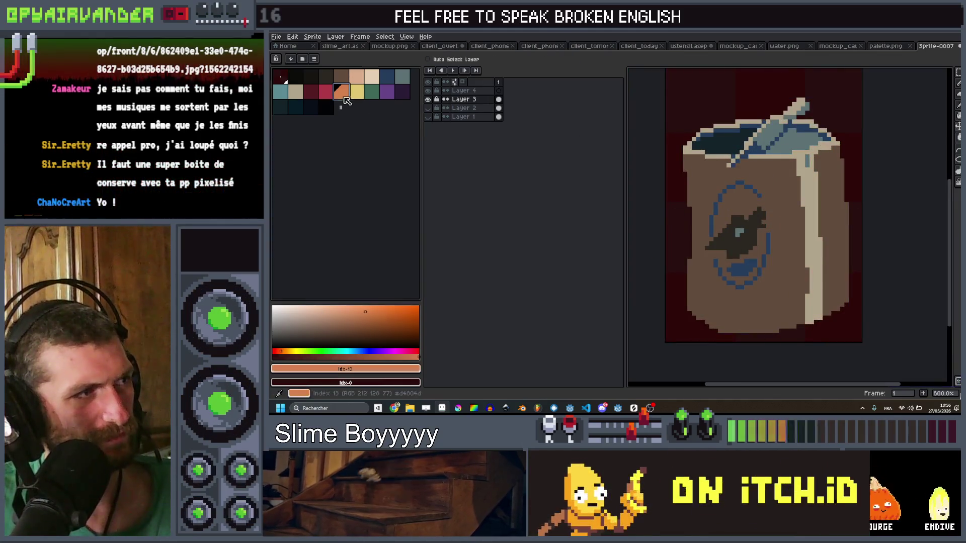
scroll(852, 184, down, 7)
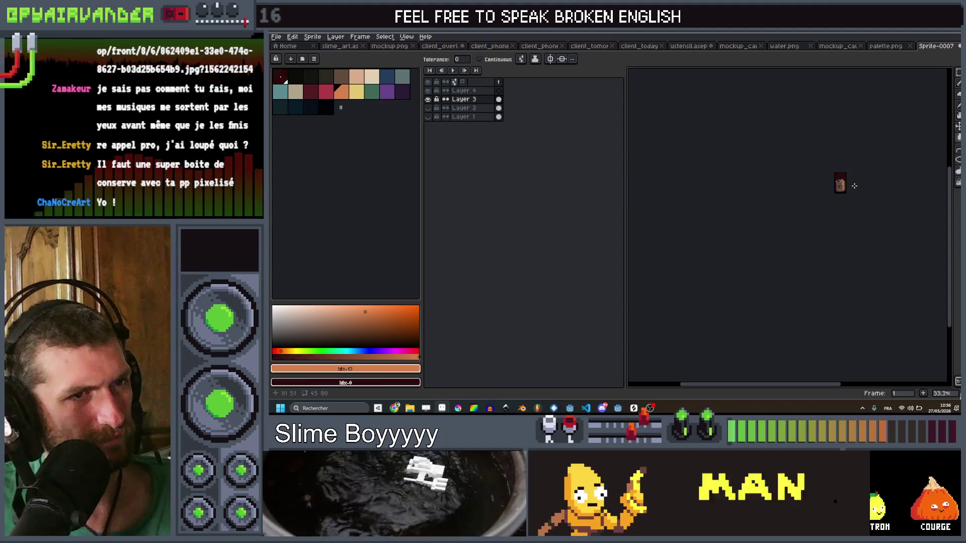
scroll(839, 180, up, 7)
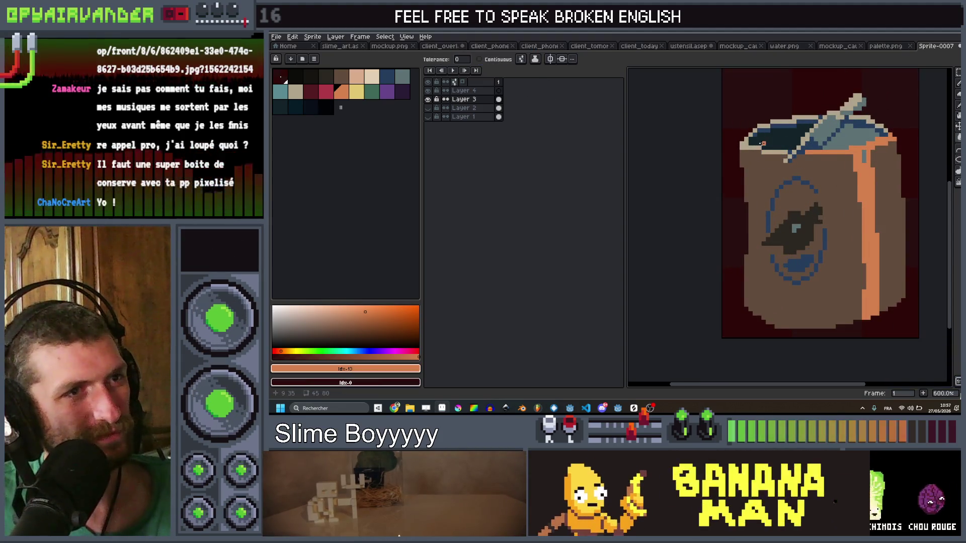
Try a dark fill on part of the carton top, then undo it
scroll(752, 145, down, 3)
scroll(837, 140, up, 4)
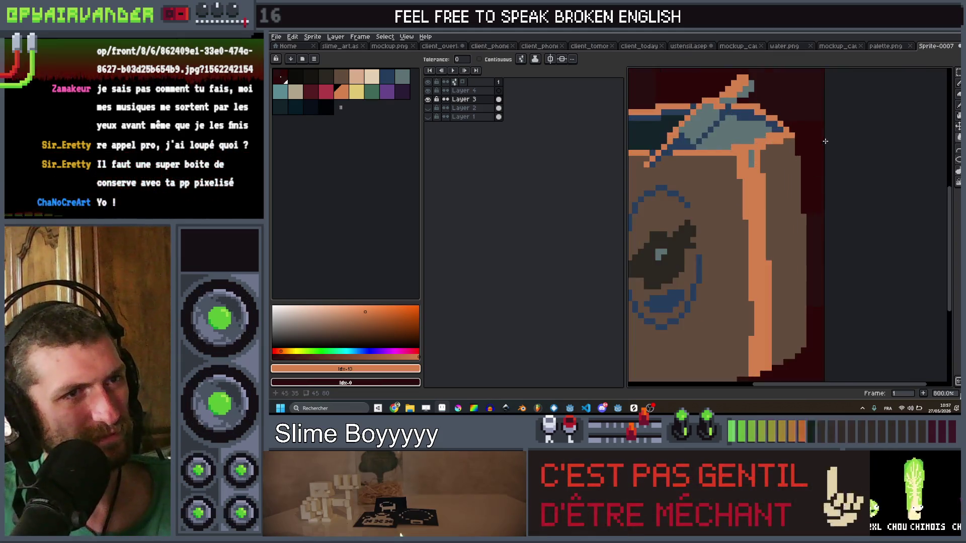
click(332, 79)
click(724, 125)
scroll(748, 125, down, 3)
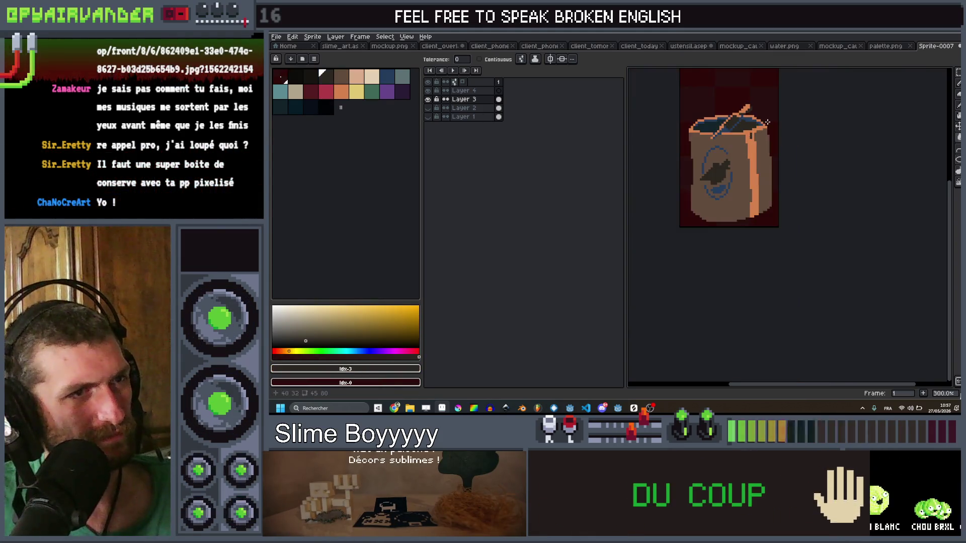
scroll(748, 125, up, 2)
key(ctrl+z)
scroll(733, 119, down, 4)
scroll(740, 117, up, 4)
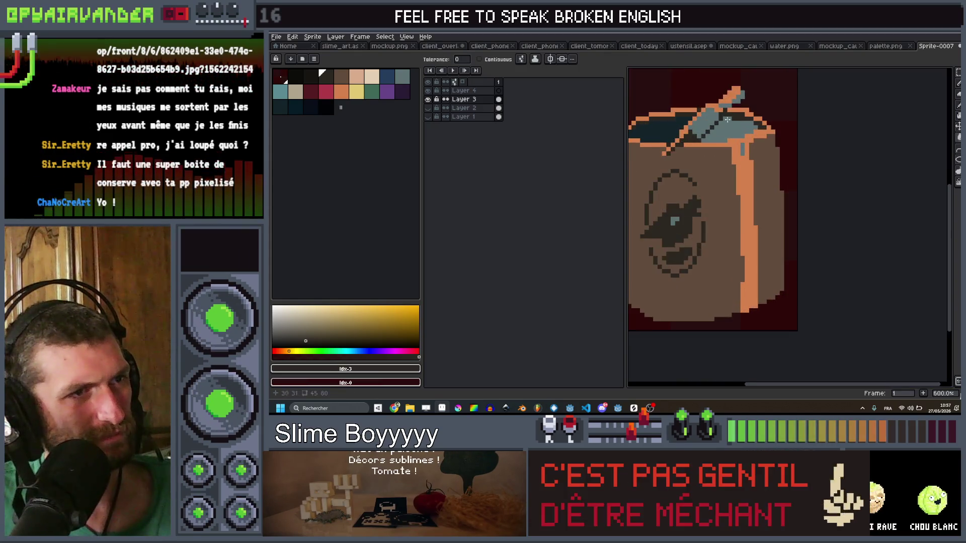
scroll(750, 114, down, 5)
scroll(758, 112, up, 5)
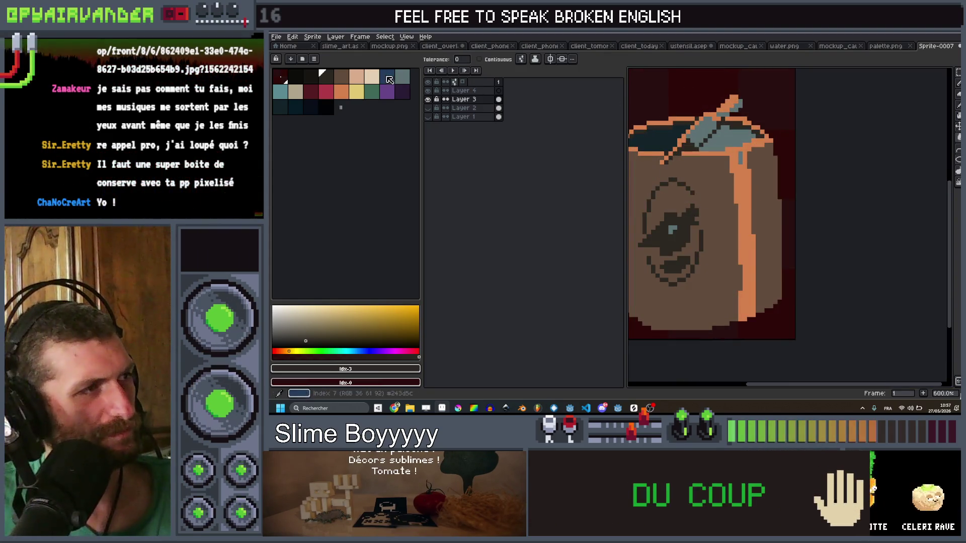
Fill the blue-grey lid stripe with brown
click(341, 77)
click(729, 133)
scroll(729, 134, down, 5)
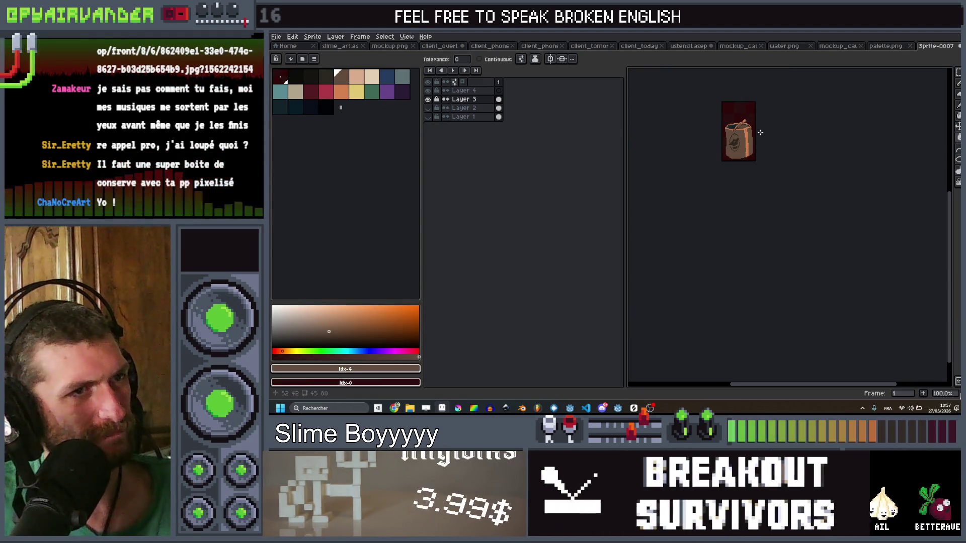
scroll(774, 139, up, 2)
scroll(785, 139, down, 2)
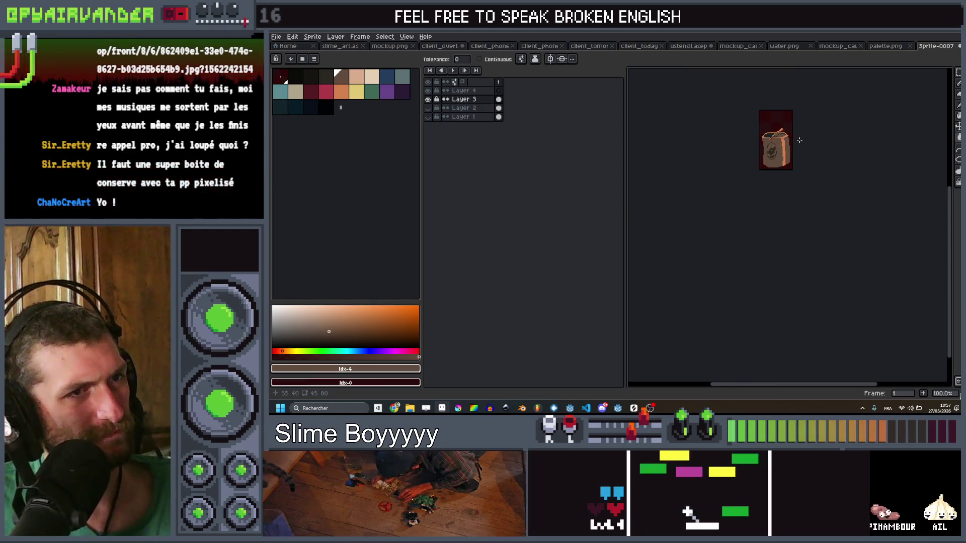
scroll(799, 139, up, 2)
scroll(786, 132, down, 1)
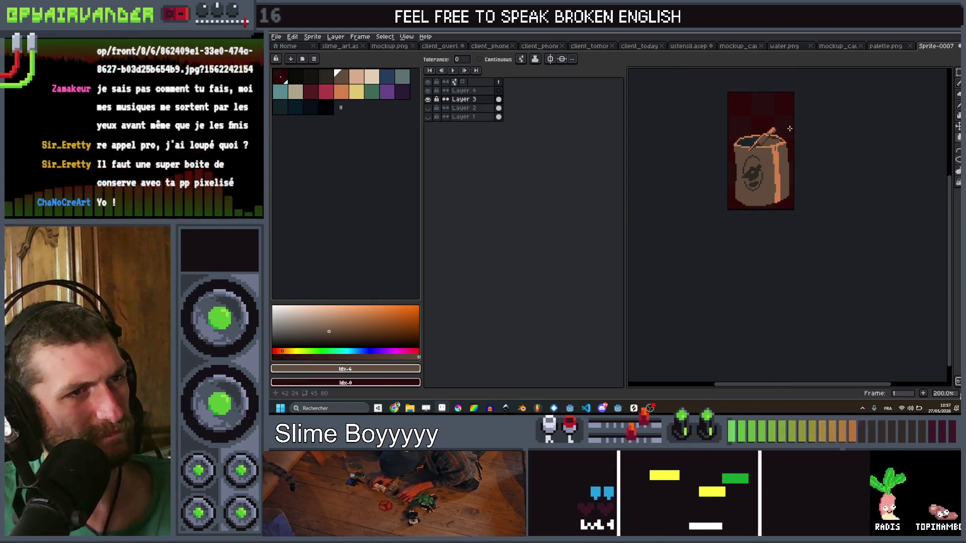
scroll(788, 128, up, 1)
scroll(792, 125, down, 2)
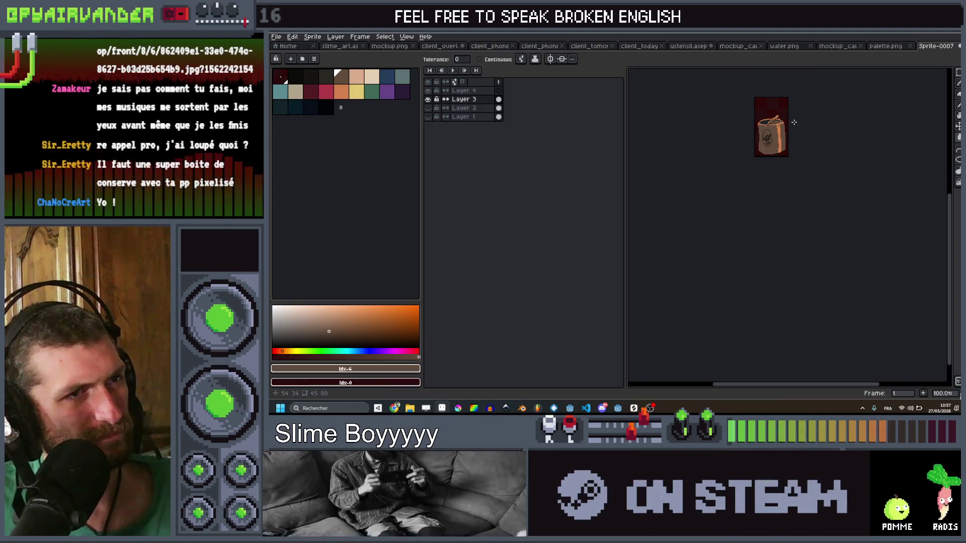
scroll(794, 122, up, 2)
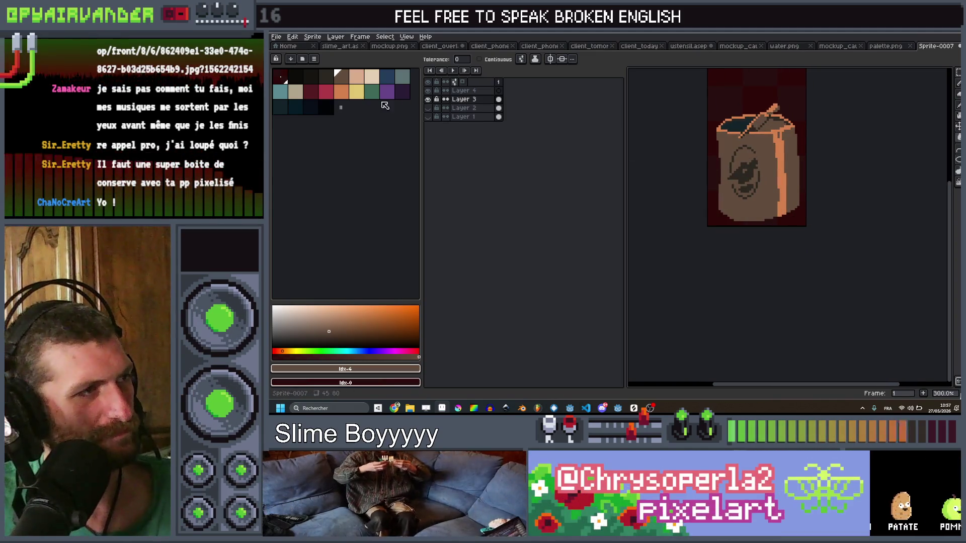
click(331, 77)
scroll(717, 176, up, 3)
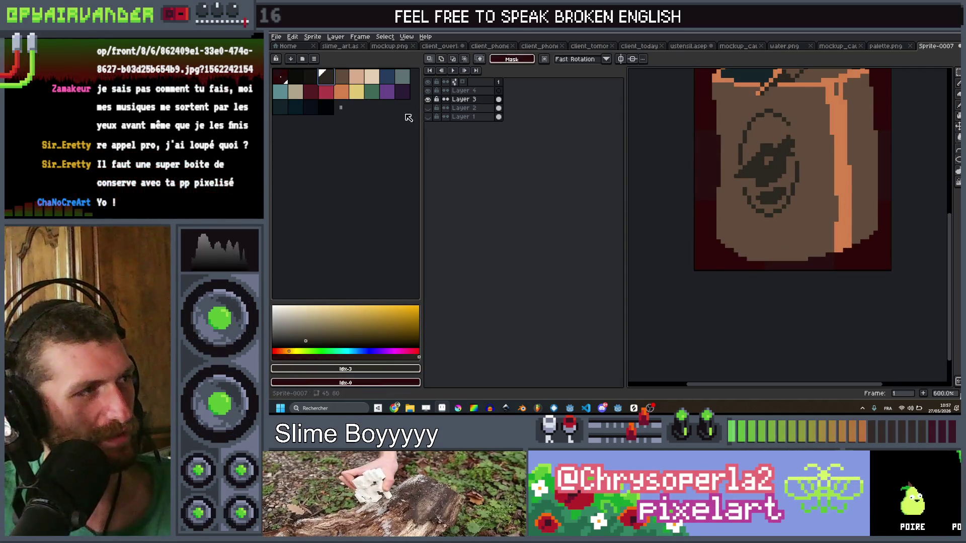
Dab a 2px dark dirt stain on the lower right and extend it with a 1px line
key(b)
key(v)
scroll(878, 224, up, 5)
key(plus)
drag(840, 195, 841, 242)
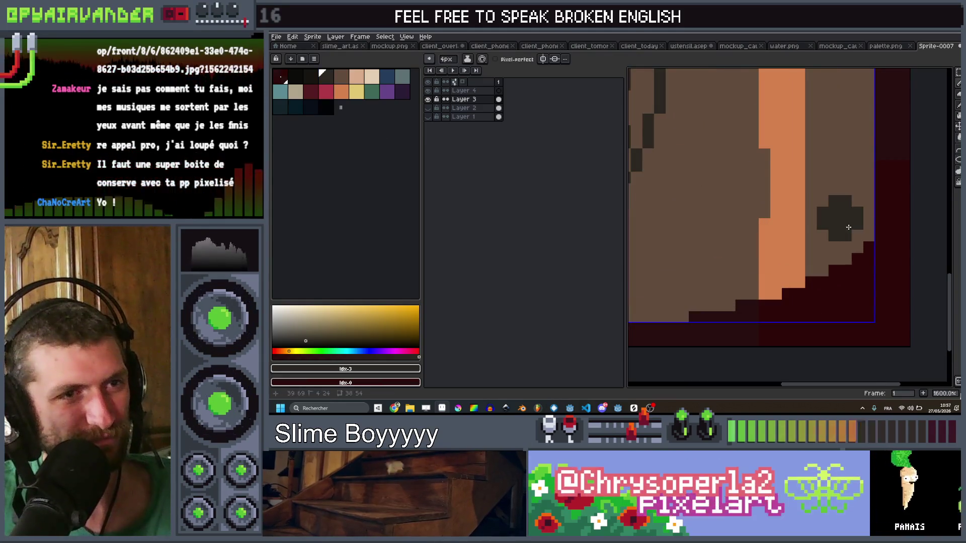
key(minus)
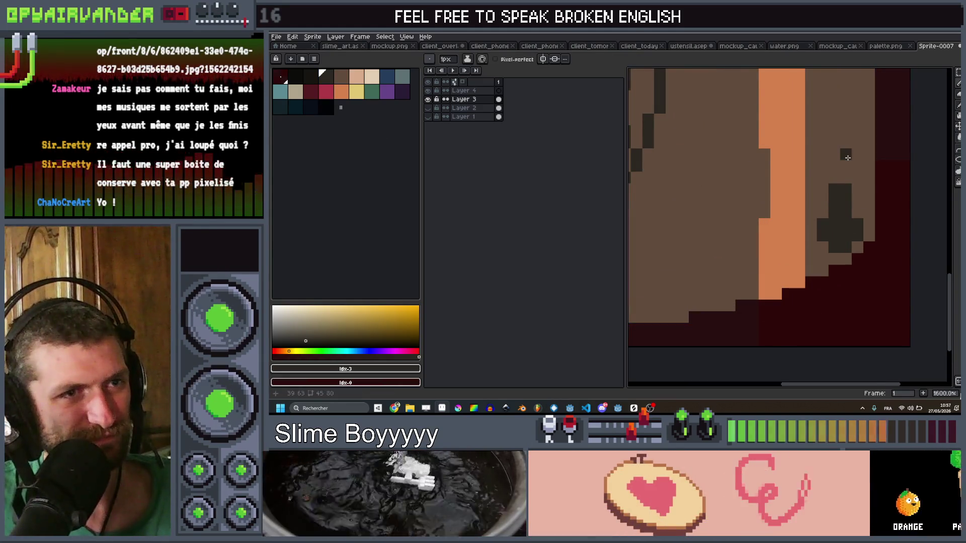
scroll(794, 164, down, 3)
drag(750, 225, 758, 209)
scroll(756, 192, down, 2)
scroll(738, 215, up, 2)
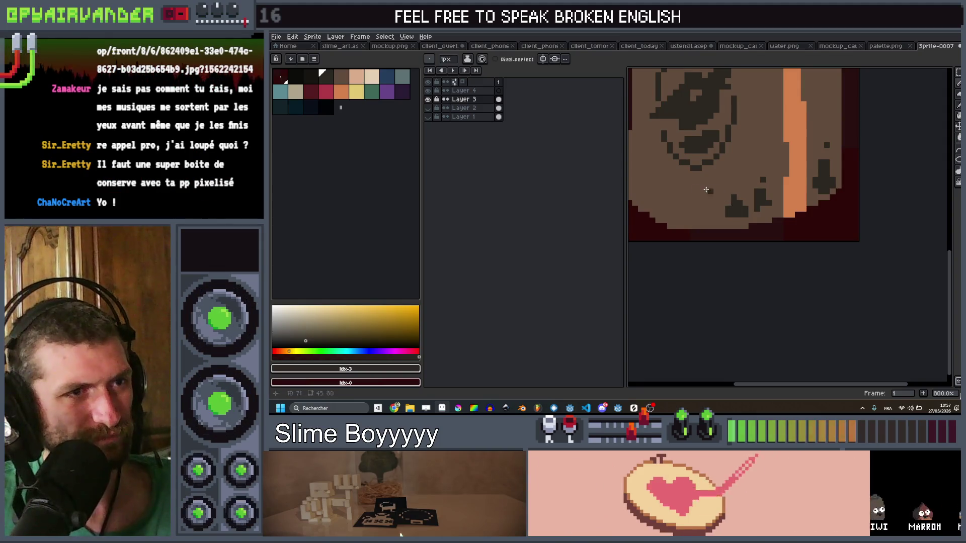
scroll(704, 186, down, 6)
scroll(670, 169, up, 4)
scroll(670, 169, up, 2)
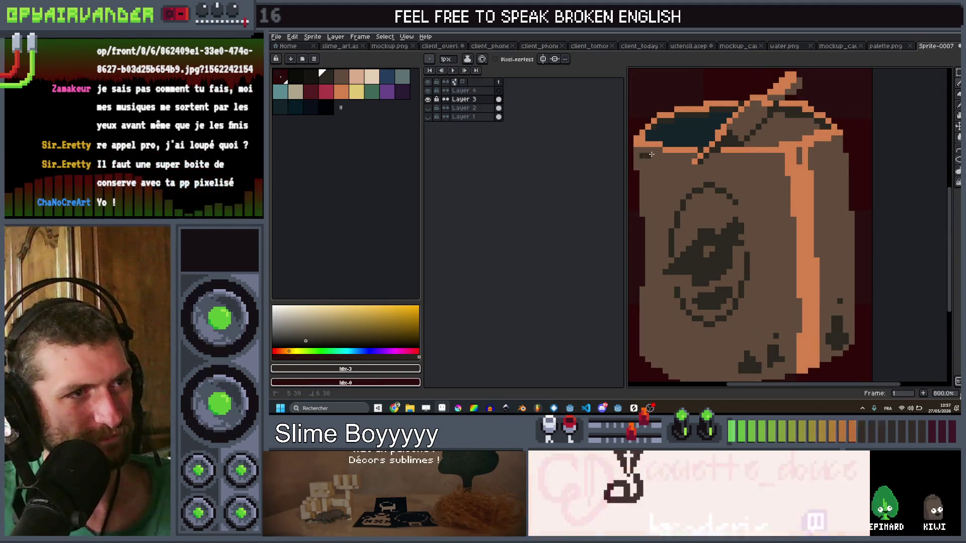
scroll(654, 165, down, 4)
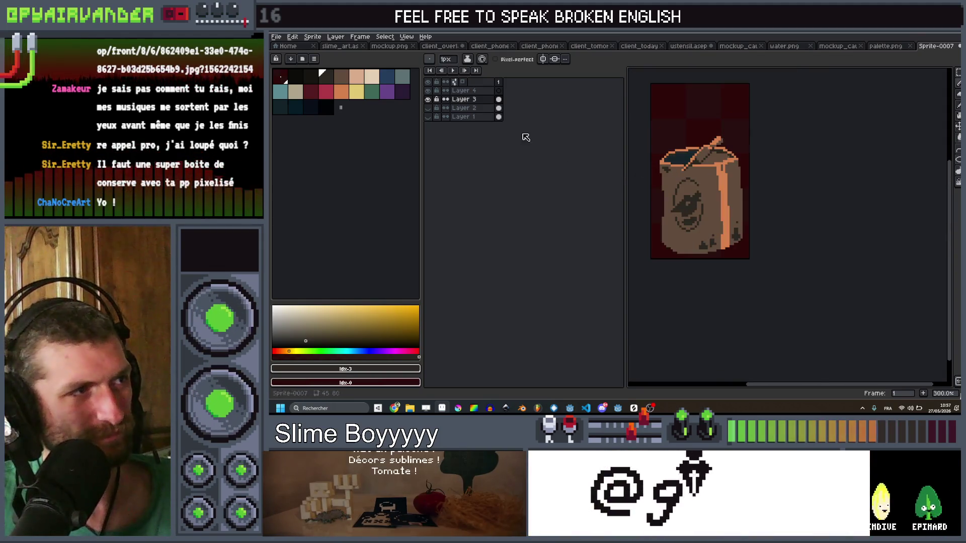
Rim the dark stains with orange highlight strokes and single pixels
click(346, 93)
scroll(733, 255, up, 9)
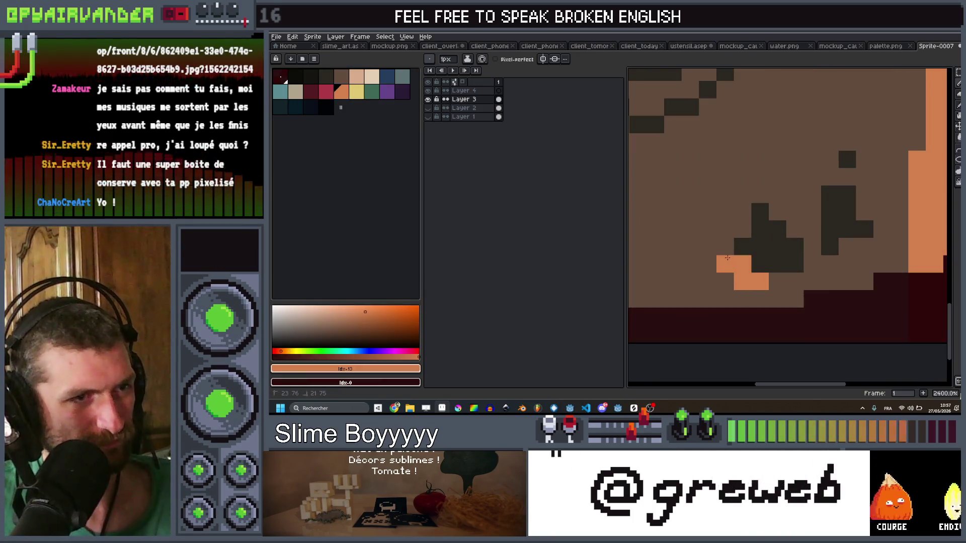
drag(728, 258, 760, 177)
click(797, 192)
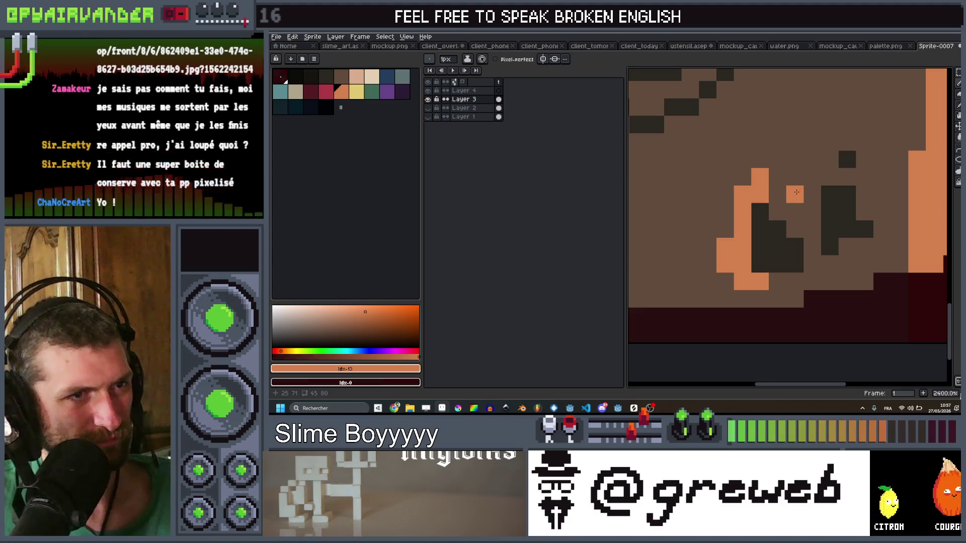
click(777, 211)
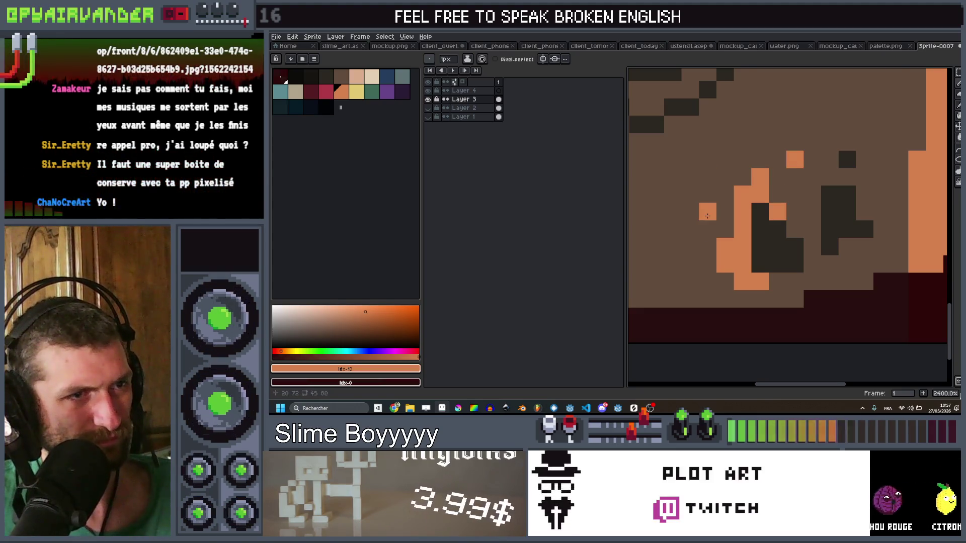
scroll(691, 227, down, 7)
scroll(764, 214, up, 7)
click(761, 208)
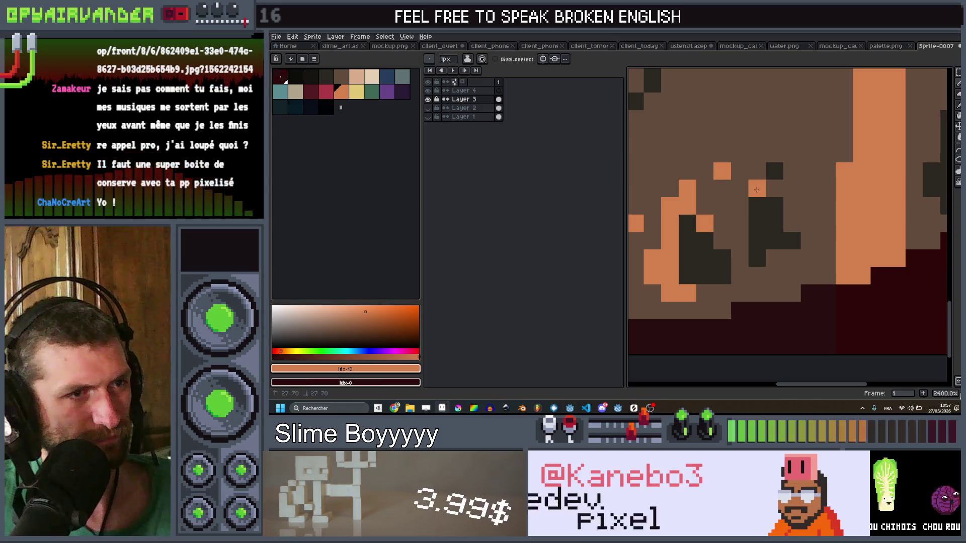
click(772, 160)
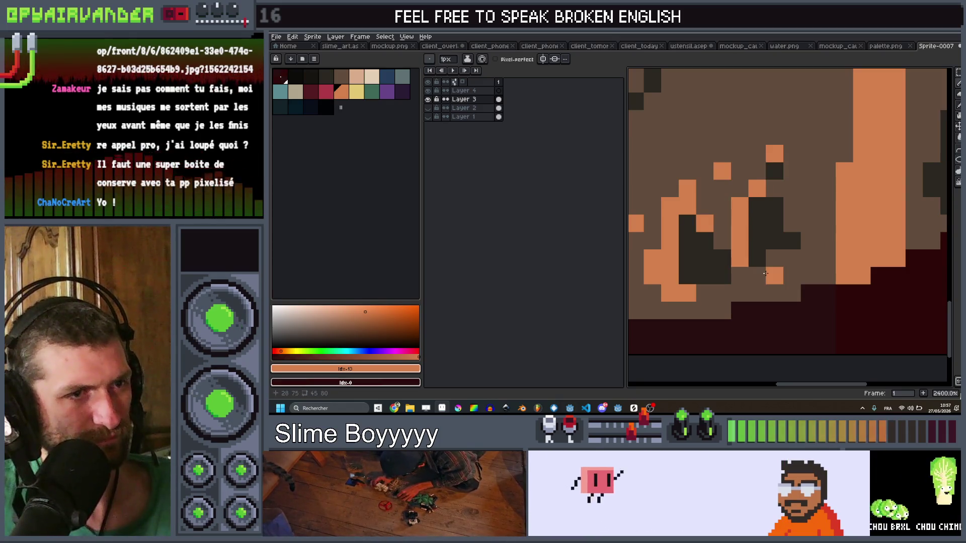
scroll(765, 274, down, 6)
scroll(800, 213, up, 5)
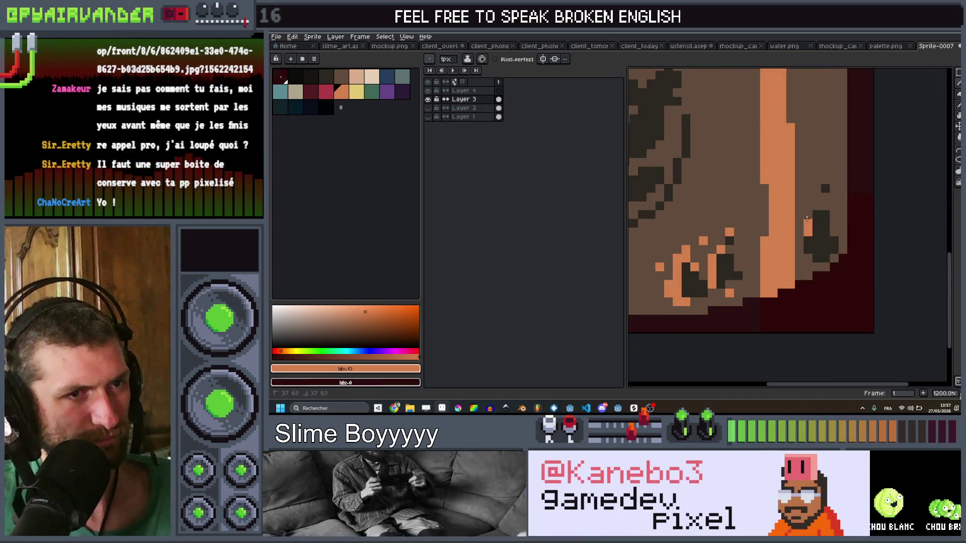
drag(804, 198, 807, 266)
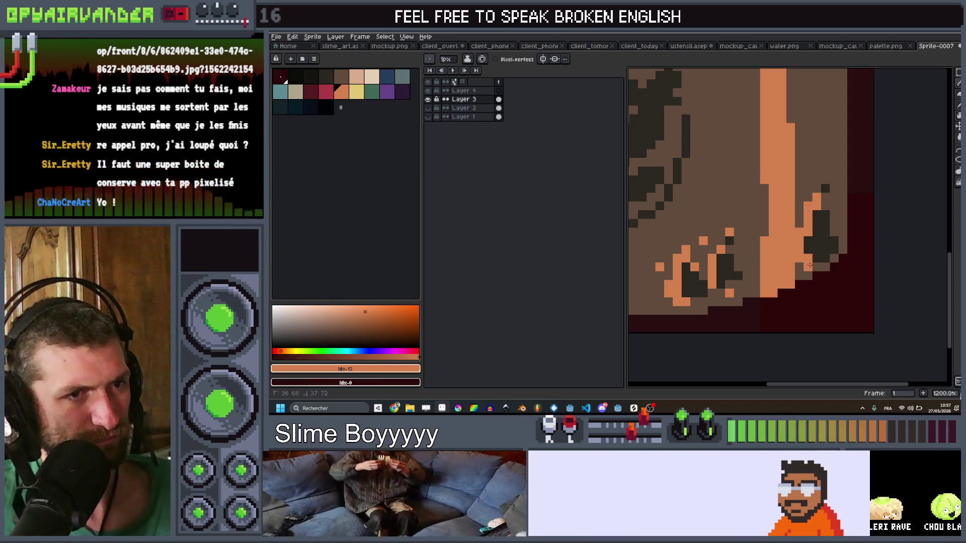
click(808, 171)
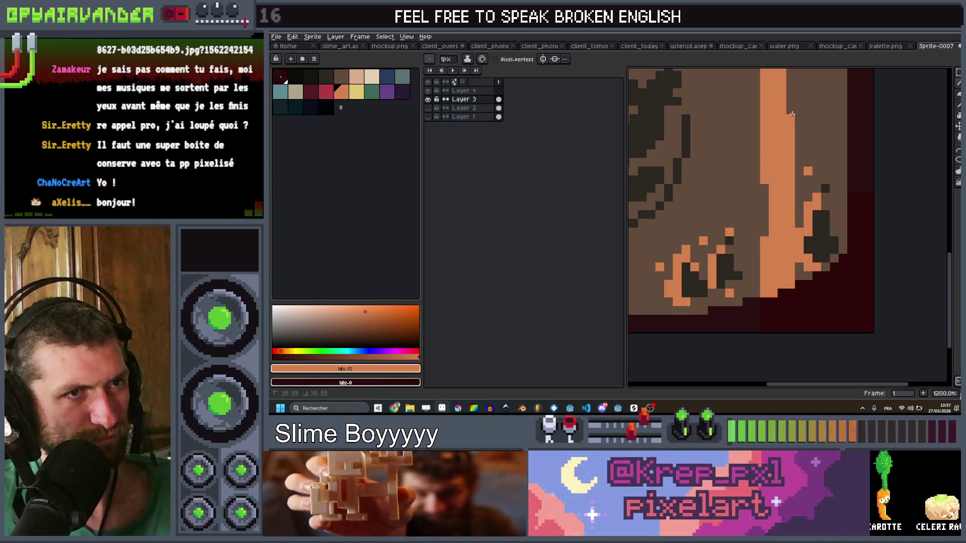
click(798, 101)
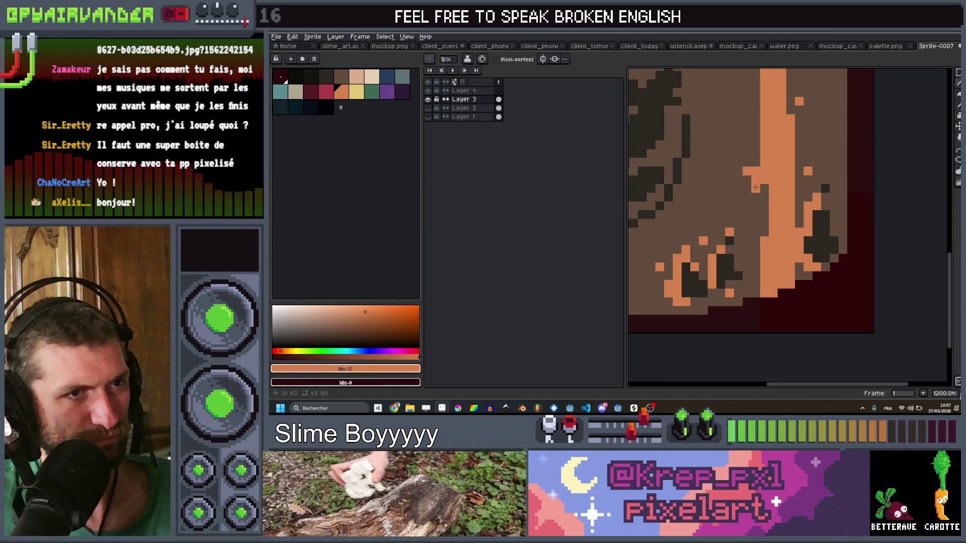
scroll(817, 165, down, 6)
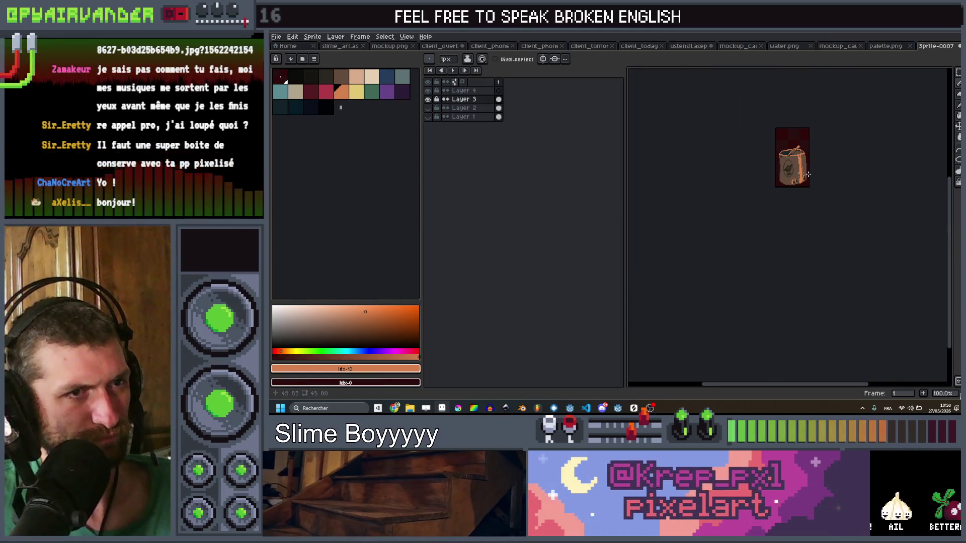
scroll(808, 174, up, 5)
Add 1px orange pixels near the top and outline the lower-left edge in orange
key(v)
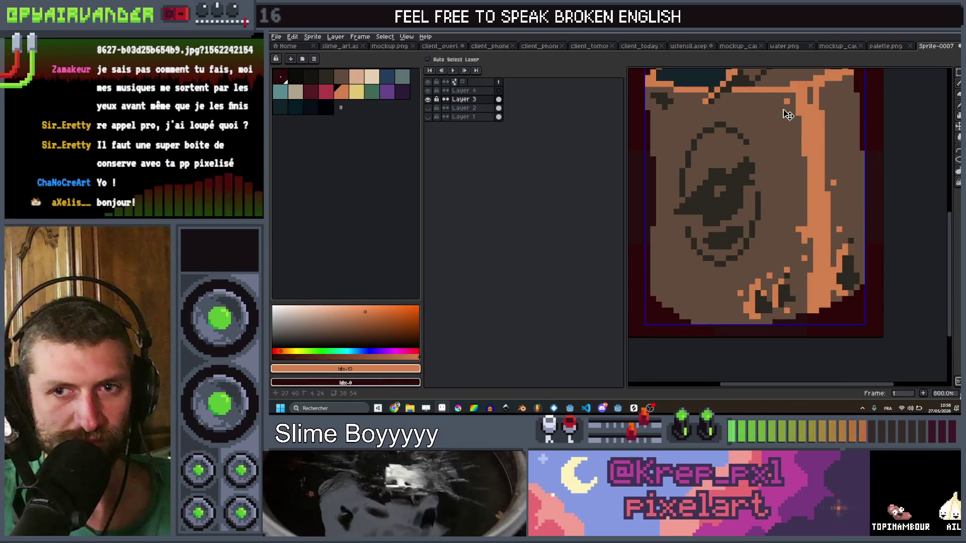
key(minus)
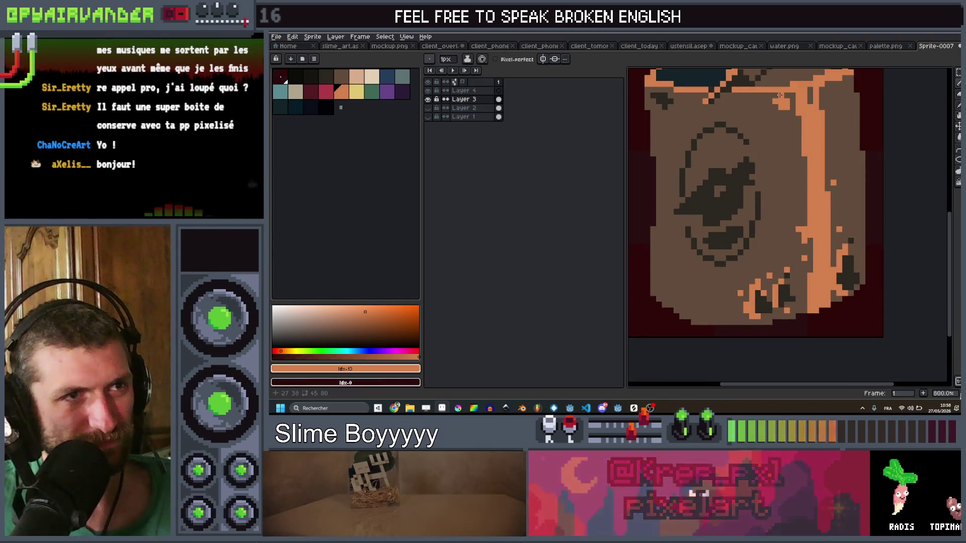
drag(777, 103, 791, 97)
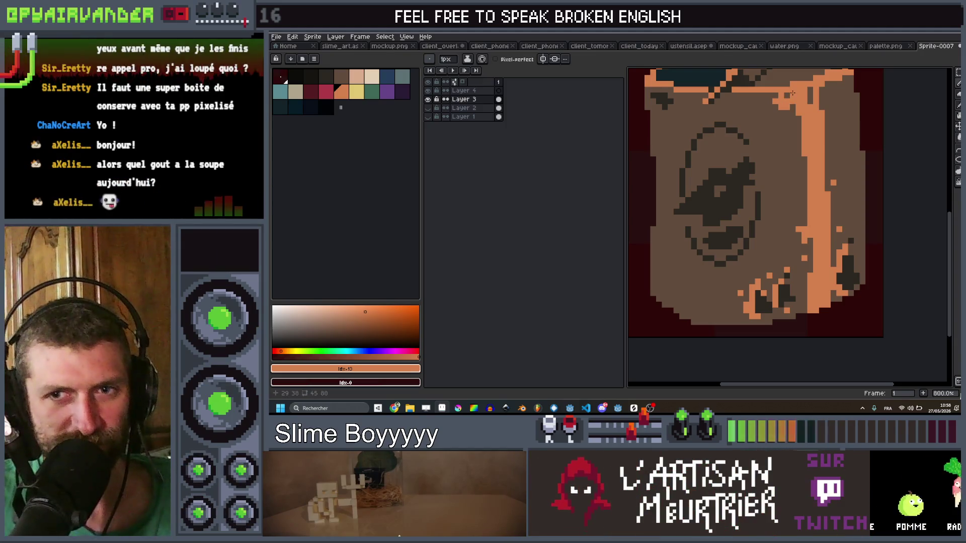
scroll(793, 94, down, 5)
scroll(732, 247, up, 6)
click(737, 253)
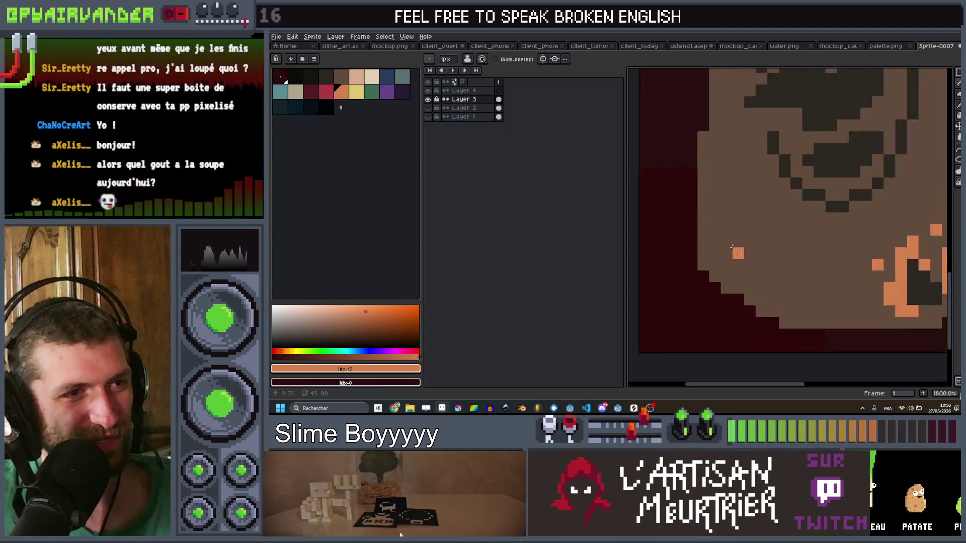
scroll(732, 247, up, 1)
drag(706, 204, 712, 237)
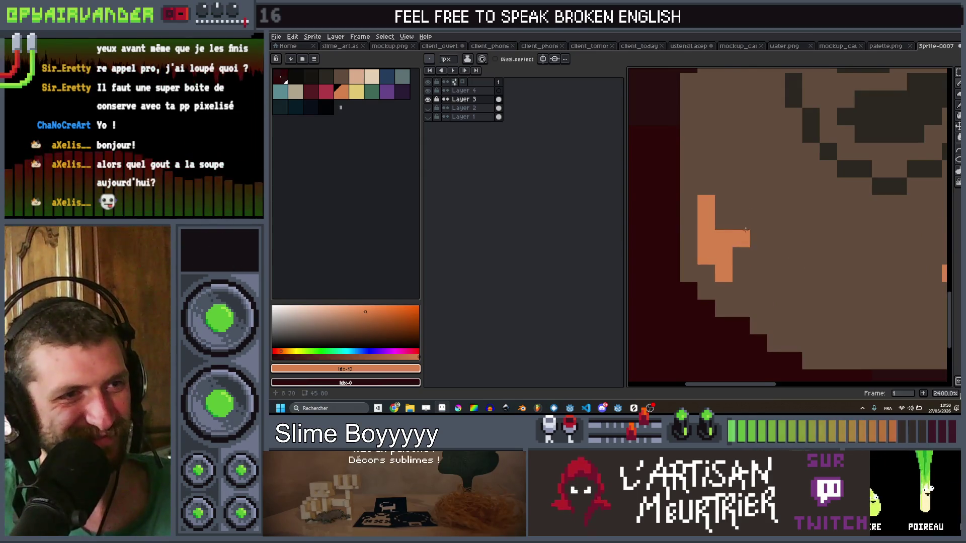
scroll(851, 259, down, 8)
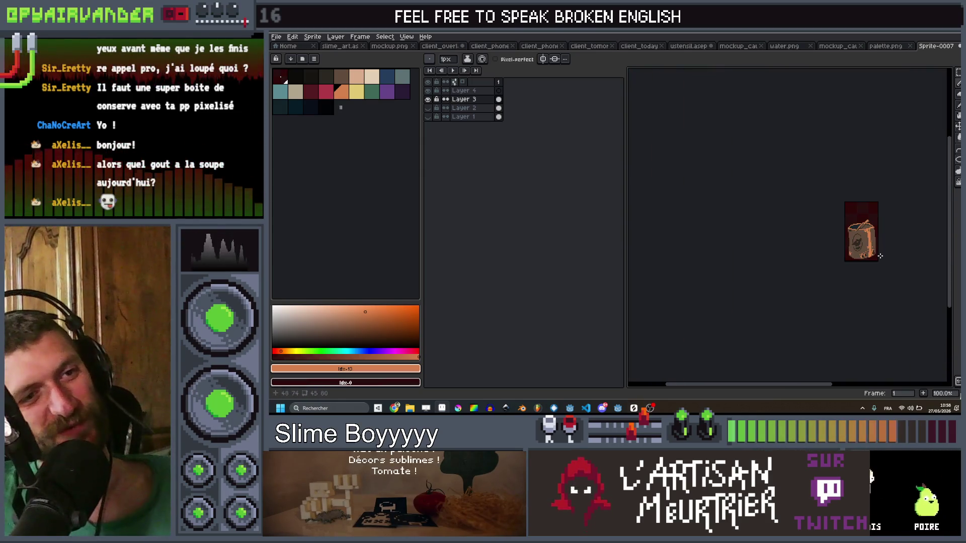
scroll(850, 259, up, 8)
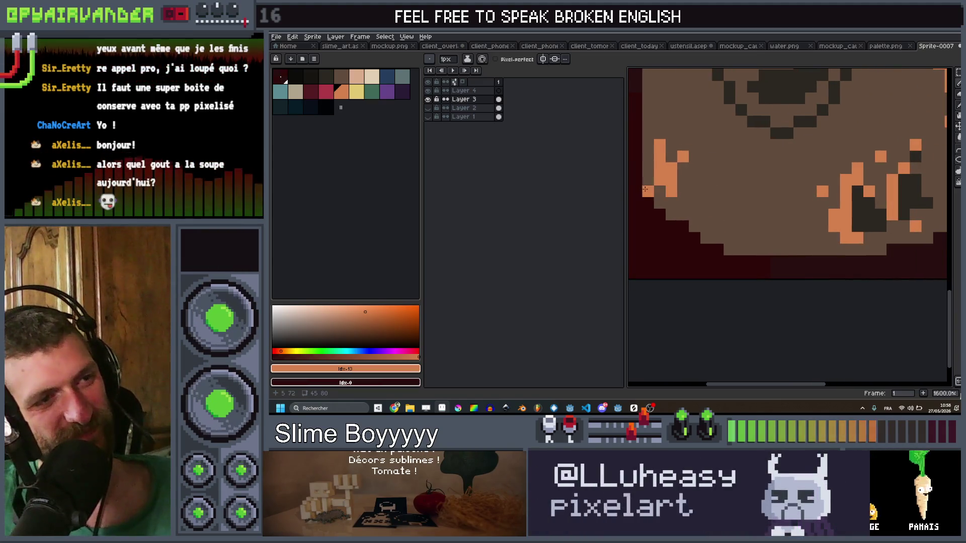
drag(690, 222, 723, 237)
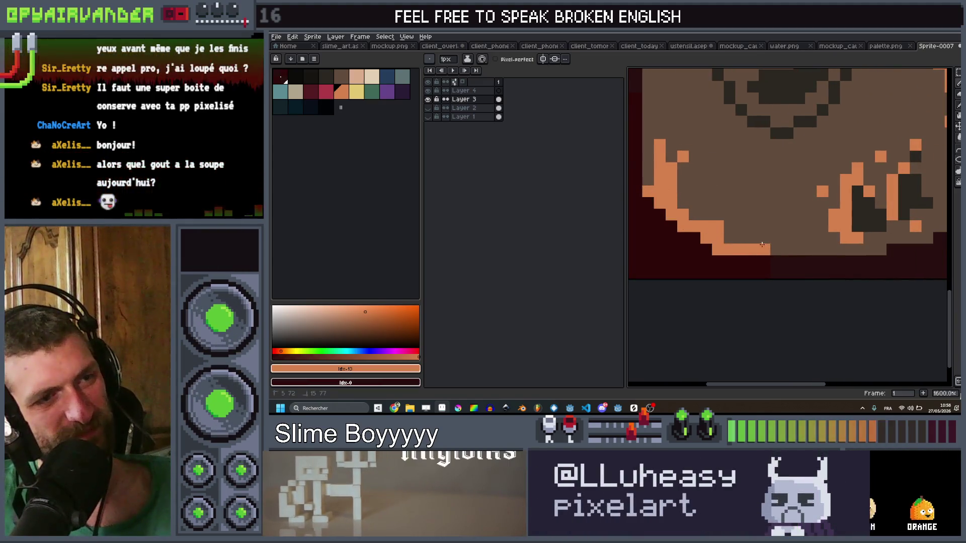
scroll(787, 238, down, 8)
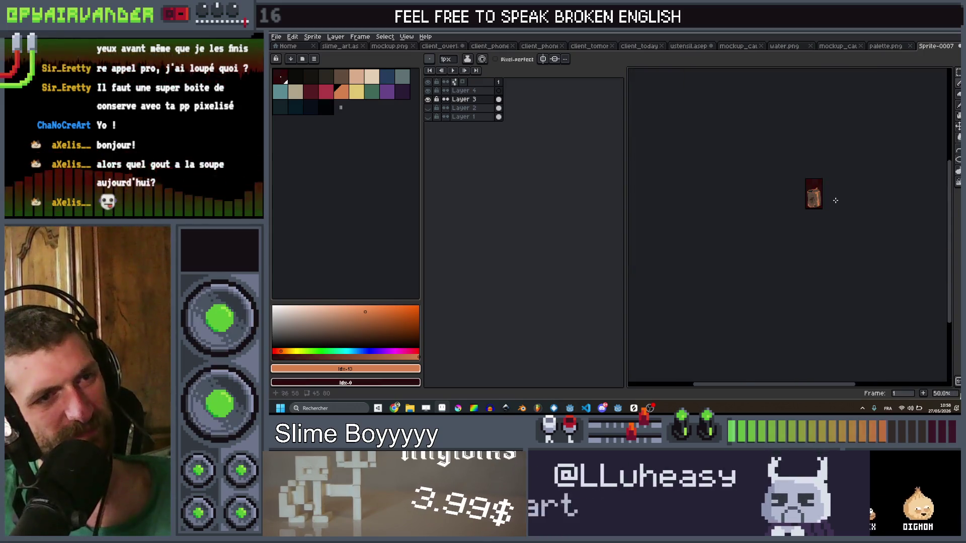
scroll(847, 200, down, 2)
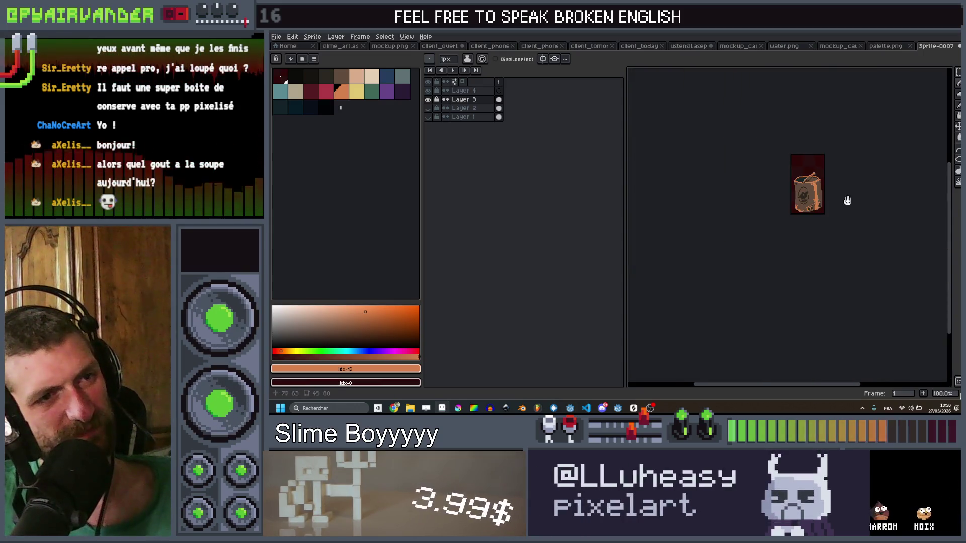
scroll(854, 197, up, 4)
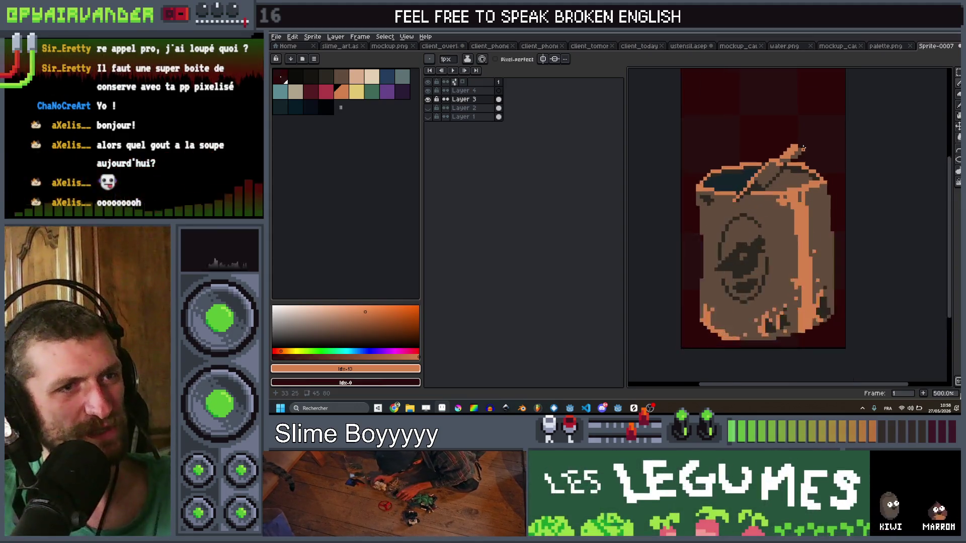
Toggle Layer 3 to compare, then add a short dark-brown stroke in the orange stripe
click(429, 99)
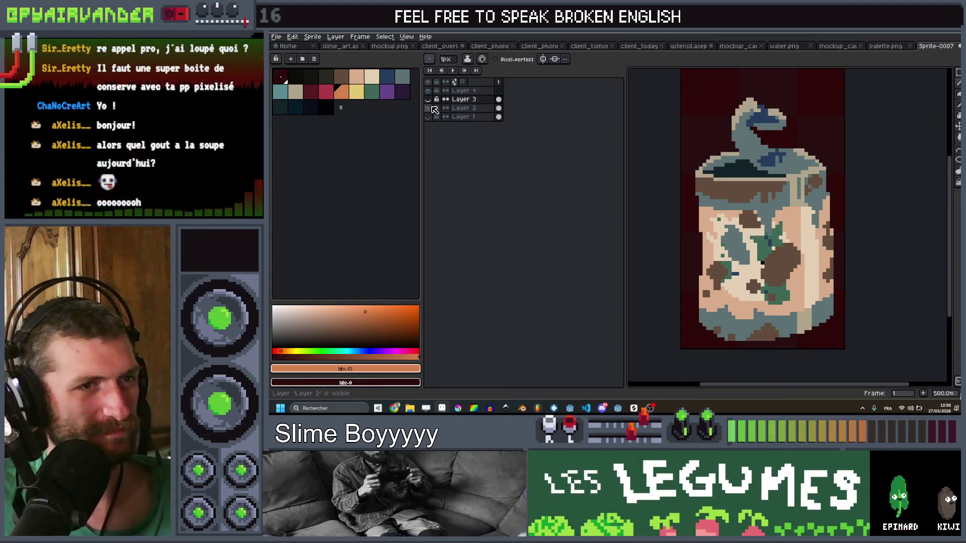
click(429, 99)
scroll(836, 210, down, 5)
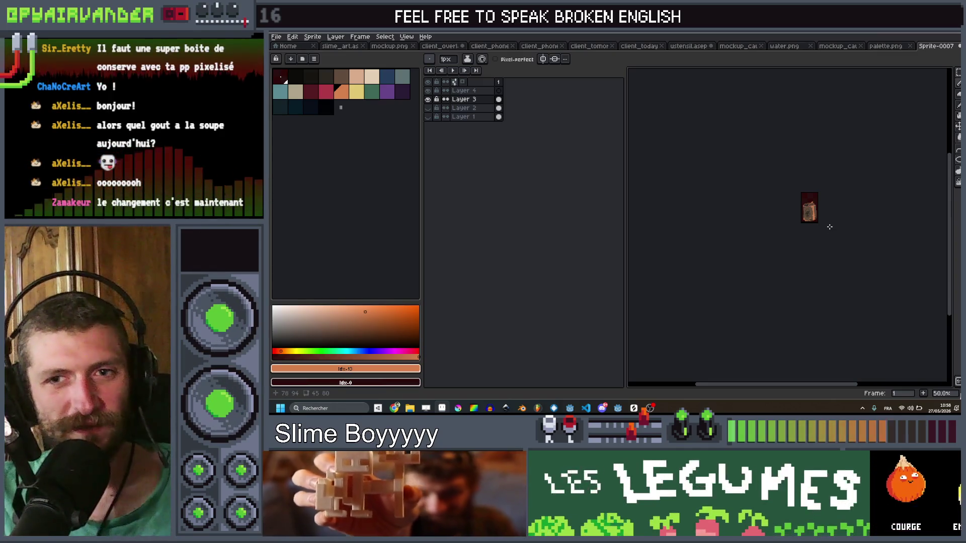
scroll(817, 218, up, 3)
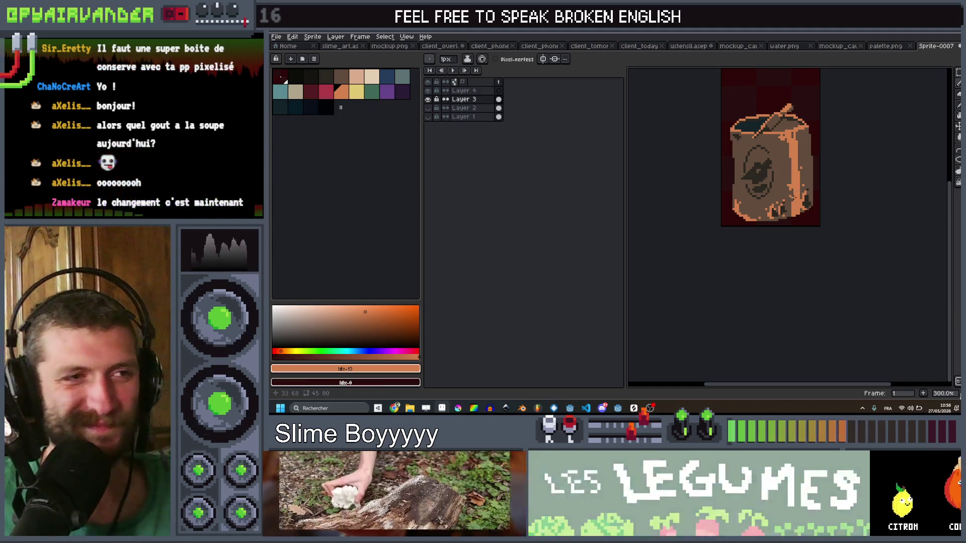
scroll(767, 170, up, 2)
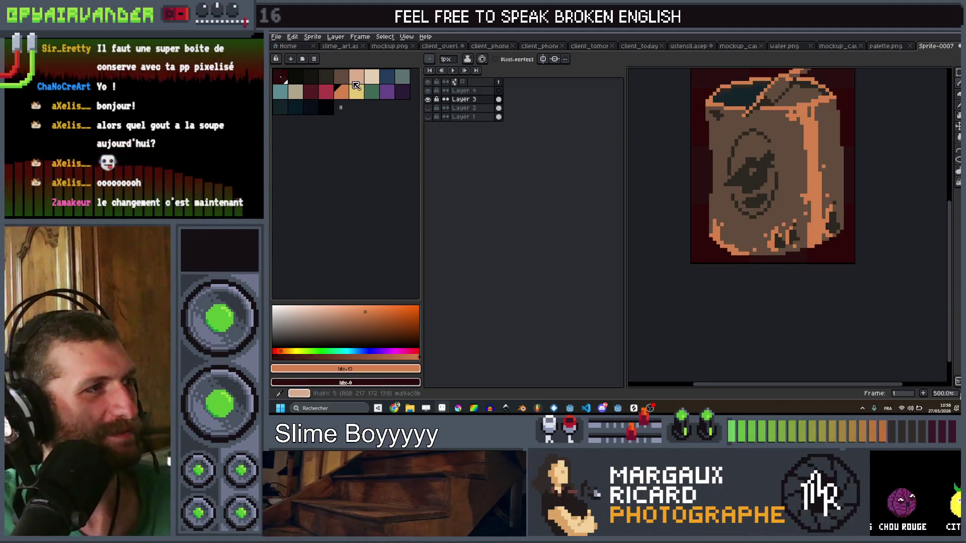
scroll(804, 221, up, 4)
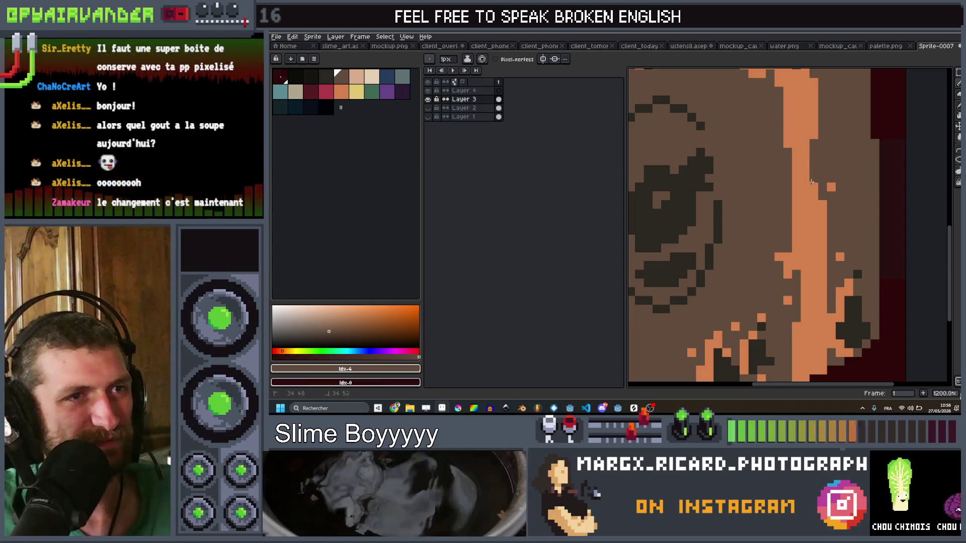
drag(804, 222, 805, 239)
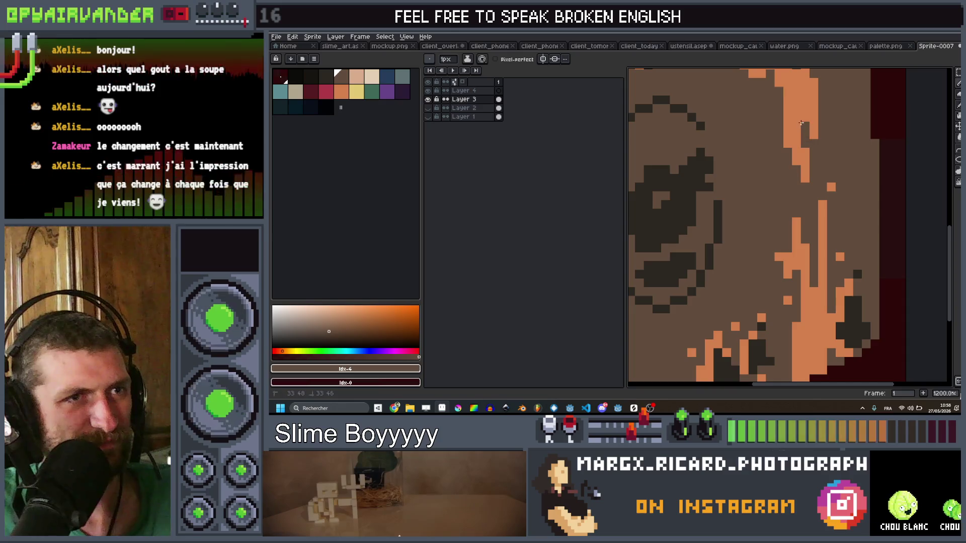
scroll(855, 141, down, 7)
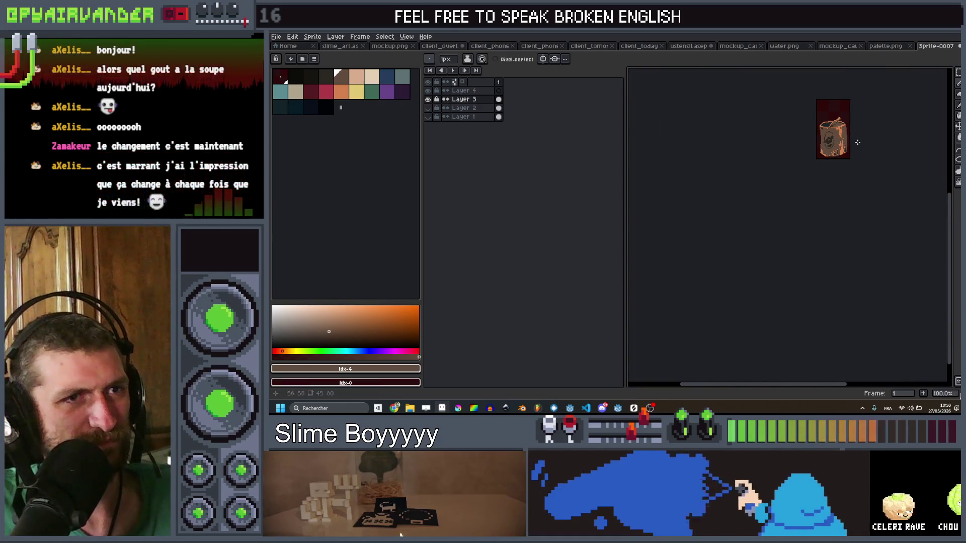
Hide Layer 3 and make Layer 4 the active layer
click(428, 99)
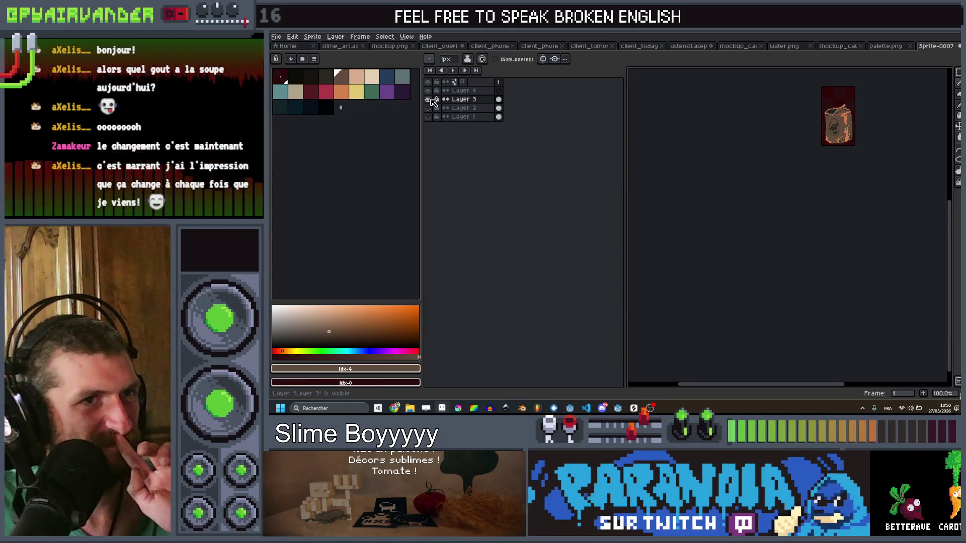
click(429, 99)
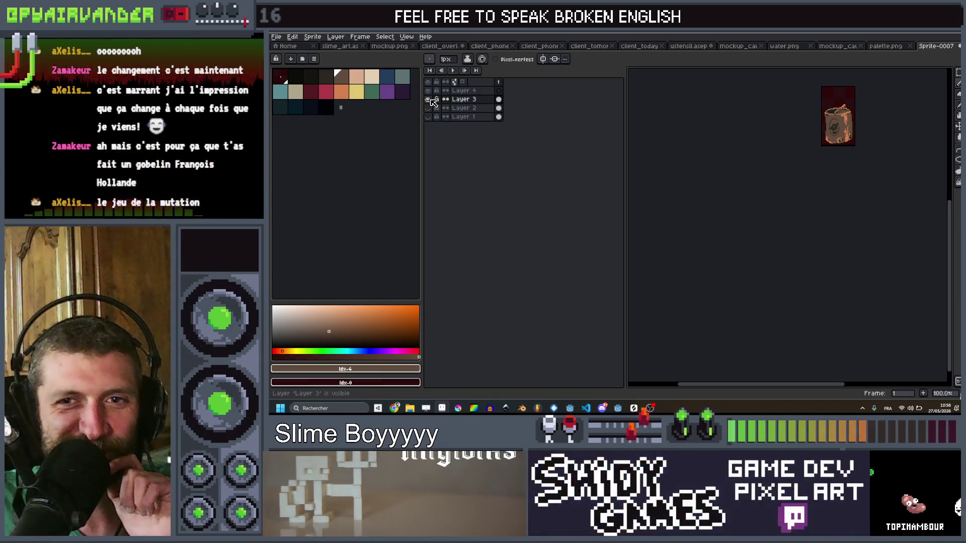
click(428, 100)
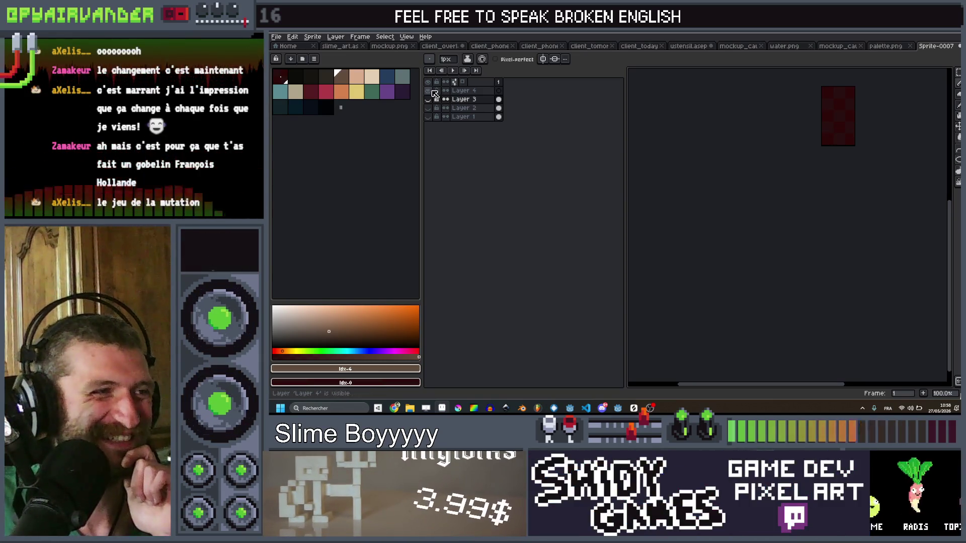
click(473, 91)
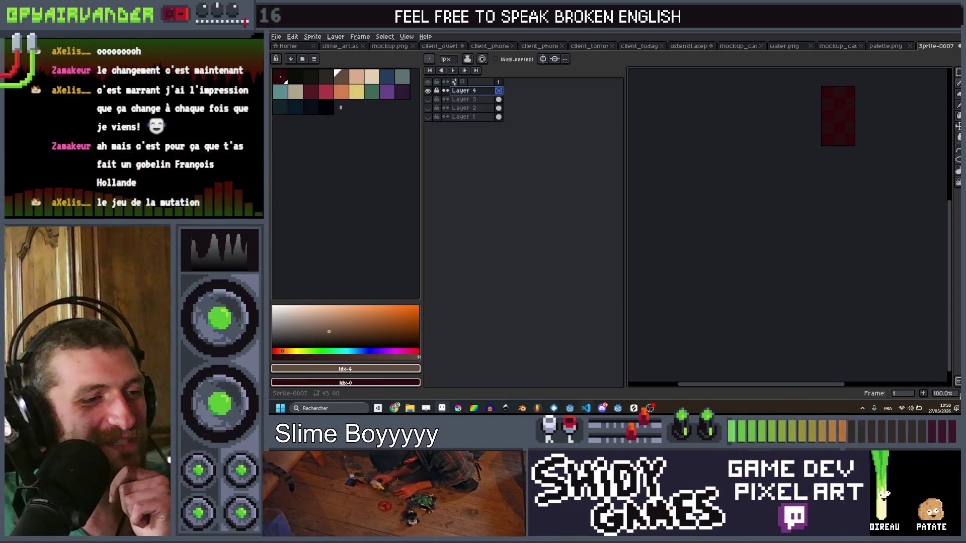
key(alt+Tab)
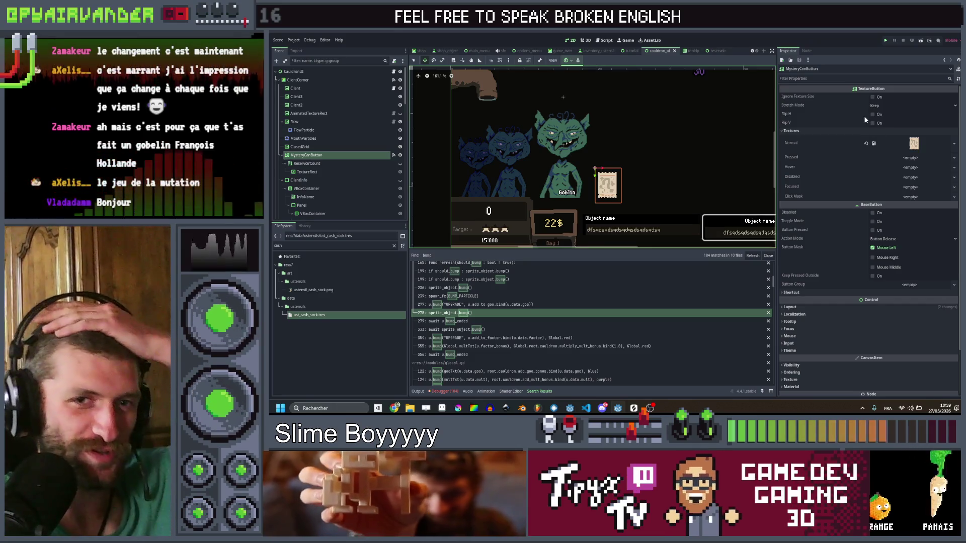
Save the Godot scene with Ctrl+S and run the game
key(ctrl+s)
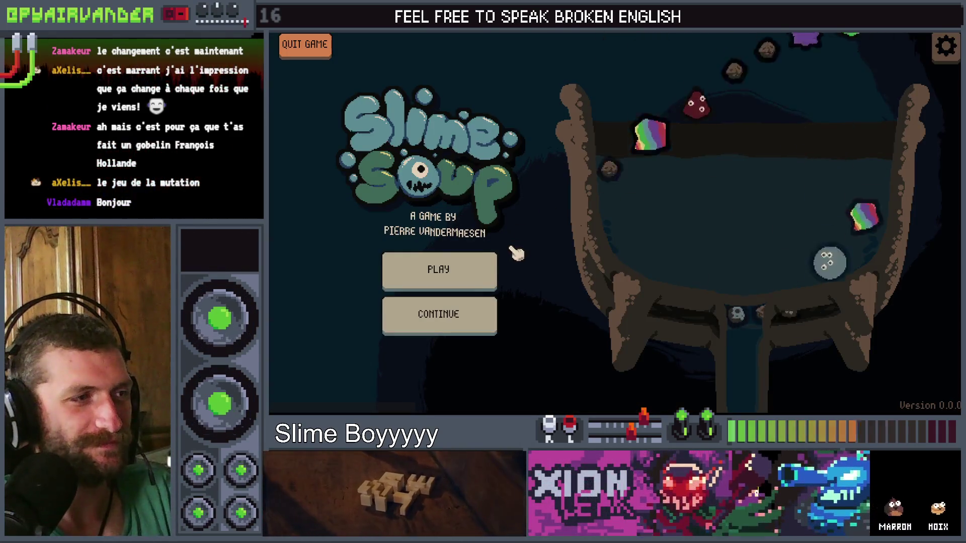
Start a new game and chain blood slimes into an explosion combo
click(486, 270)
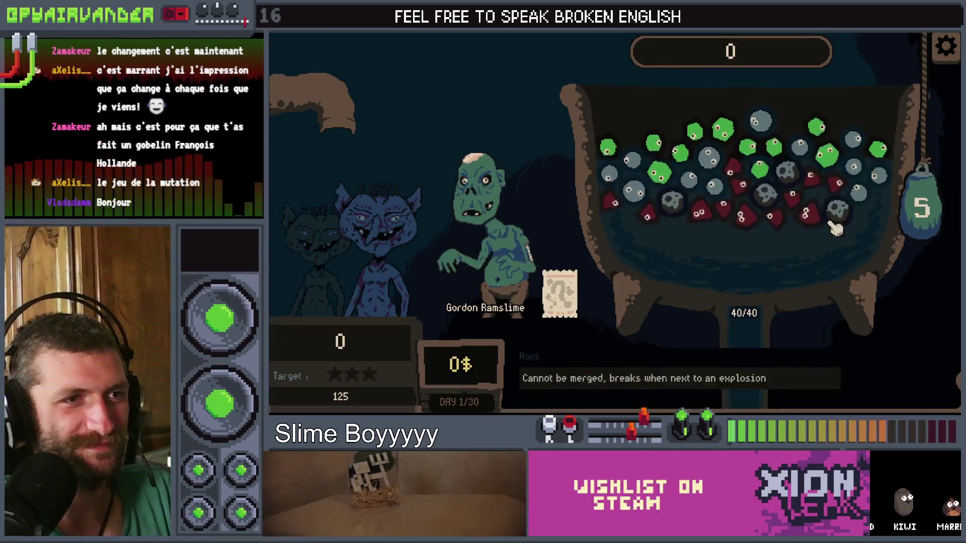
click(736, 217)
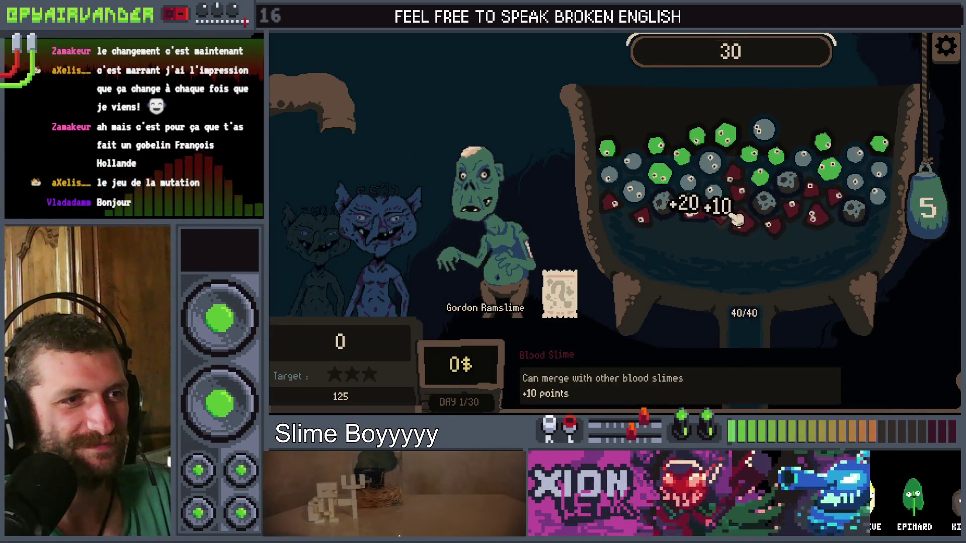
drag(923, 208, 925, 371)
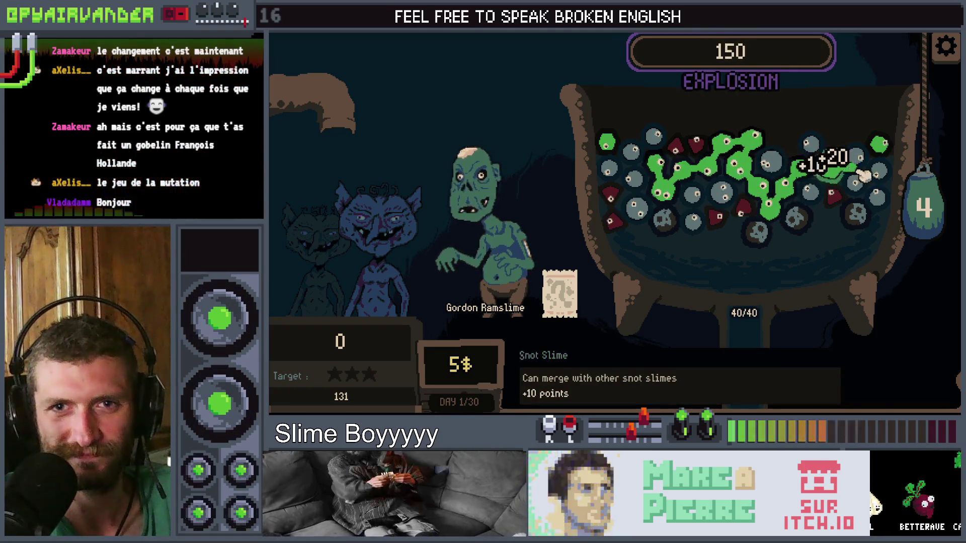
click(923, 206)
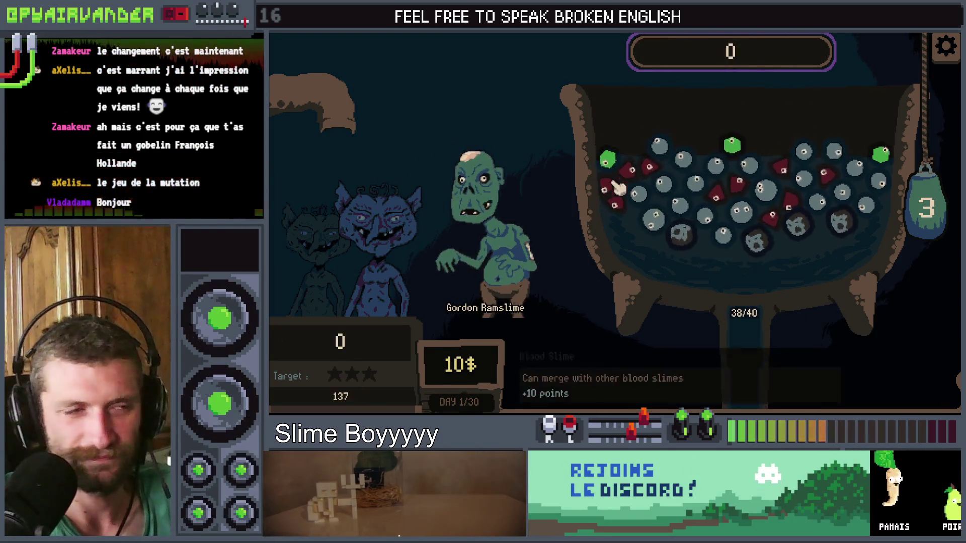
Merge snot, blood and green pus slimes until the sacks run out
click(674, 149)
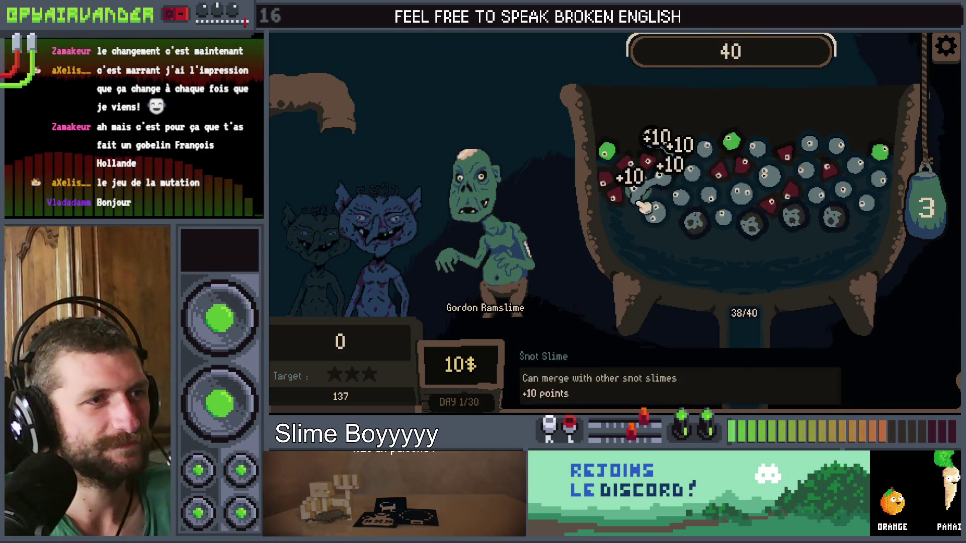
click(745, 181)
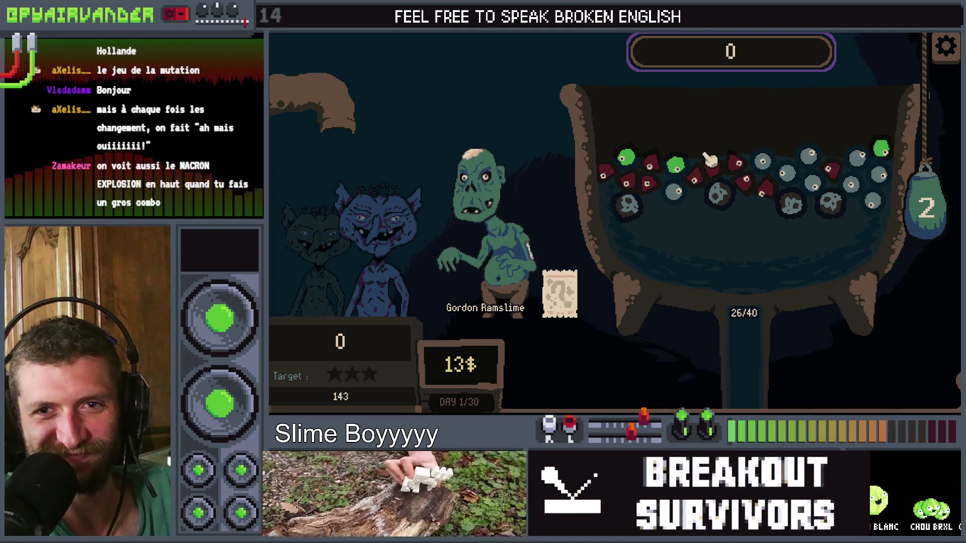
mouse_move(679, 172)
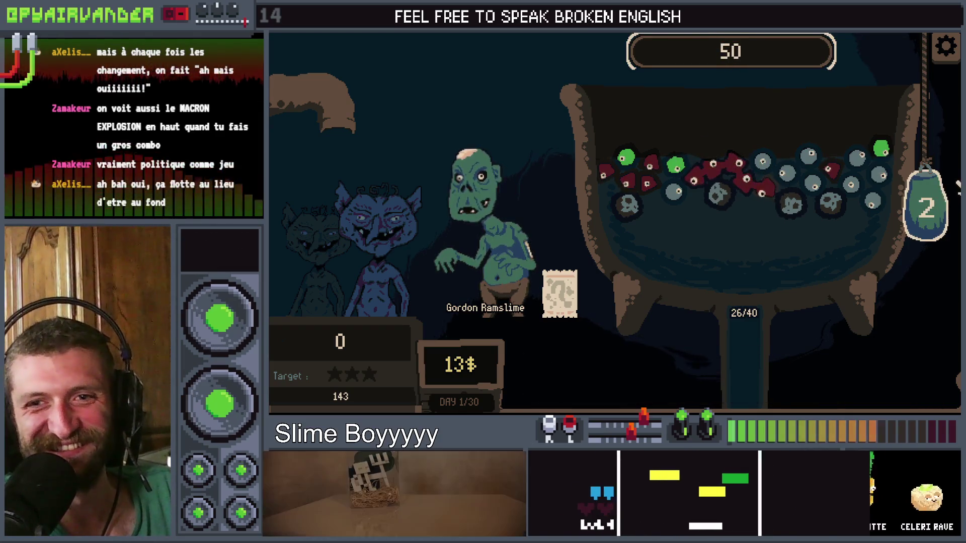
click(954, 191)
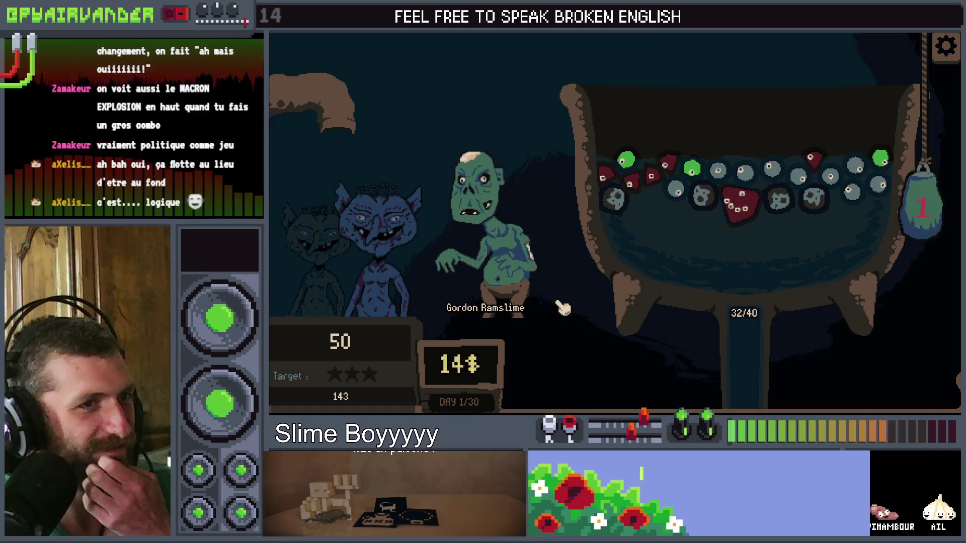
mouse_move(626, 167)
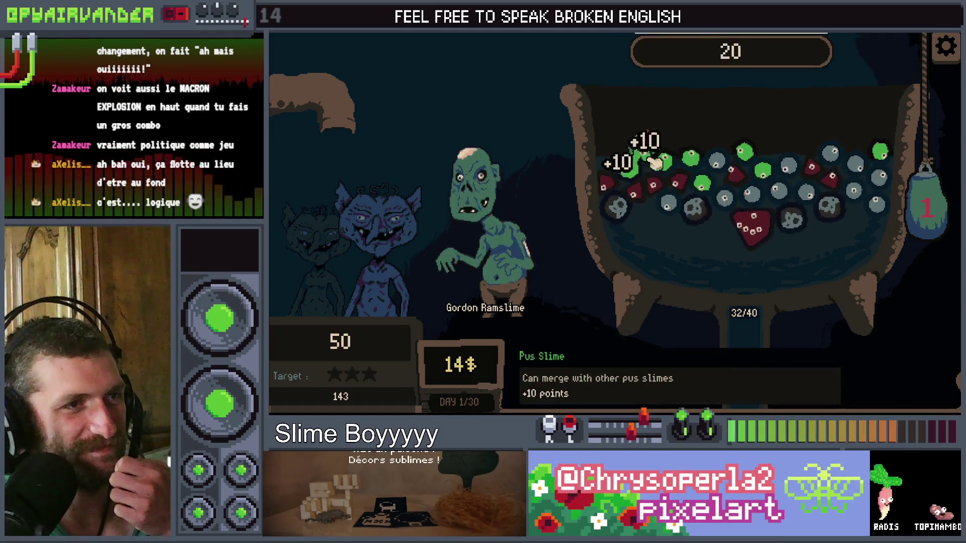
drag(654, 162, 712, 166)
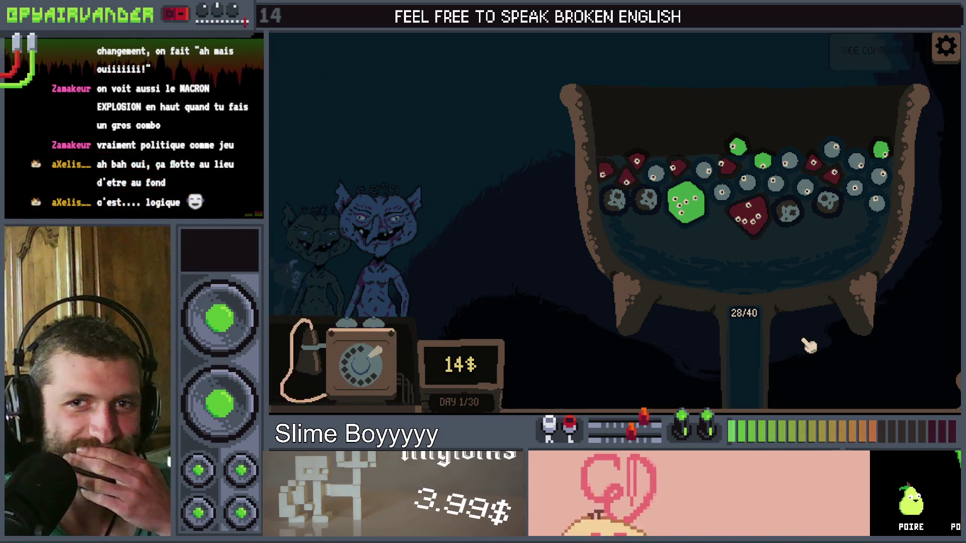
Buy the Firework and Fork, then call the next client and start the Day 2 shift
mouse_move(506, 200)
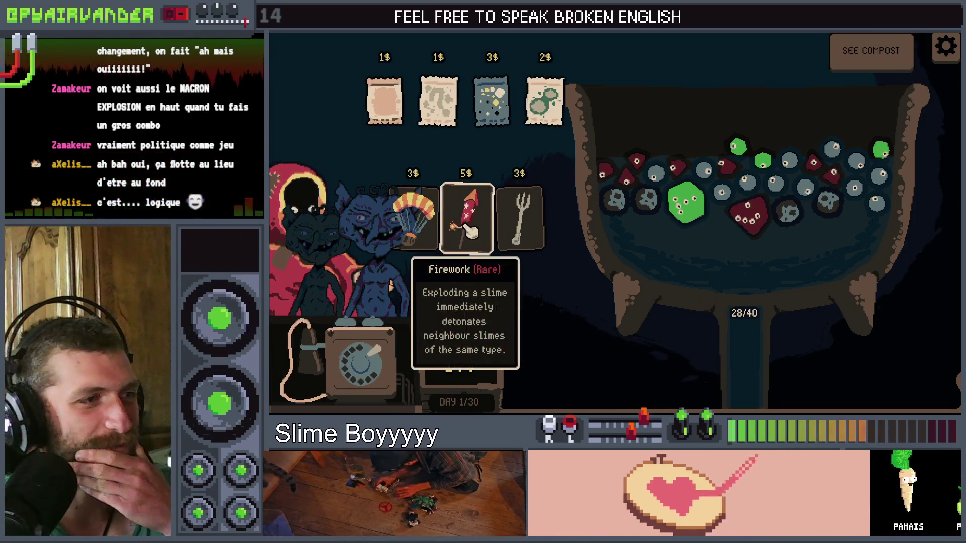
click(462, 217)
click(481, 176)
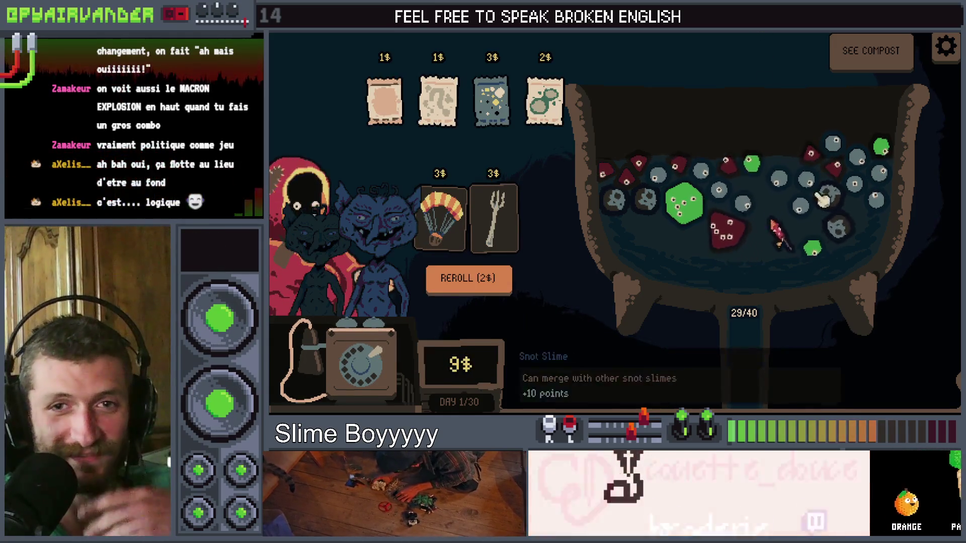
click(494, 219)
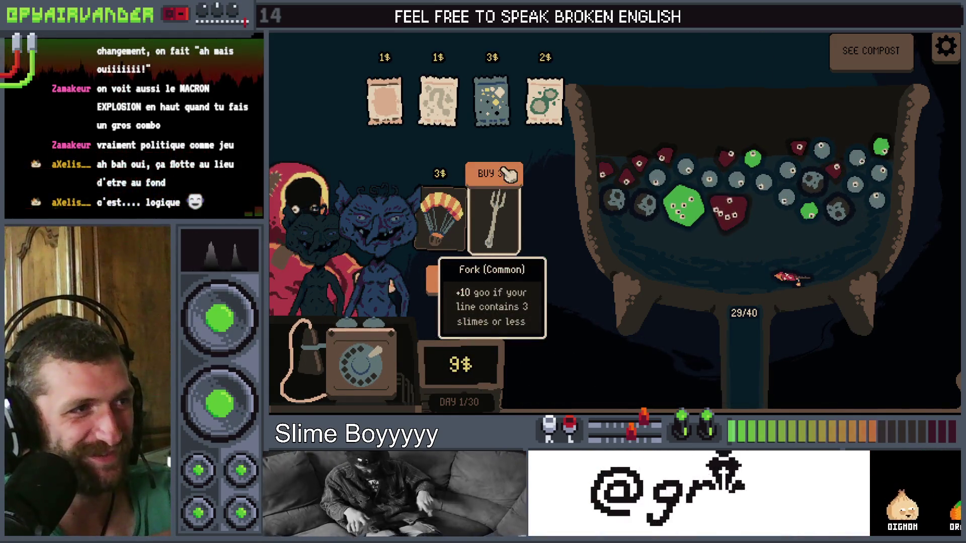
click(493, 173)
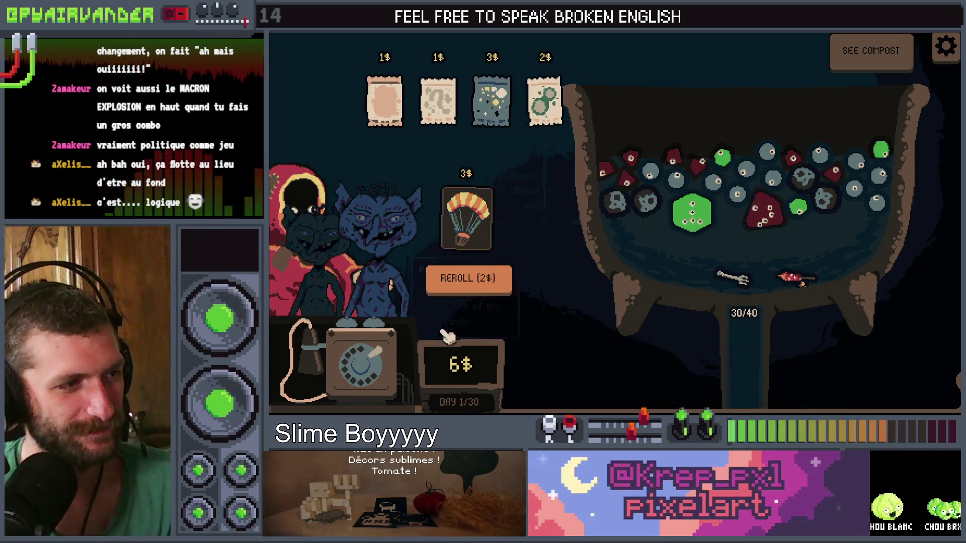
click(377, 362)
click(524, 146)
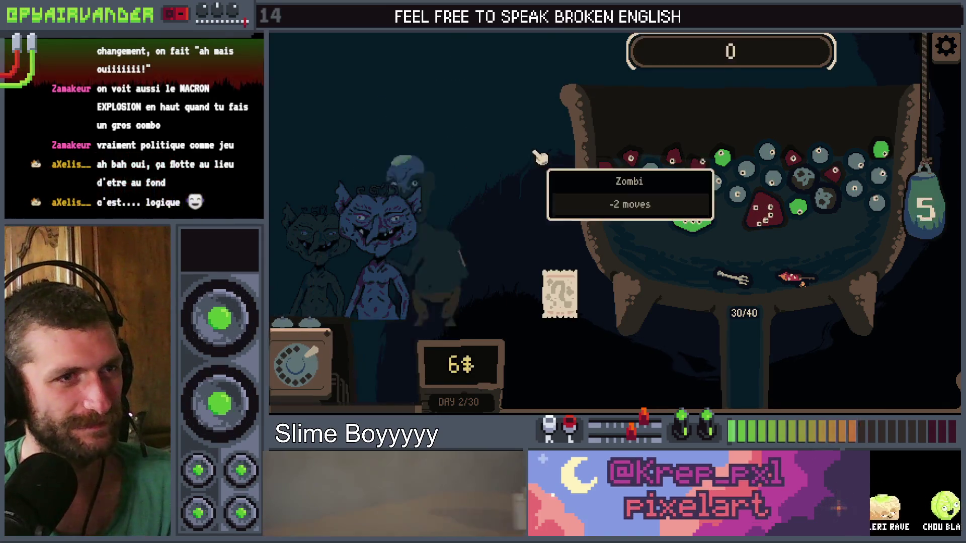
Merge snot and blood slime groups, setting off a snot explosion combo, until sacks hit 0
click(756, 180)
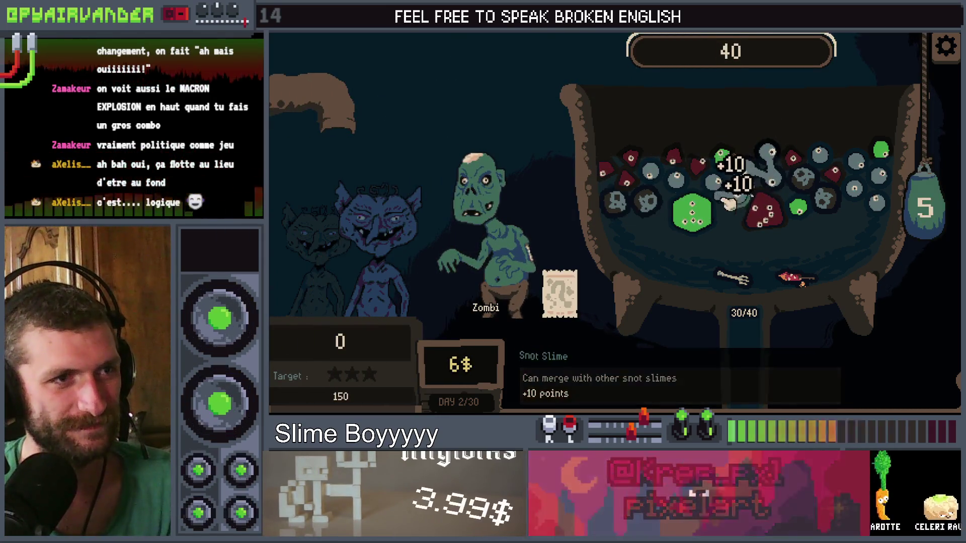
click(906, 229)
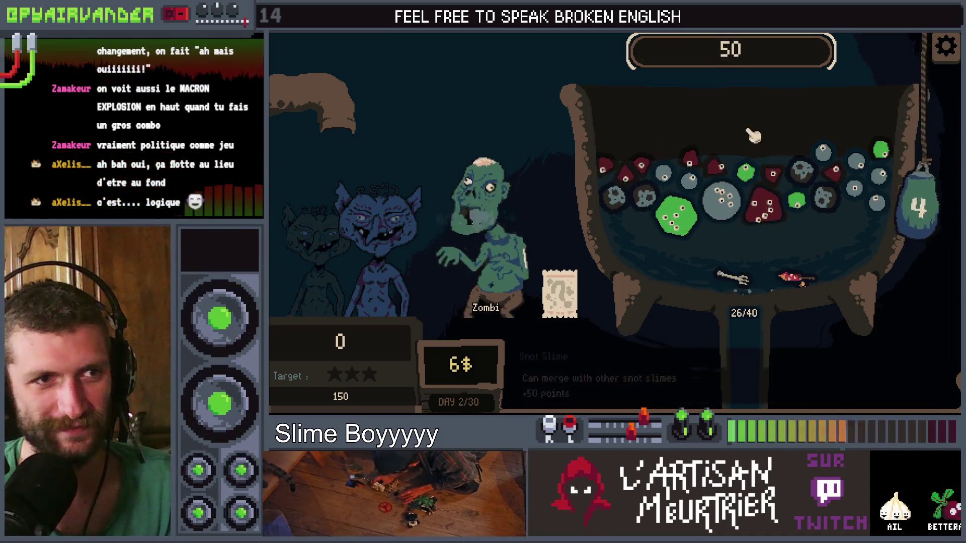
mouse_move(842, 156)
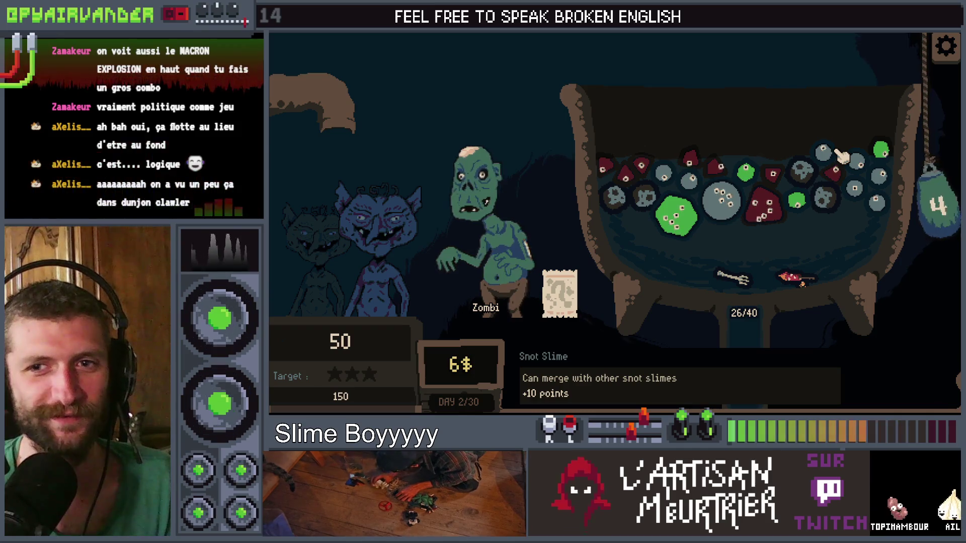
mouse_move(878, 177)
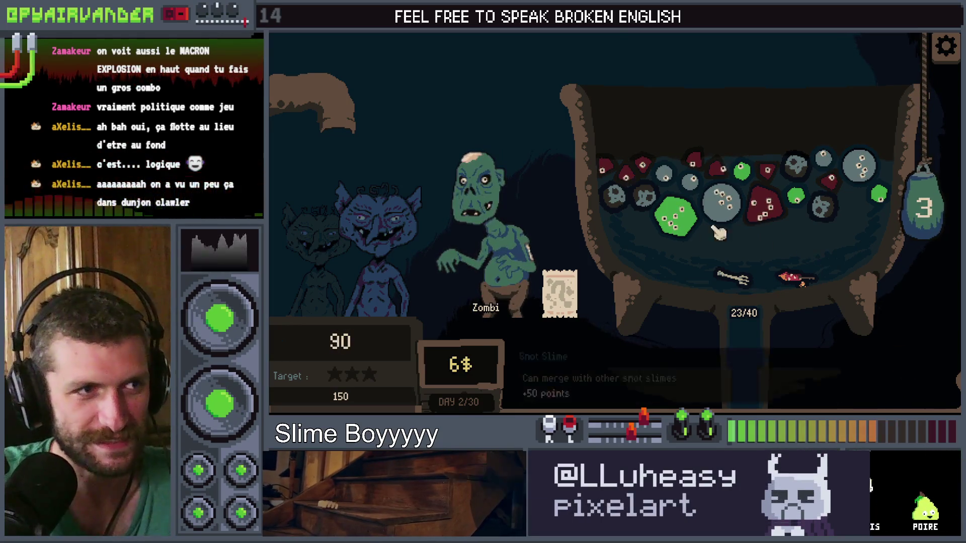
click(734, 204)
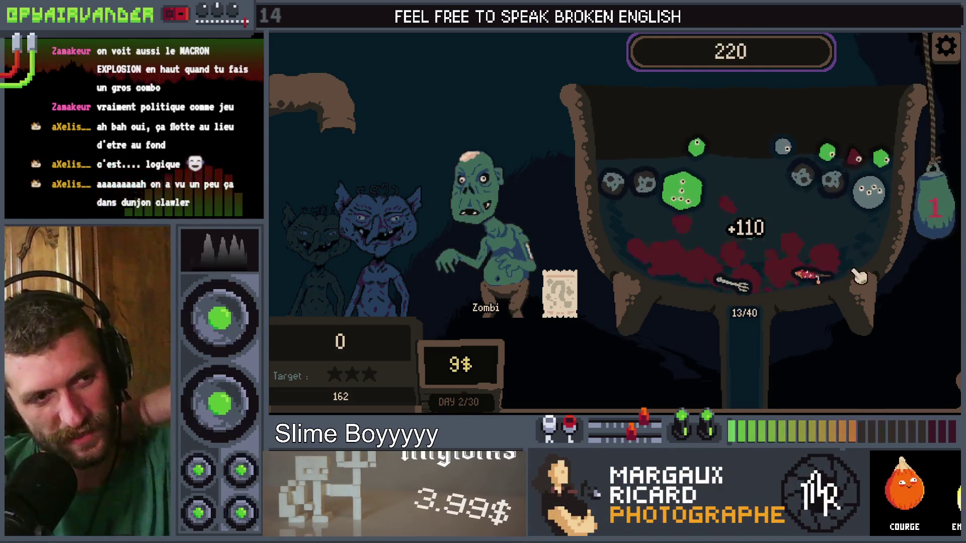
mouse_move(821, 284)
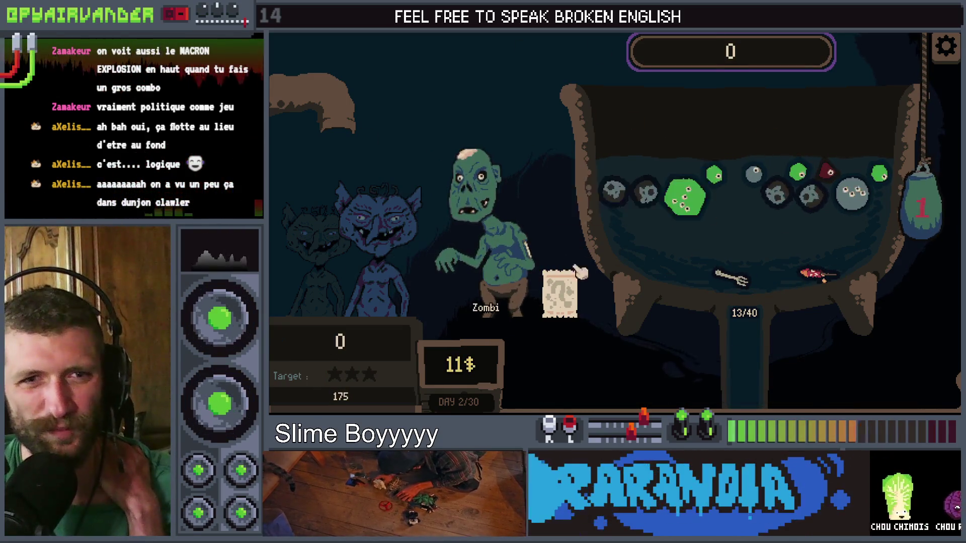
click(665, 196)
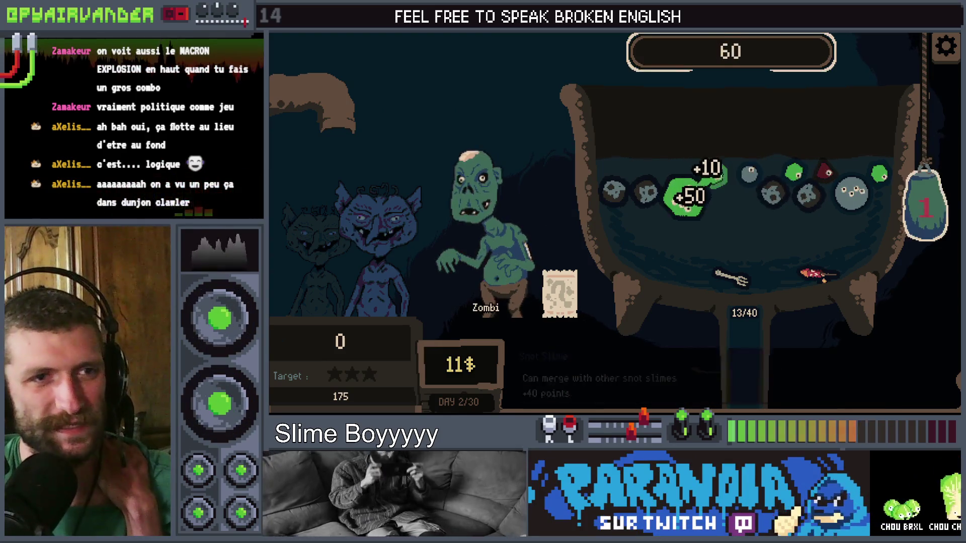
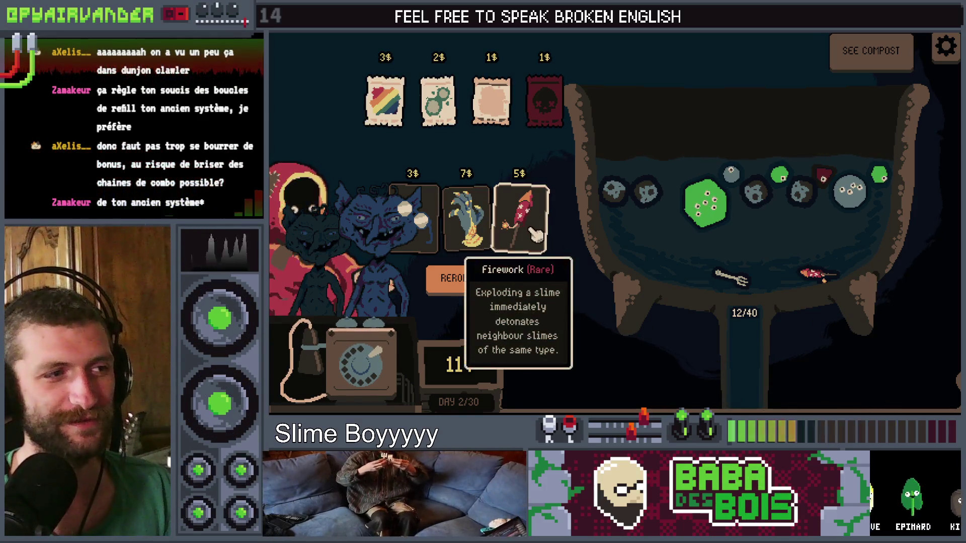
Buy the Glasses, then buy the Poison spice but cancel using it
mouse_move(526, 236)
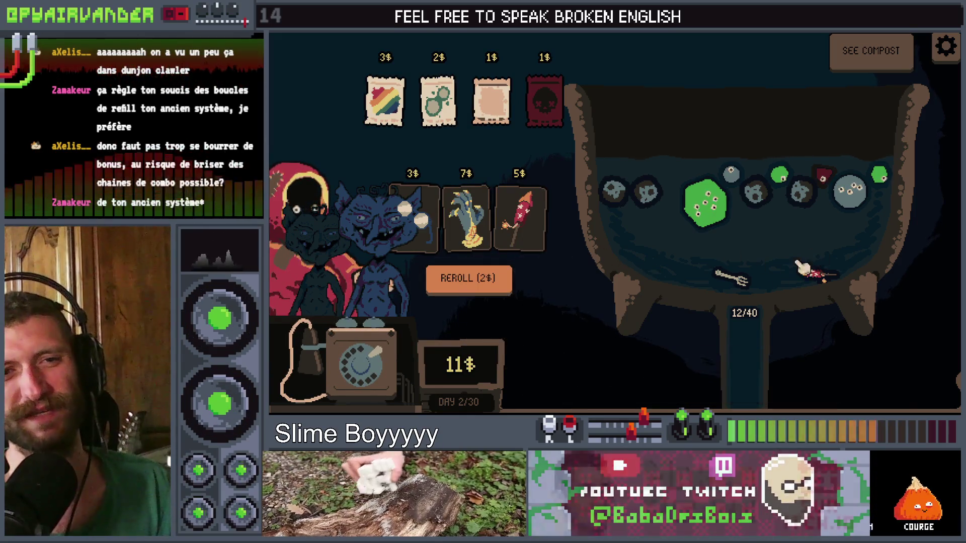
mouse_move(479, 219)
mouse_move(423, 225)
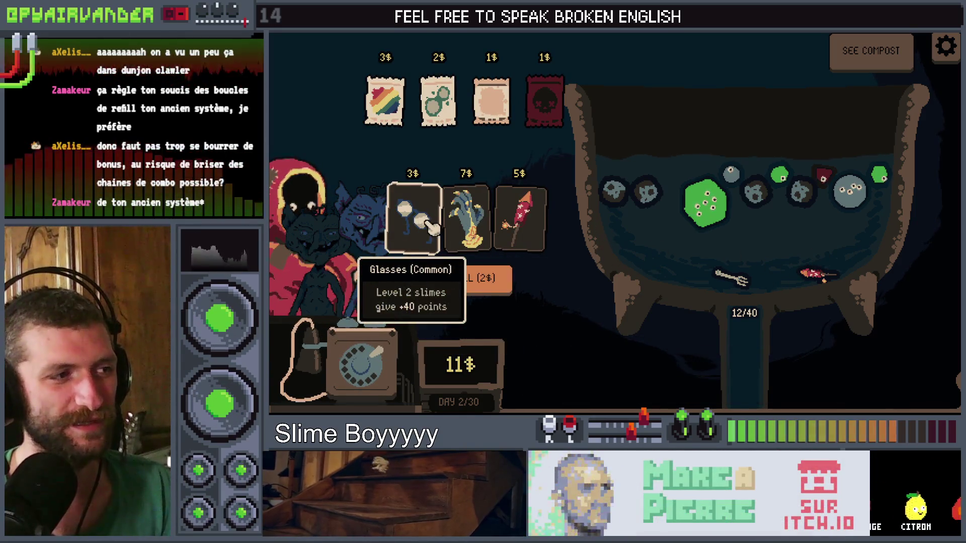
click(425, 187)
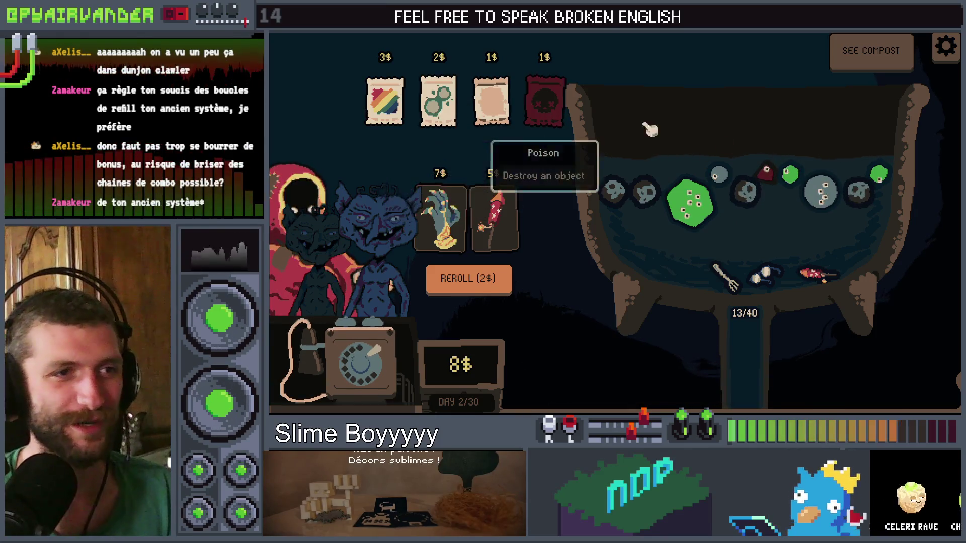
click(557, 101)
click(556, 59)
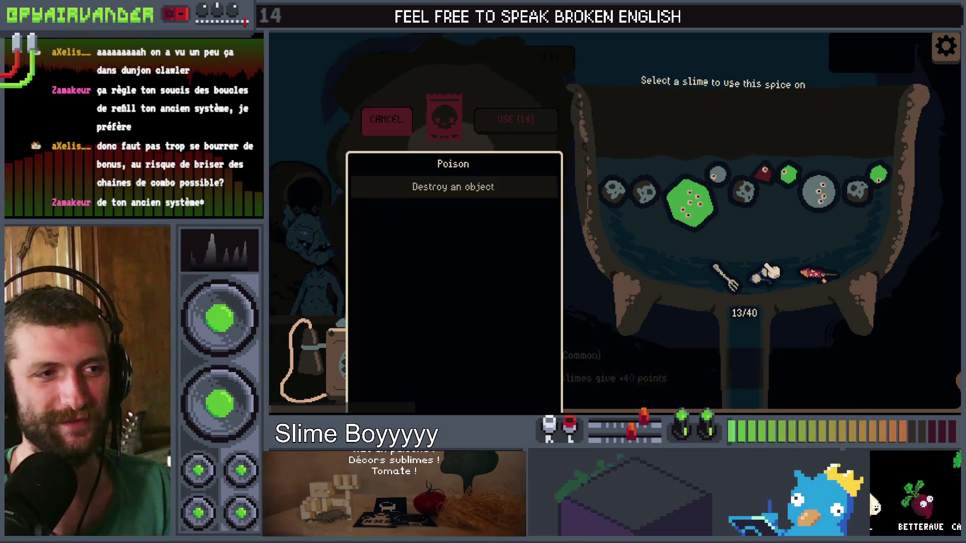
click(405, 126)
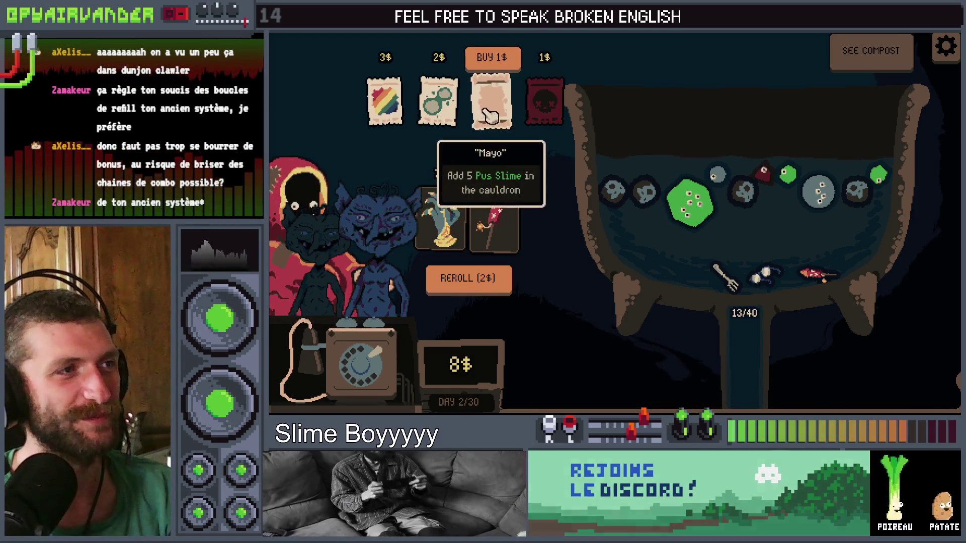
Buy the Mayo for 1$ and start the day 3 shift with Toad
click(492, 58)
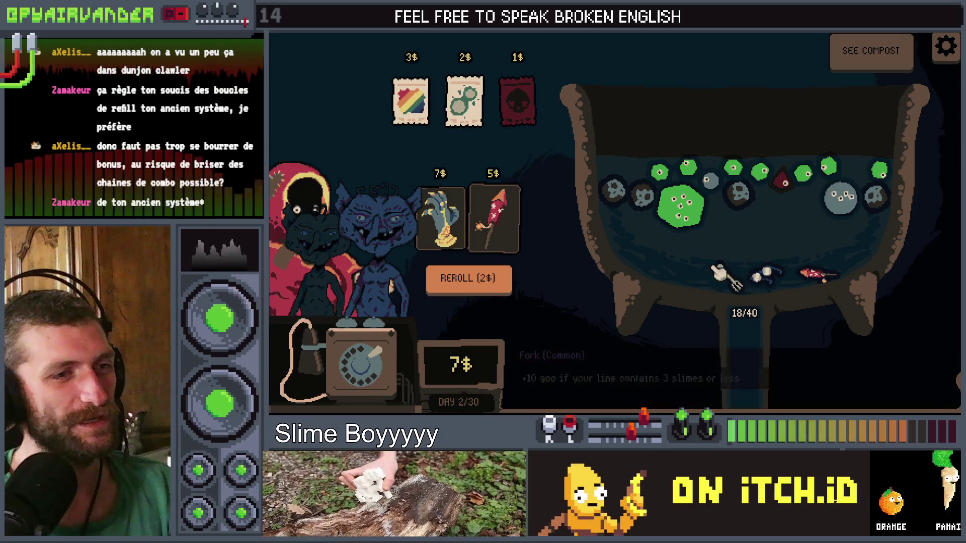
click(360, 360)
click(548, 147)
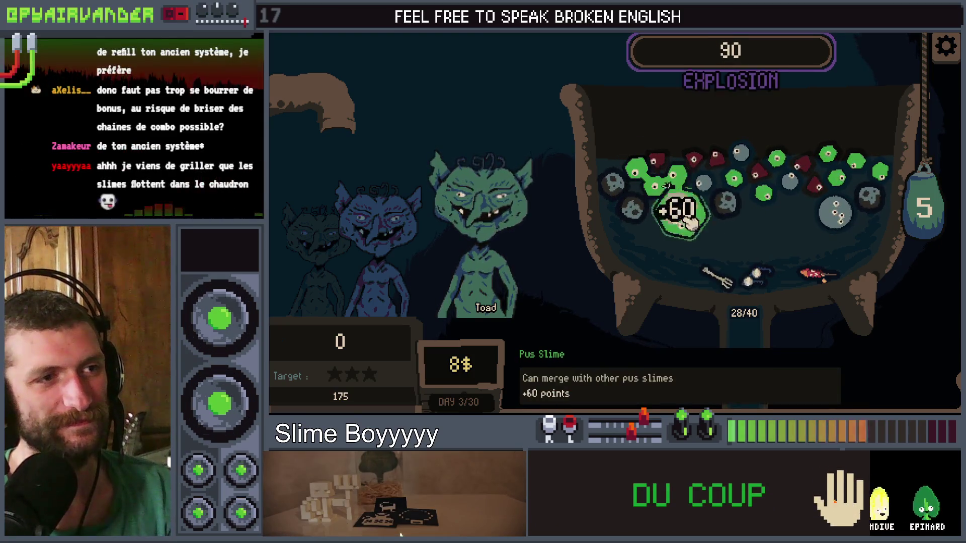
Drop a slime batch into the cauldron and pop the linked blood slimes
click(939, 200)
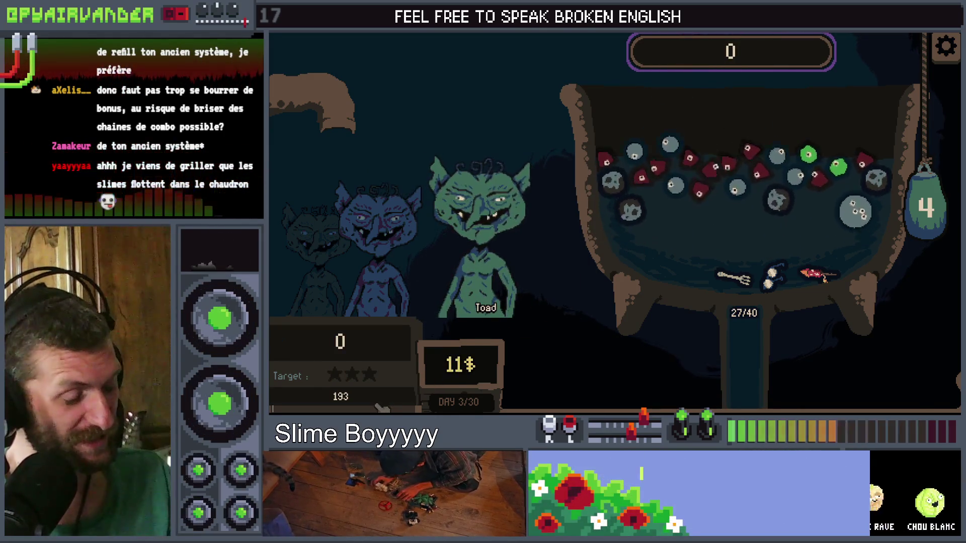
text(v prl)
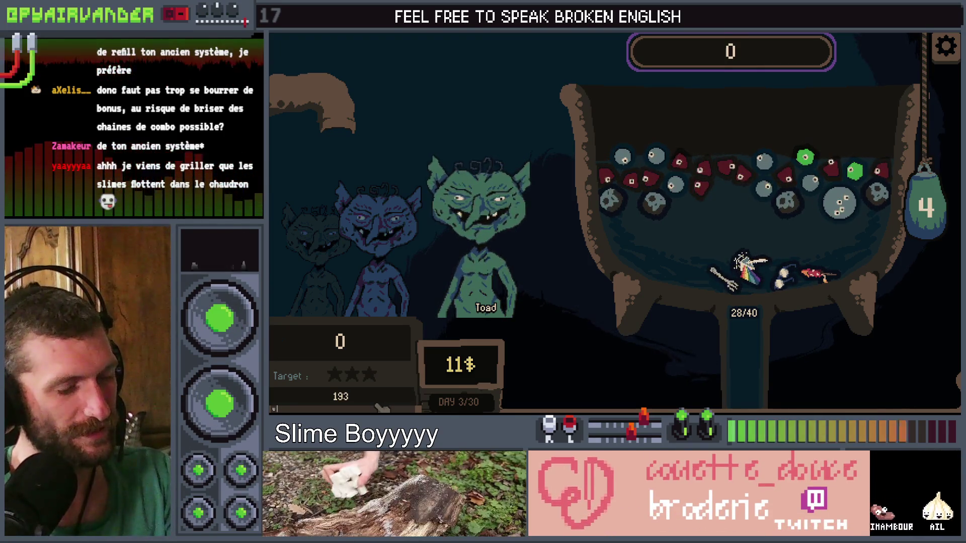
text(dy)
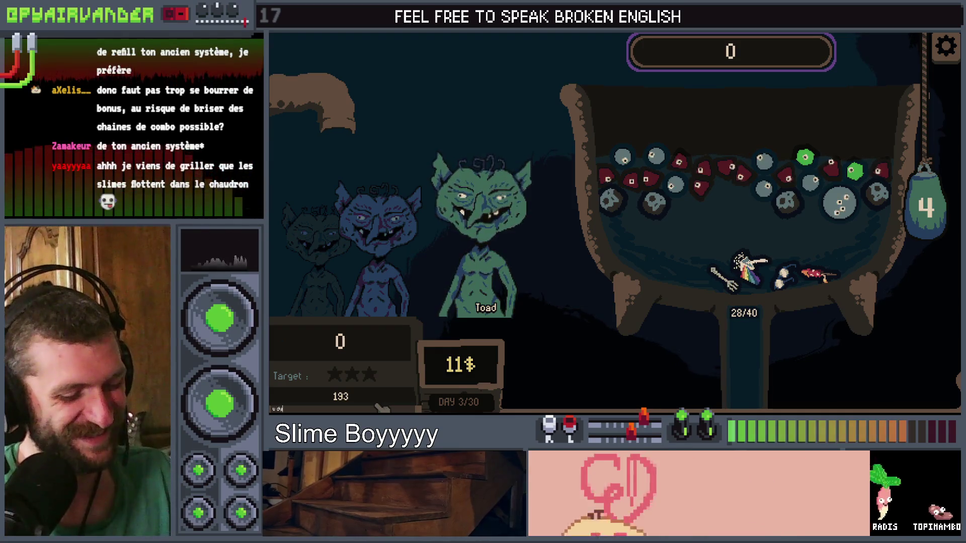
text(namite)
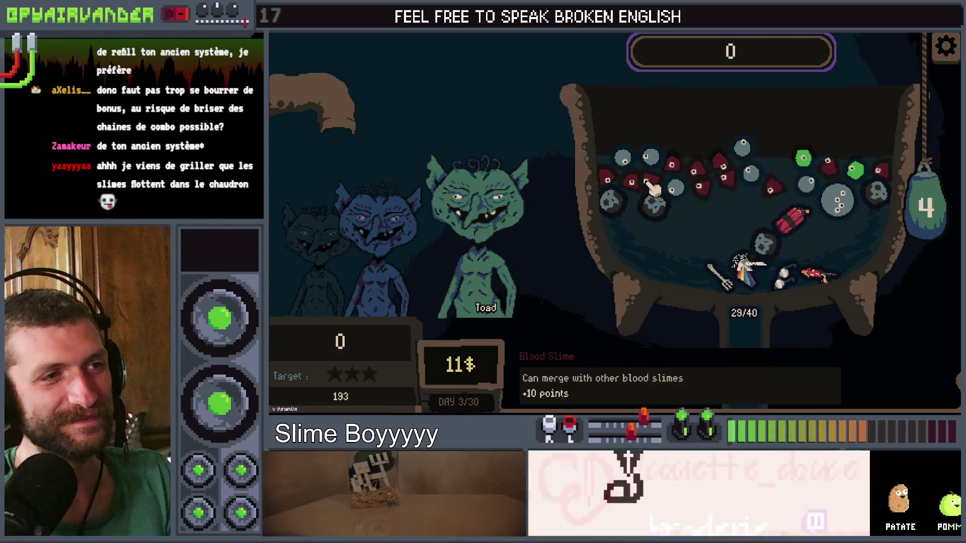
click(610, 179)
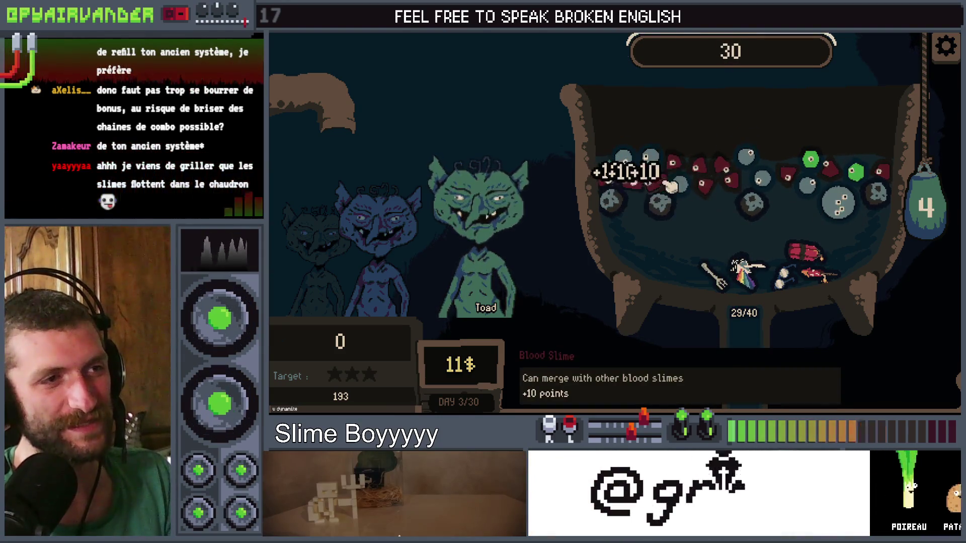
click(704, 168)
click(725, 174)
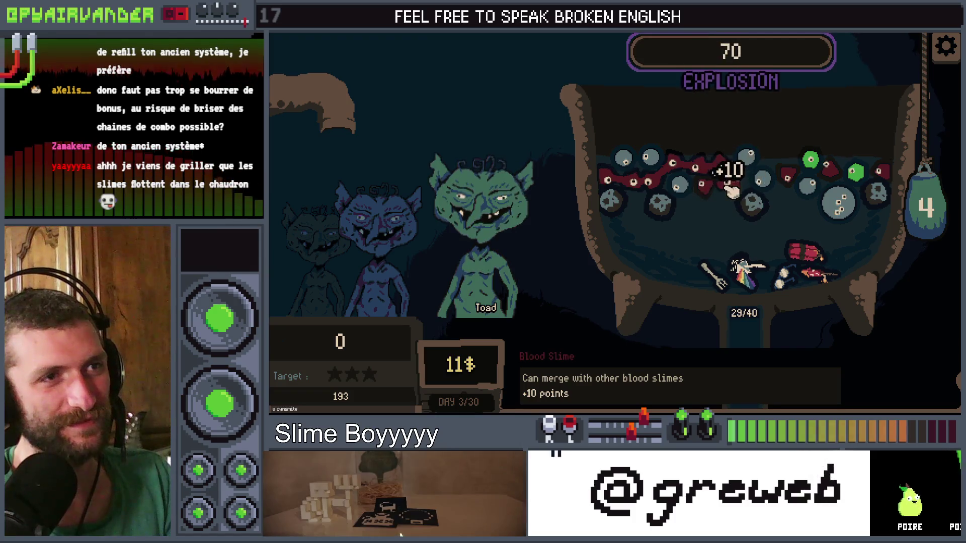
Pop the big snot slime and pour two more bags of slimes in
mouse_move(932, 194)
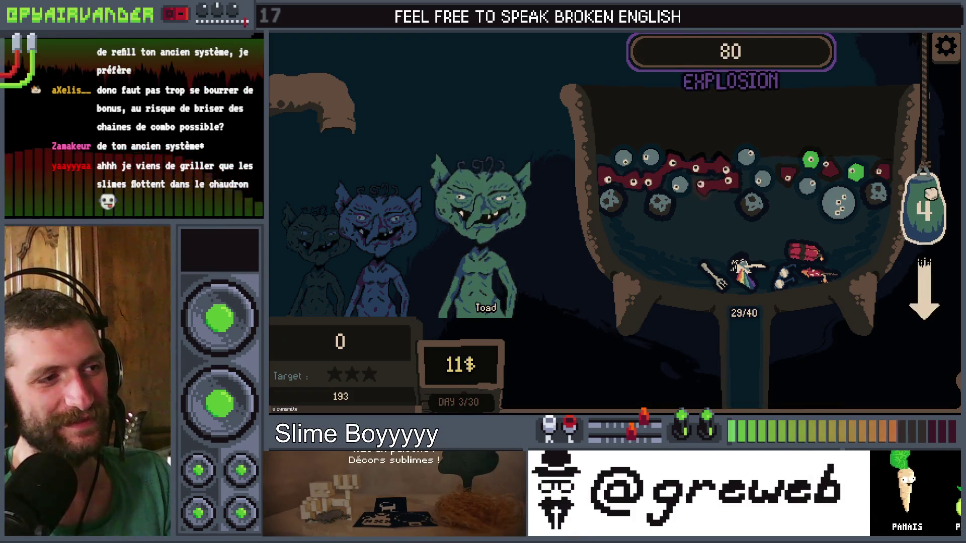
click(841, 204)
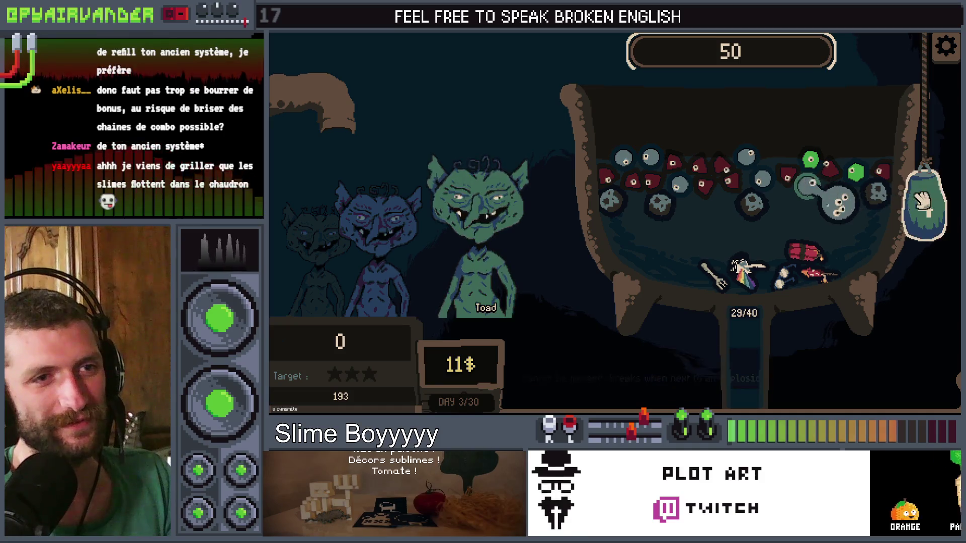
drag(925, 206, 924, 362)
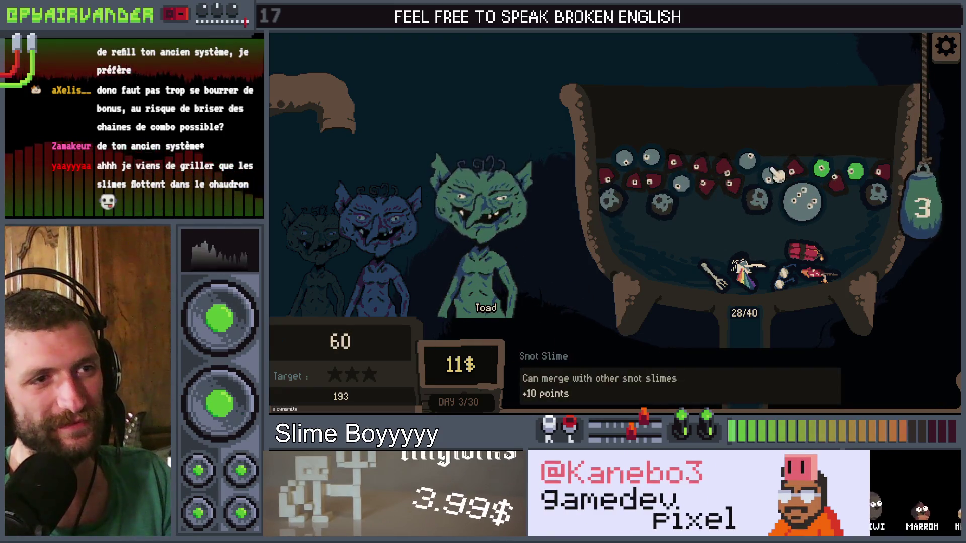
drag(919, 206, 910, 373)
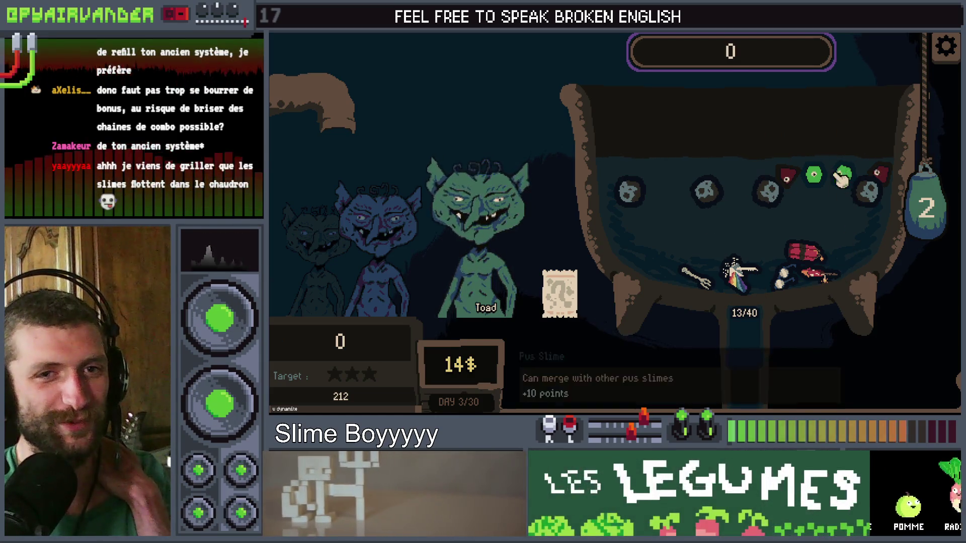
Add slimes with the mystery sauce and pop the group of blood slimes
mouse_move(436, 201)
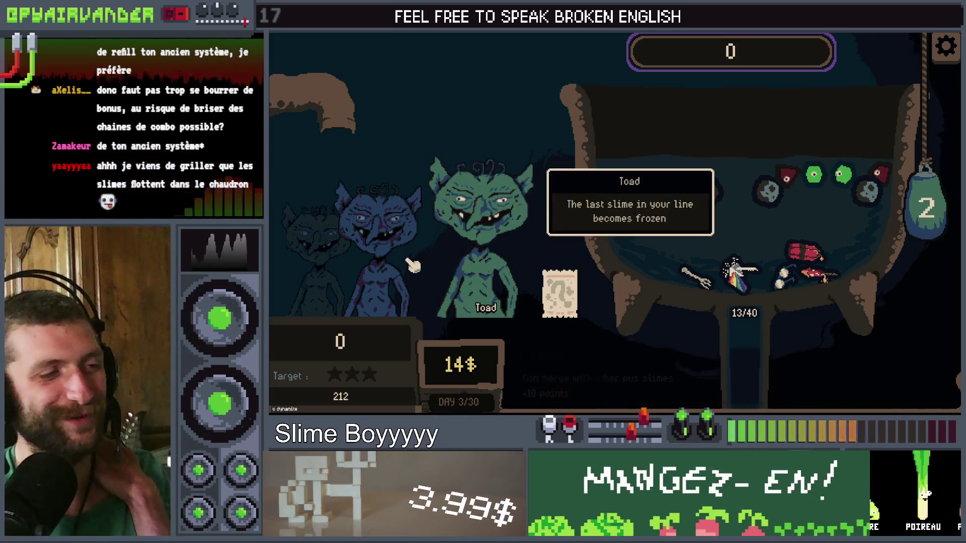
click(564, 297)
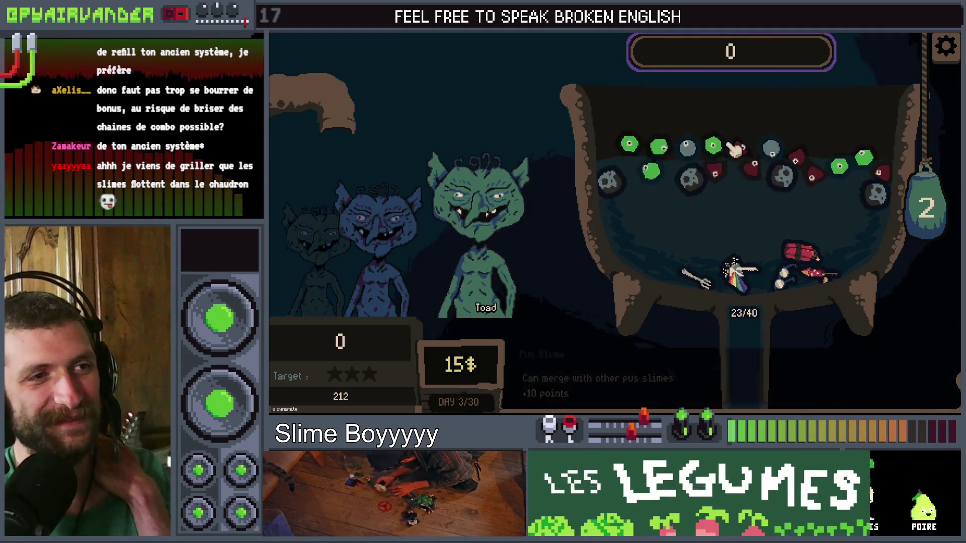
mouse_move(530, 274)
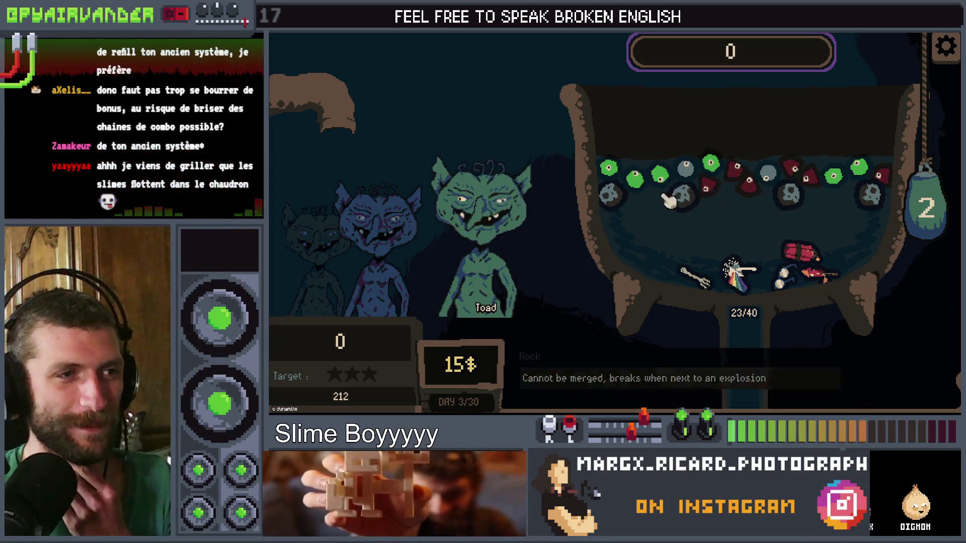
click(737, 187)
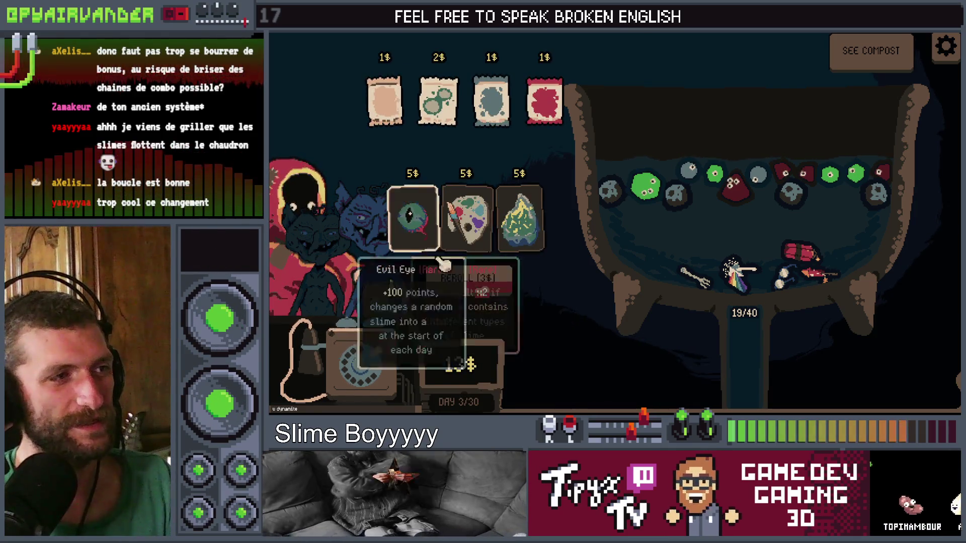
Reroll the shop twice, buy Nasal Spray and Mystery Sauce, and start the next shift
click(465, 277)
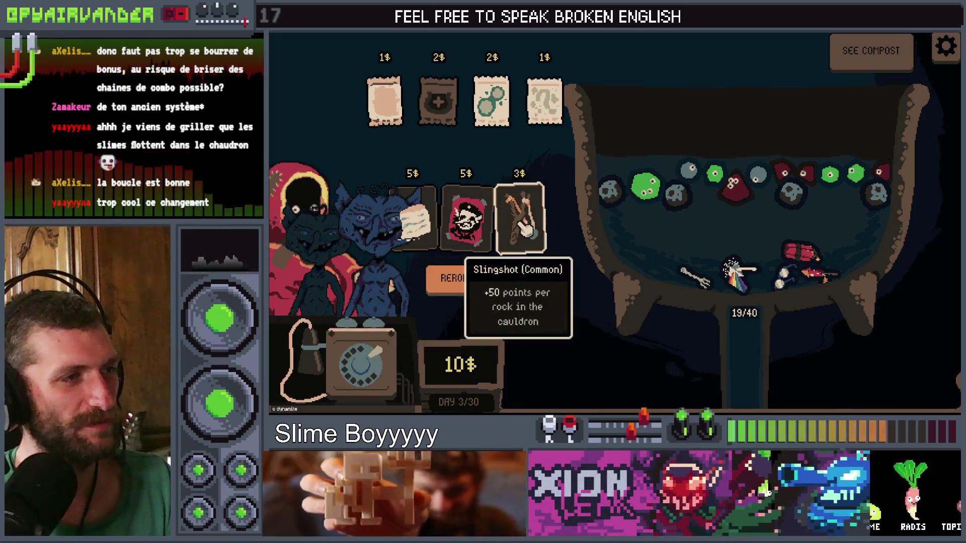
click(463, 277)
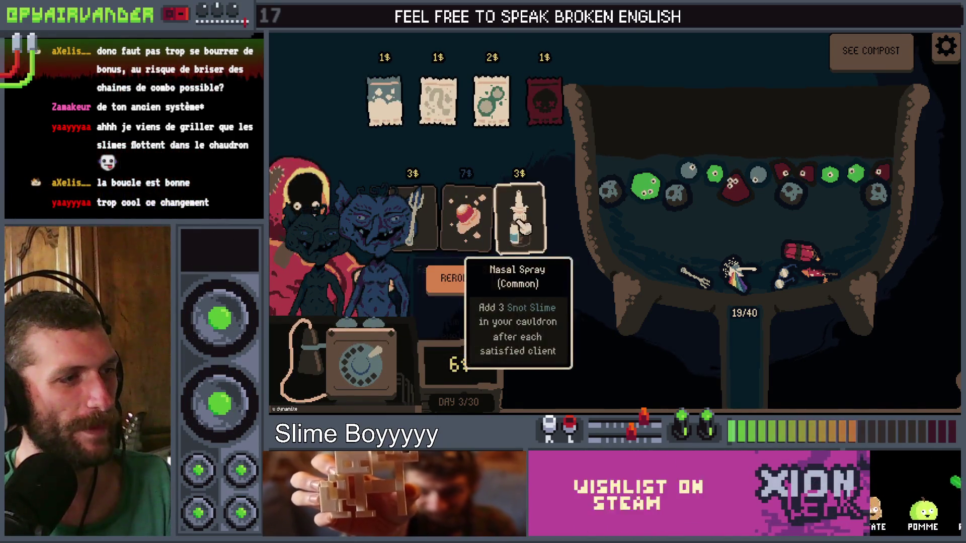
click(522, 225)
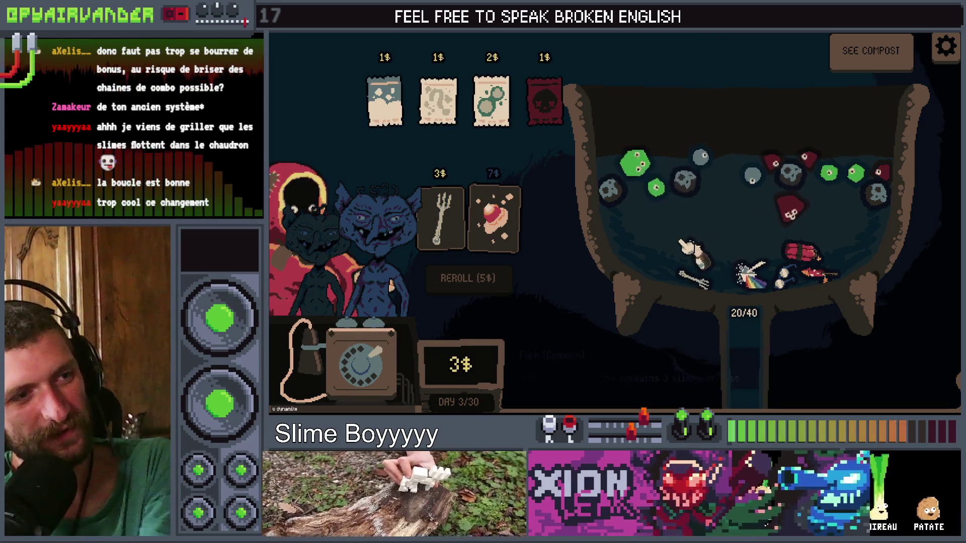
click(441, 91)
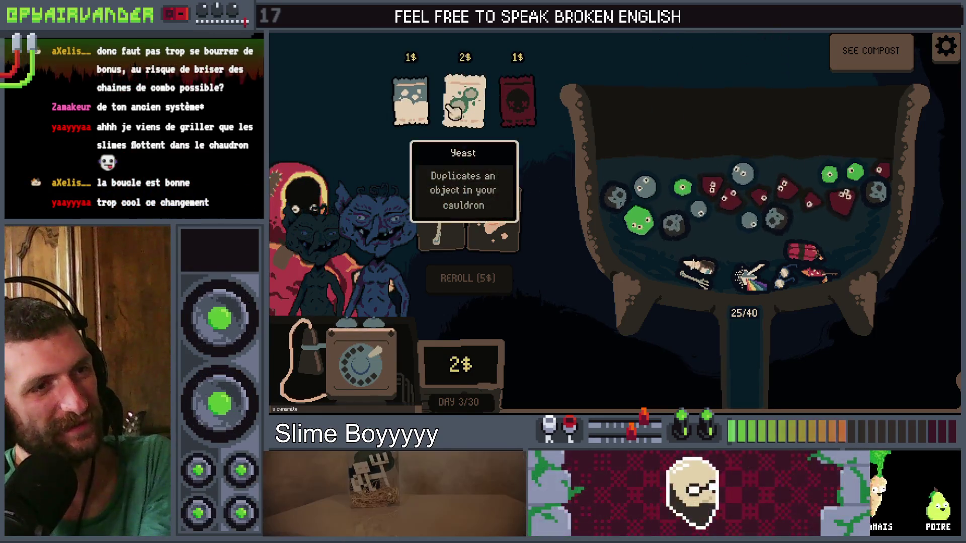
click(360, 362)
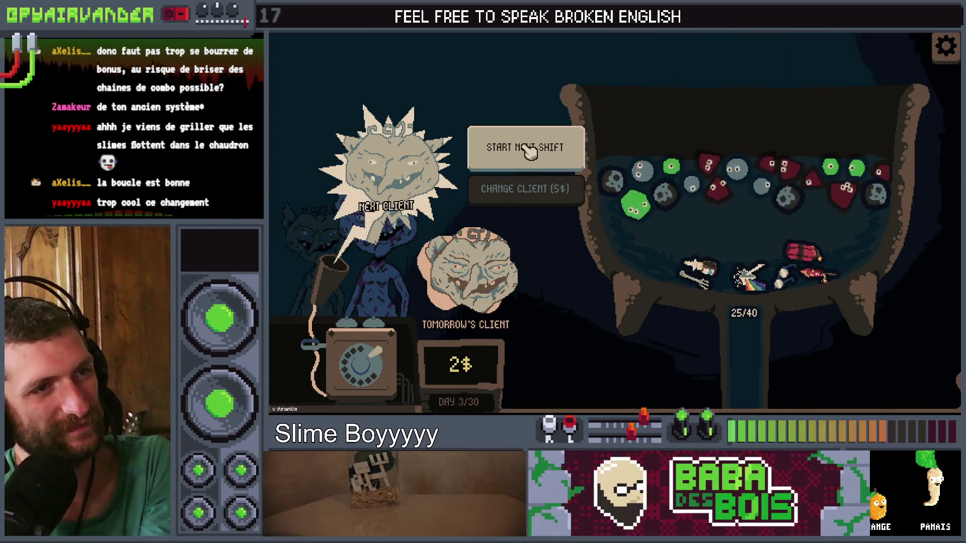
click(524, 147)
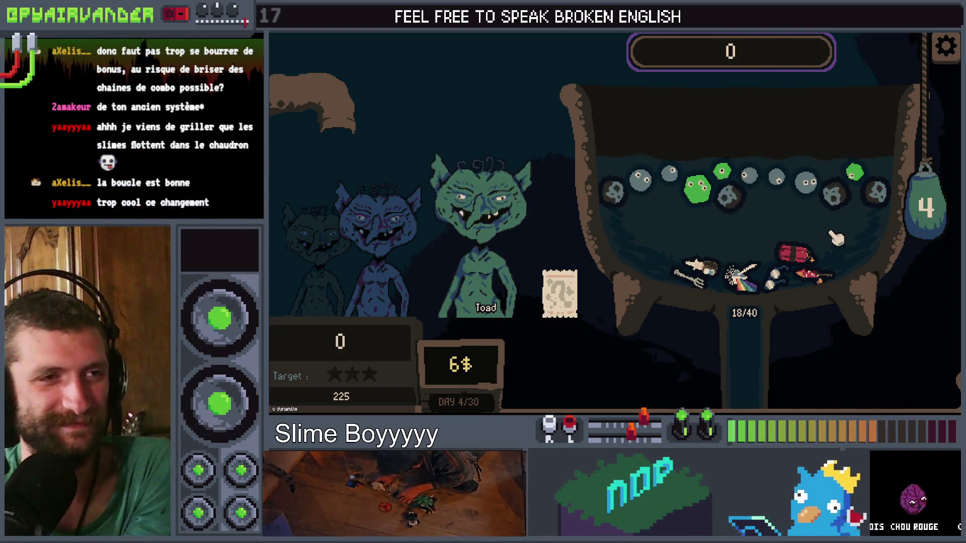
Add slimes with the mystery sauce, chain the snot slimes, and drop another bag slime
click(561, 294)
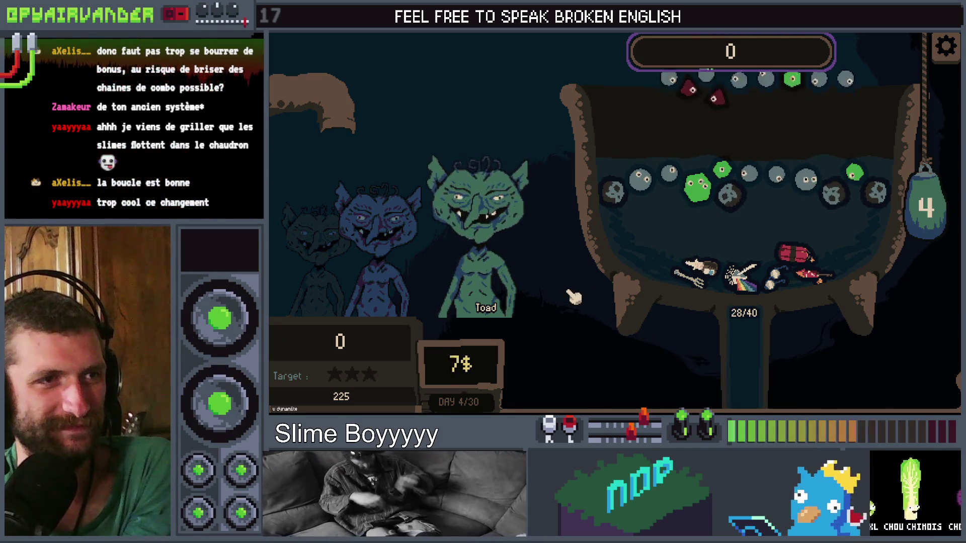
mouse_move(849, 162)
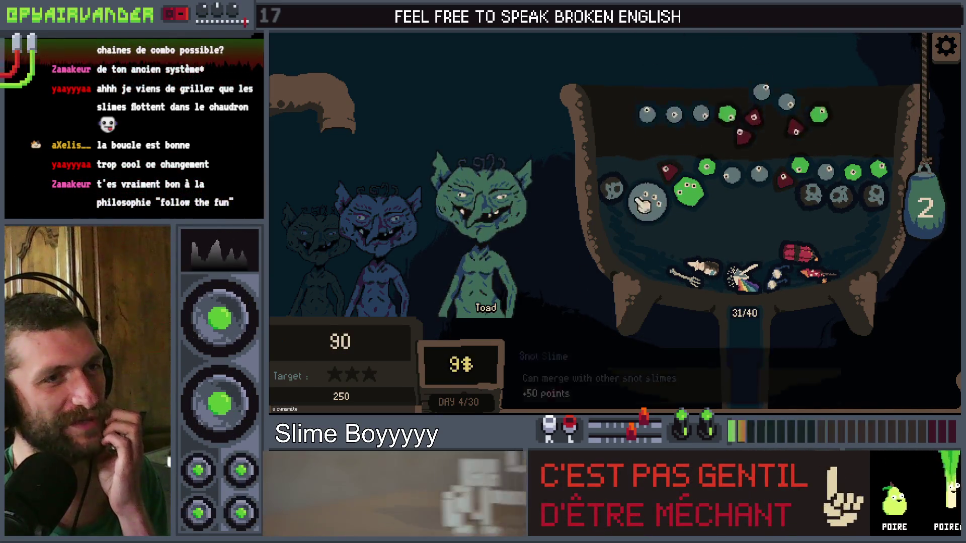
click(756, 165)
drag(921, 218, 859, 409)
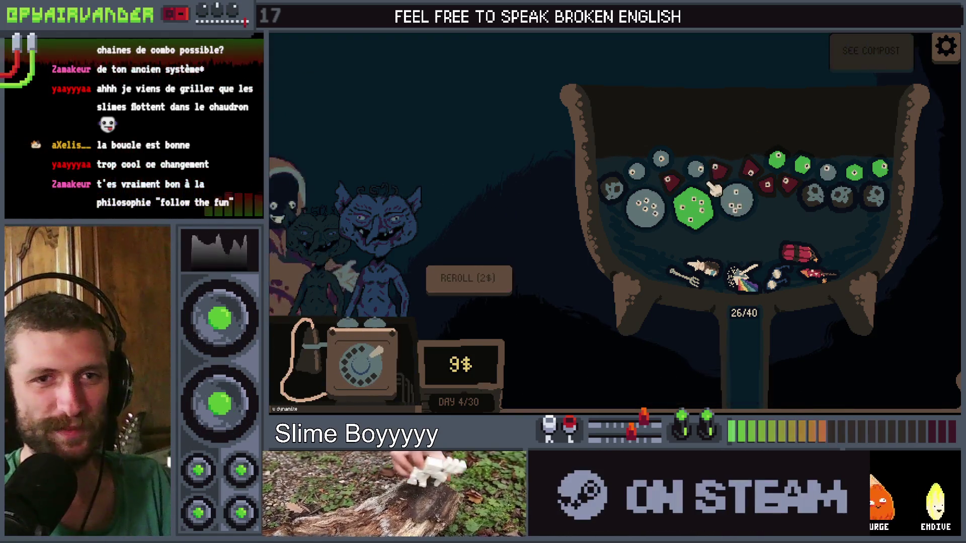
Buy the Rubber Duck for the cauldron
mouse_move(471, 233)
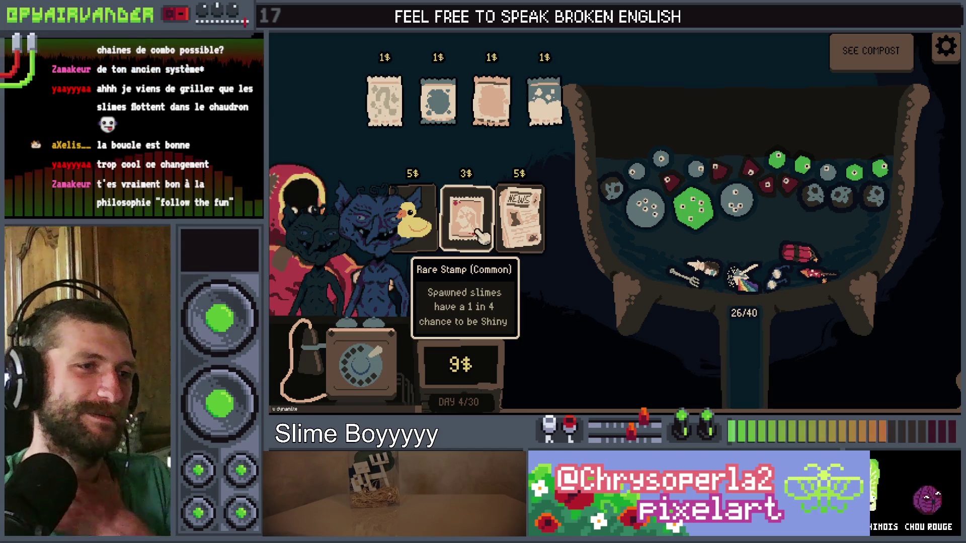
click(434, 241)
click(419, 174)
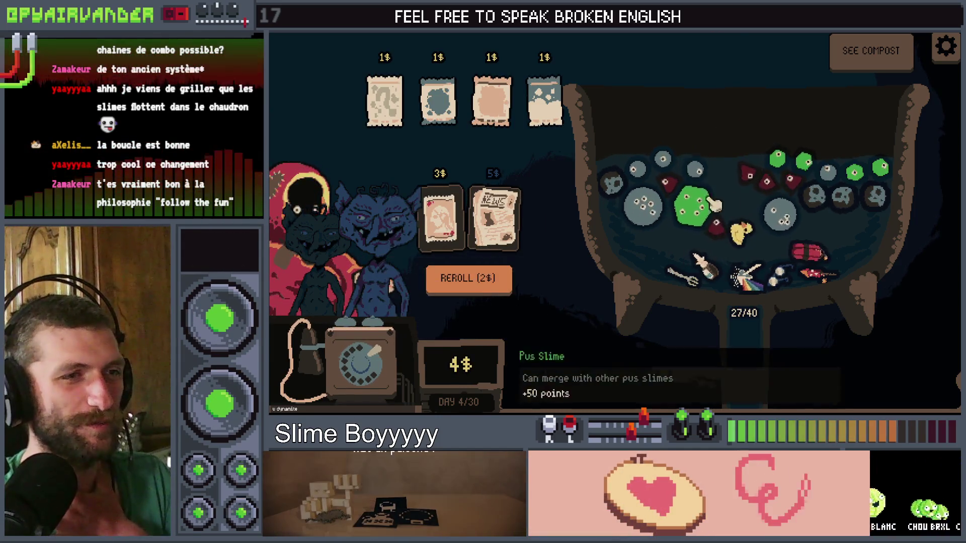
Buy the Mystery Sauce and the Mustard, then bring up the next-client choice
mouse_move(770, 201)
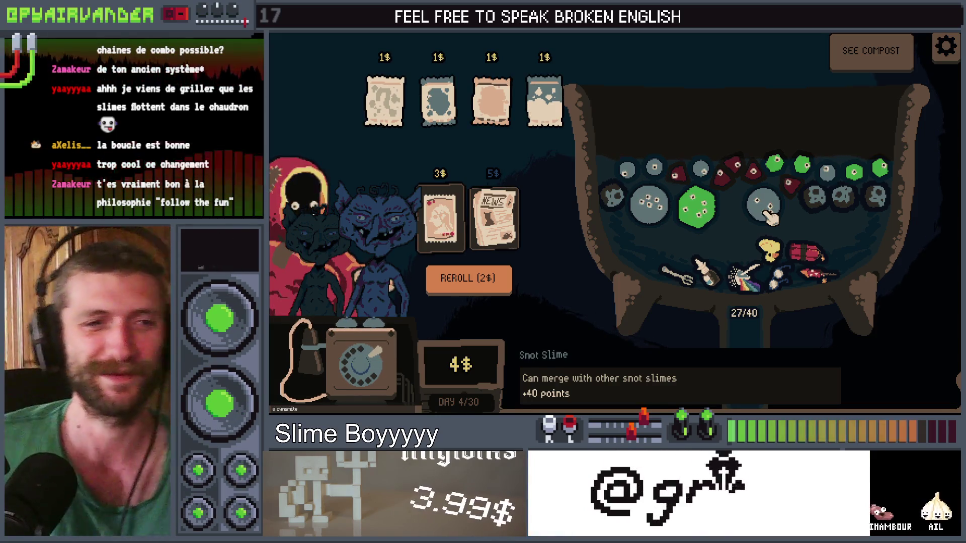
mouse_move(502, 142)
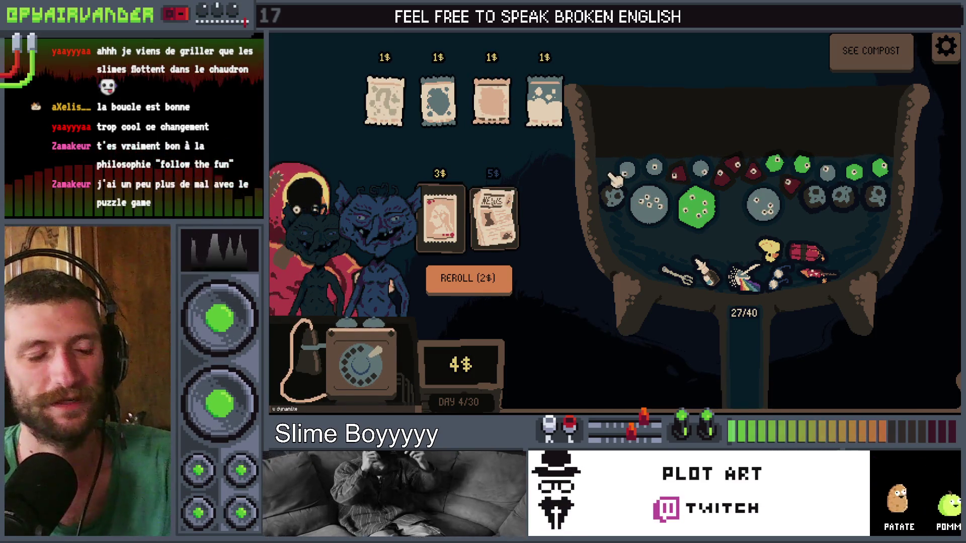
mouse_move(533, 95)
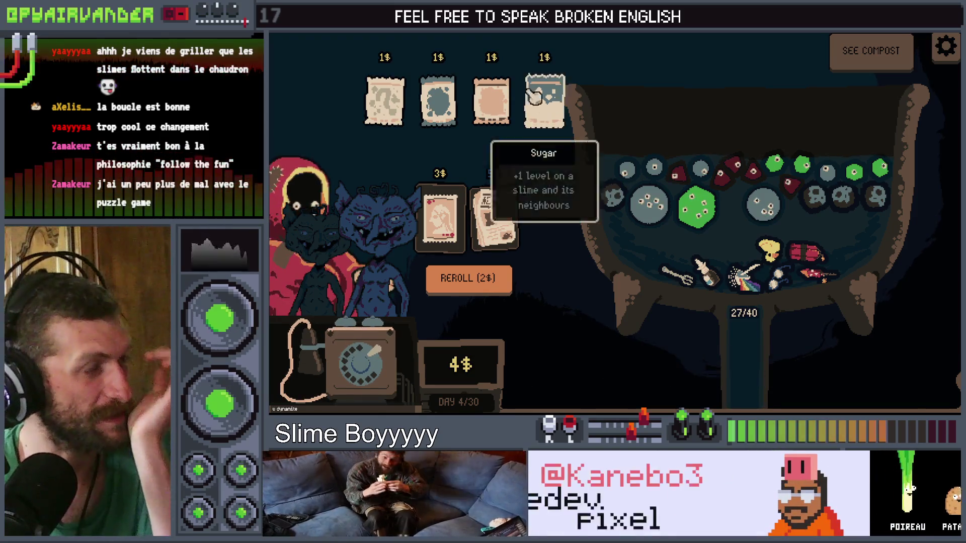
mouse_move(789, 241)
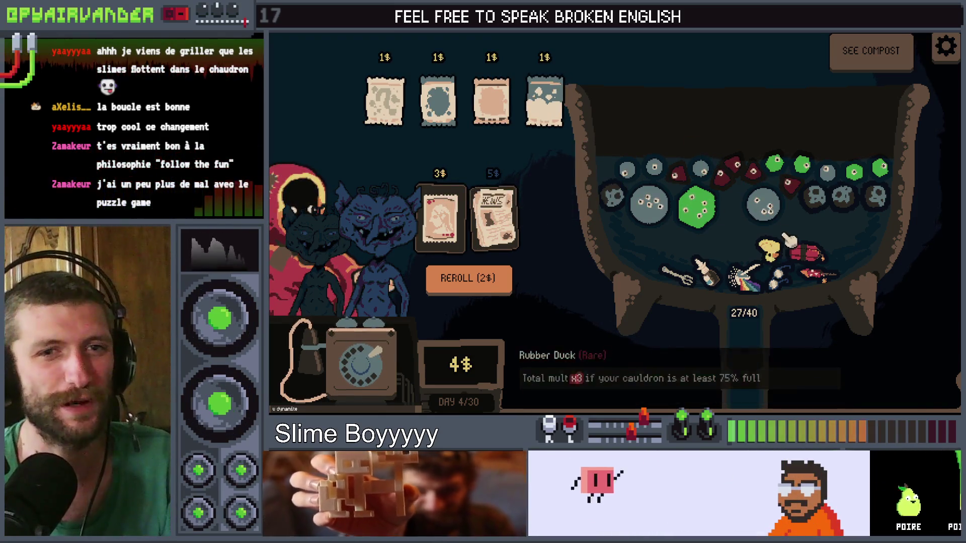
mouse_move(432, 103)
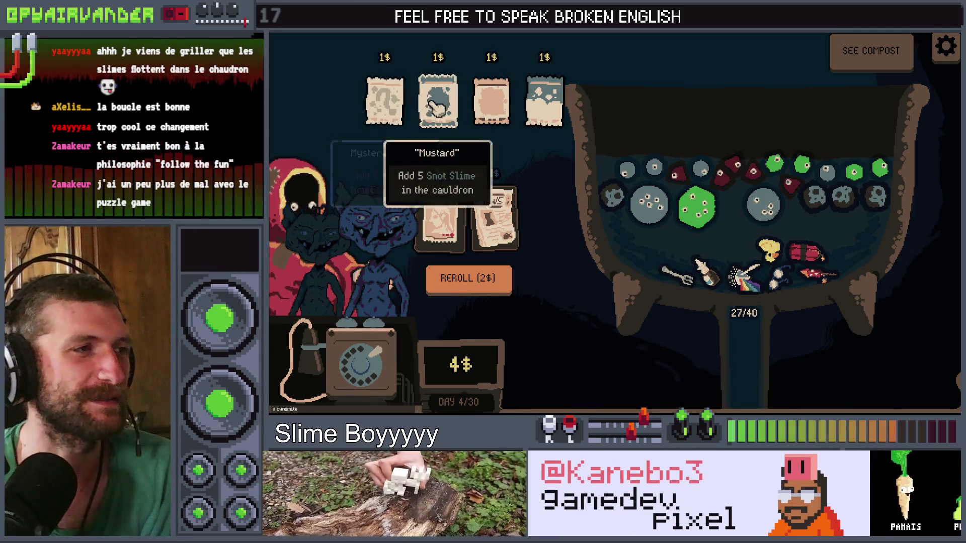
click(385, 101)
mouse_move(722, 199)
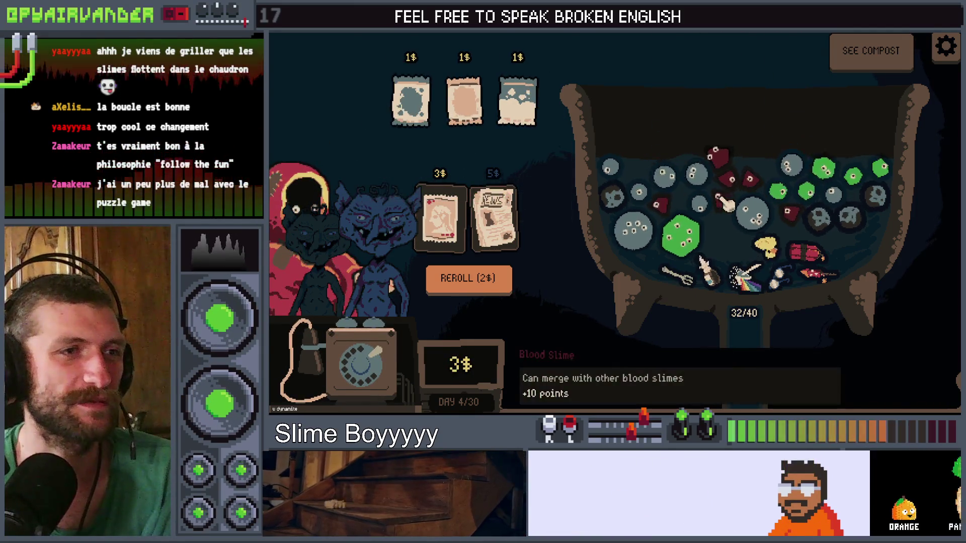
click(414, 107)
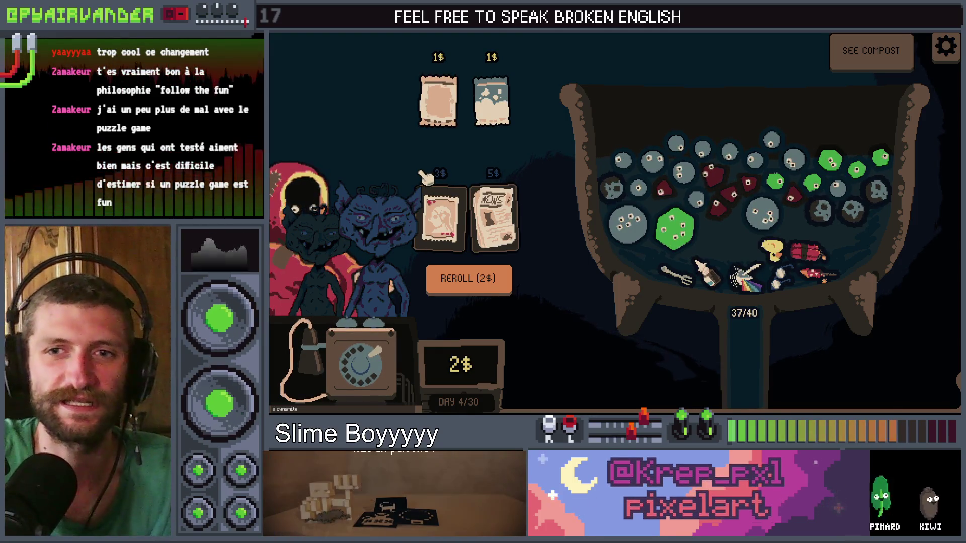
mouse_move(424, 113)
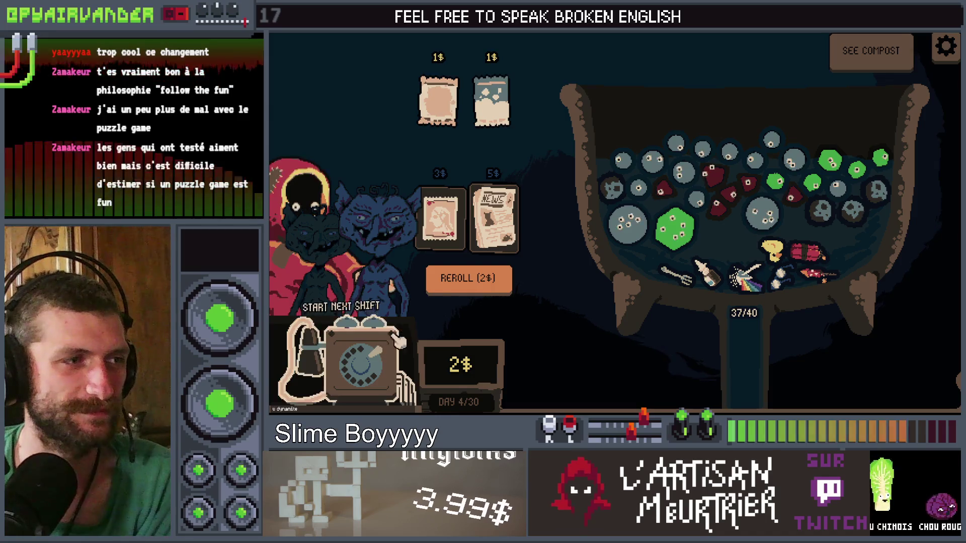
click(376, 385)
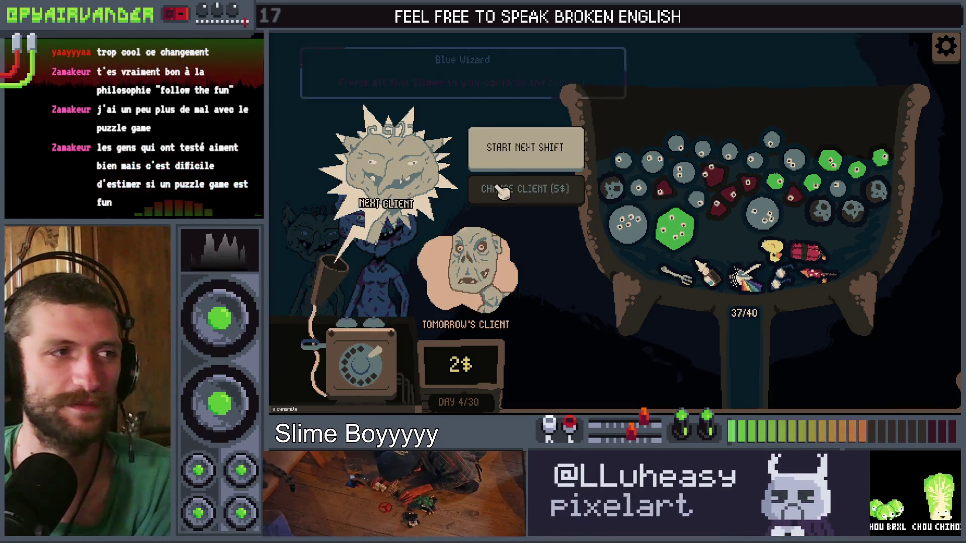
Start the day 5 shift with the Dwarf client
click(523, 145)
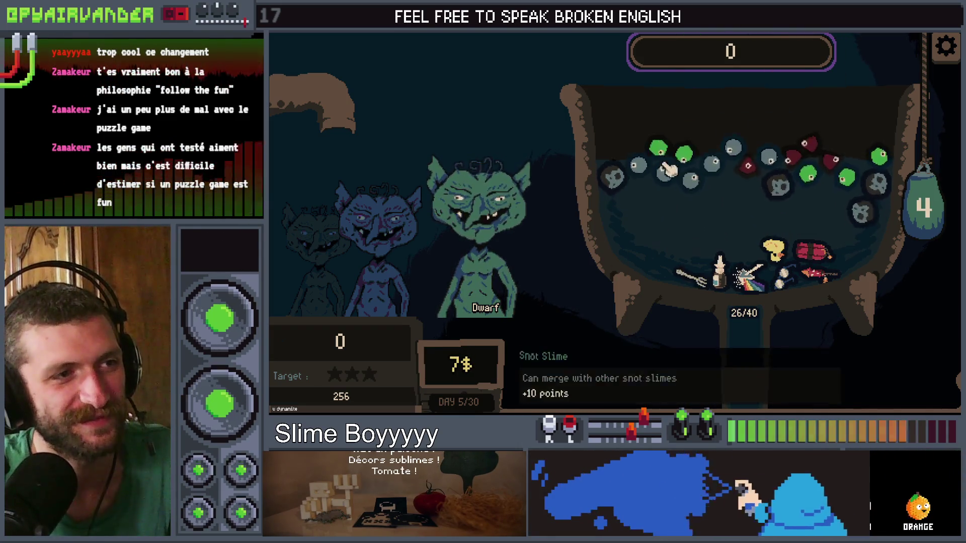
Score the snot slime chains and release another slime from the bag
click(635, 190)
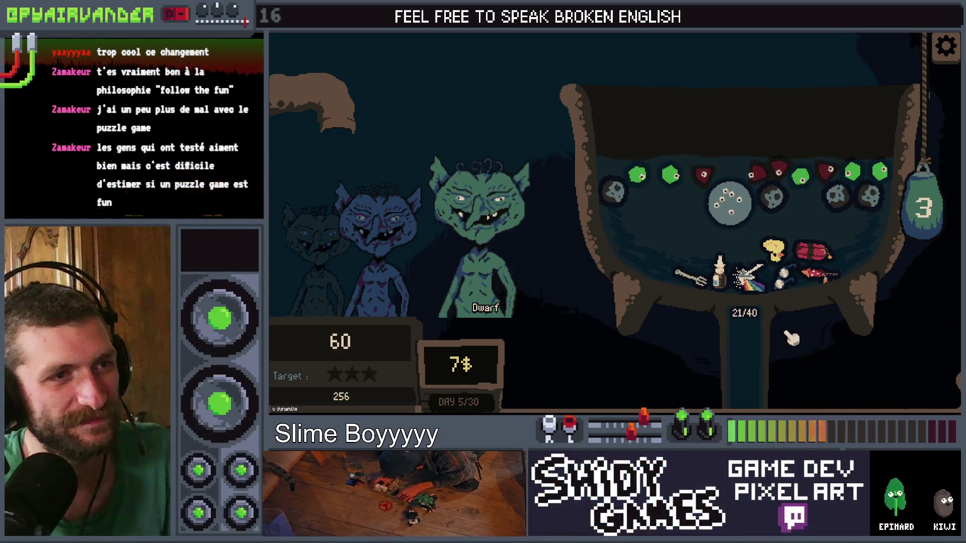
click(755, 176)
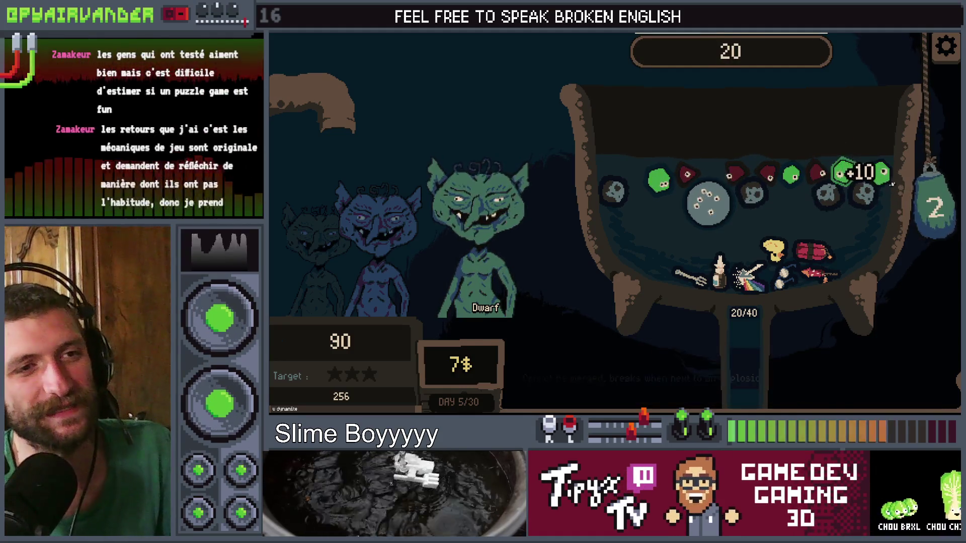
click(949, 222)
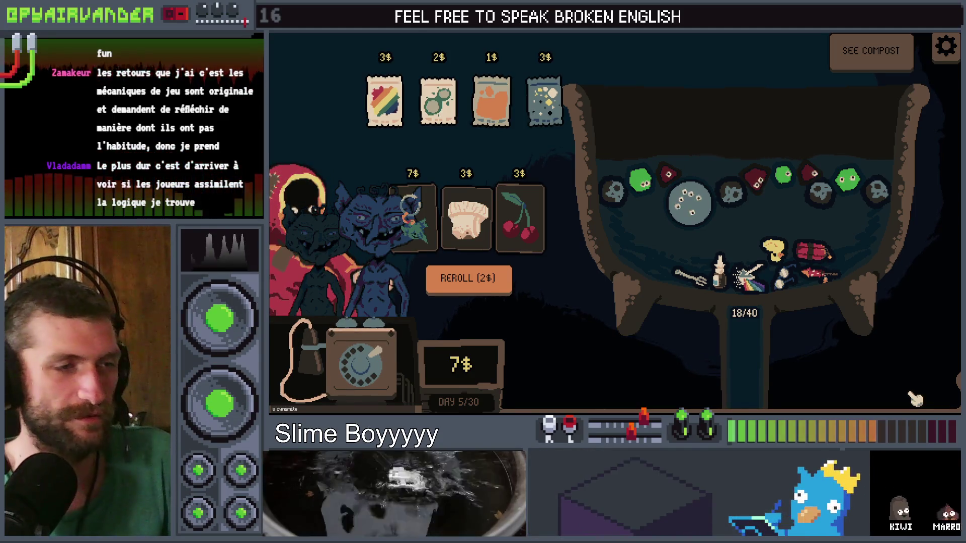
Buy the Keychain, stop the game with F8, and switch to the pixel art editor
mouse_move(414, 208)
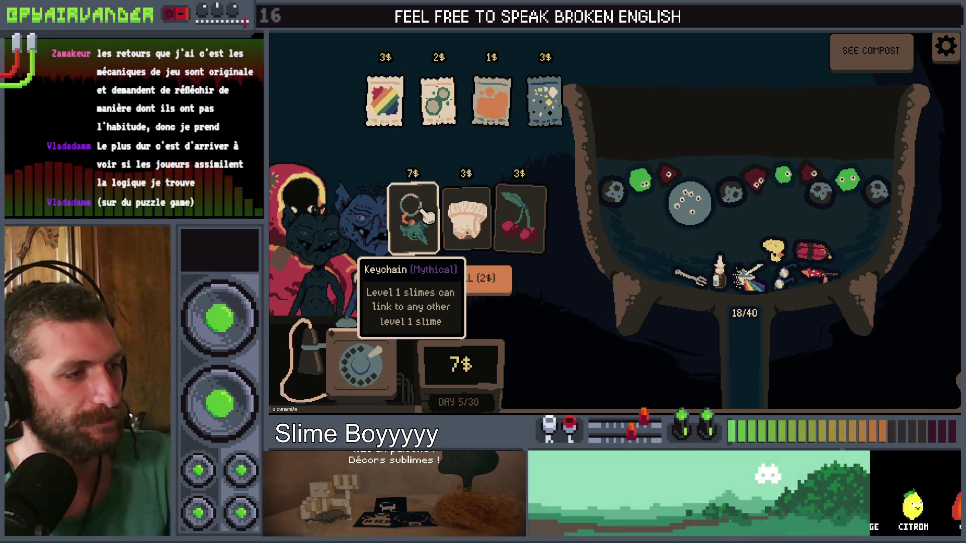
click(439, 211)
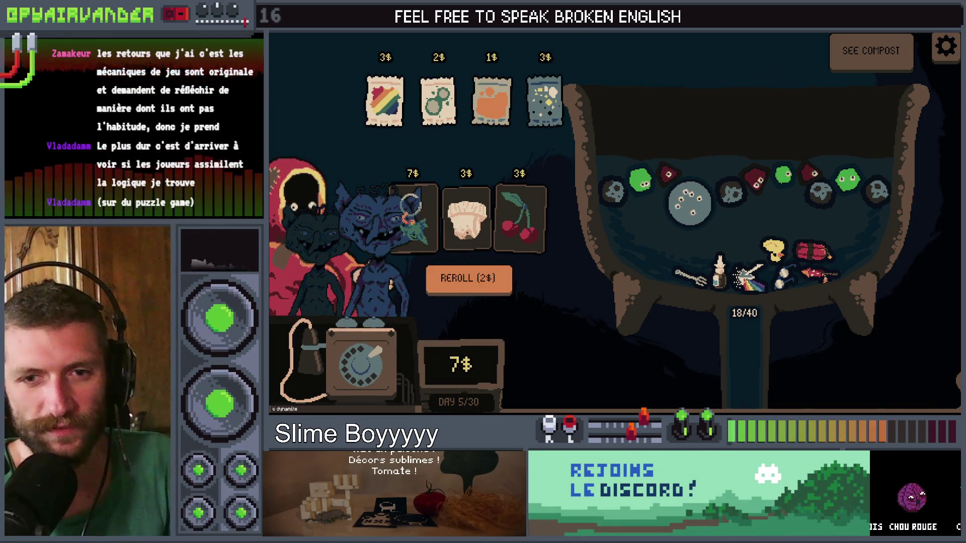
key(F8)
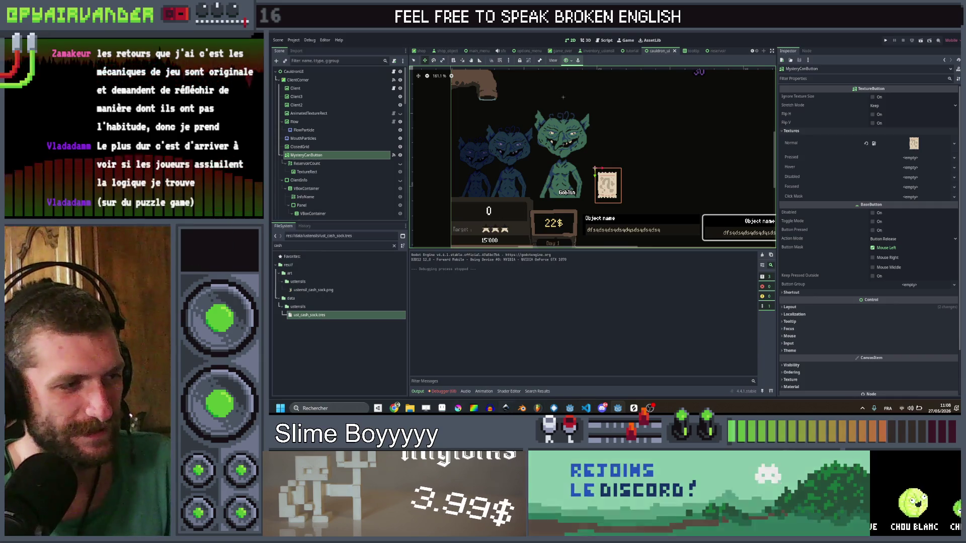
key(alt+Tab)
Toggle Layer 1's visibility to check its bucket drawing
scroll(801, 133, up, 4)
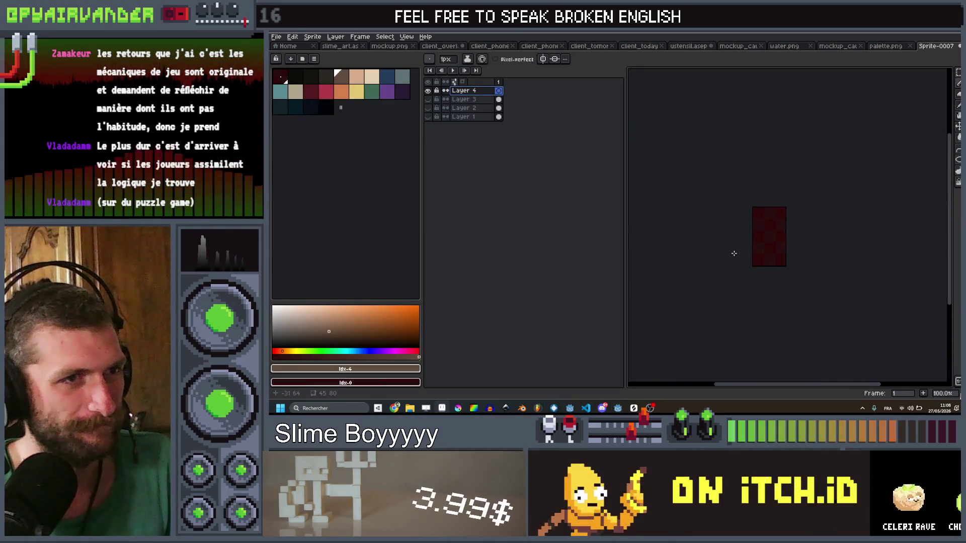
scroll(767, 230, down, 1)
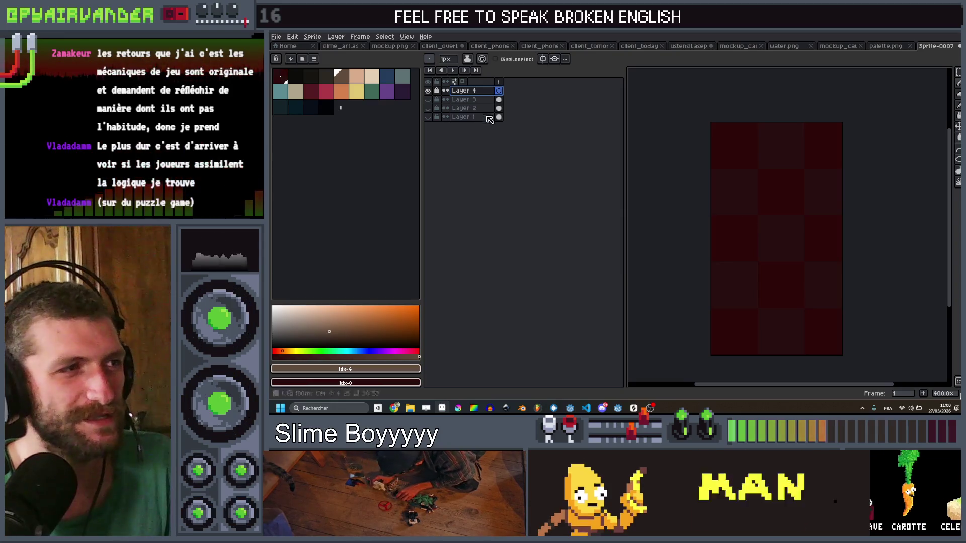
click(432, 99)
click(432, 100)
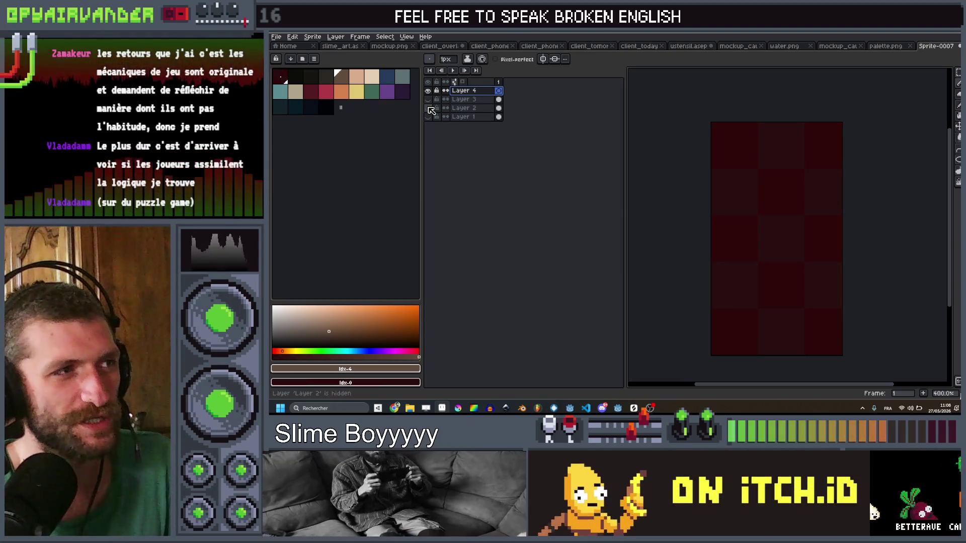
click(430, 108)
click(430, 108)
click(428, 117)
click(428, 117)
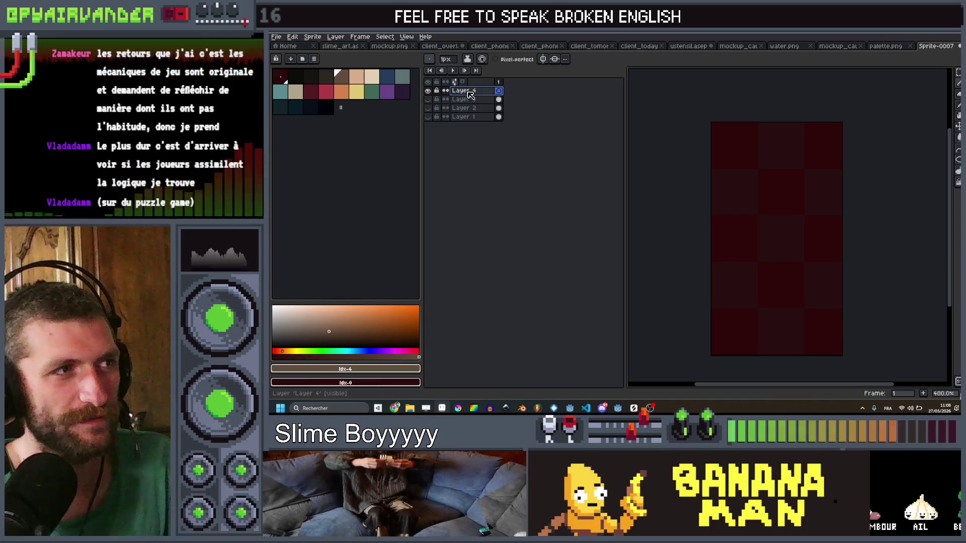
Toggle Layer 3's bag drawing on and off, leaving it hidden
scroll(801, 209, up, 1)
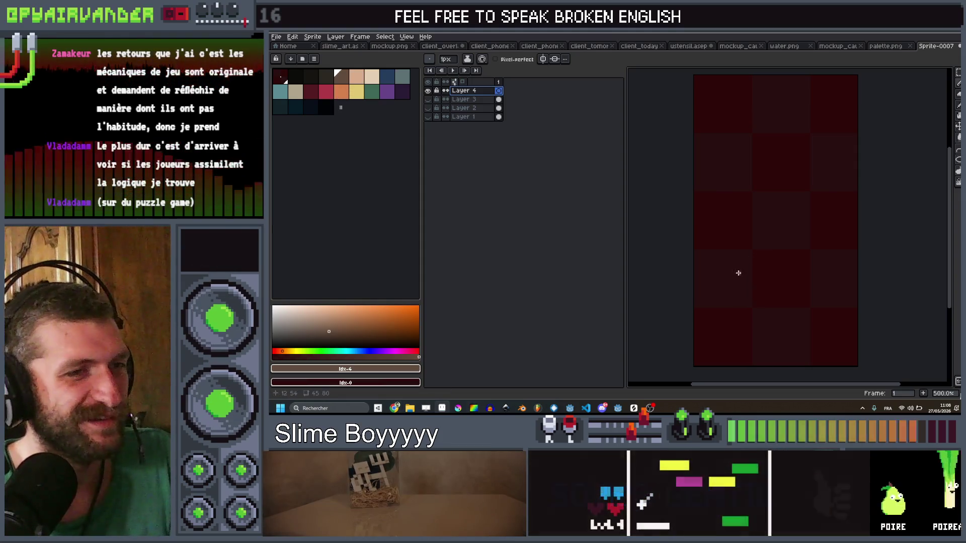
scroll(738, 270, down, 1)
click(429, 100)
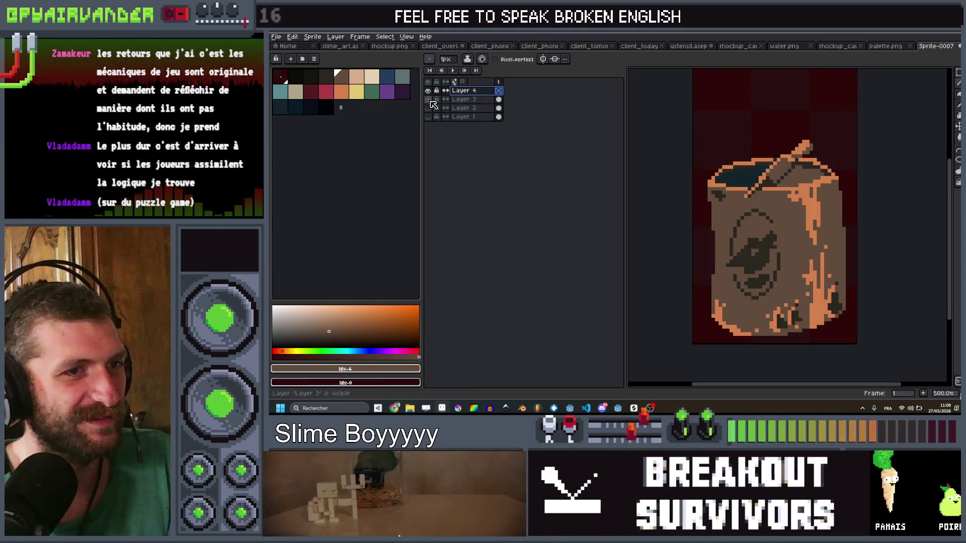
click(429, 100)
click(428, 100)
click(430, 101)
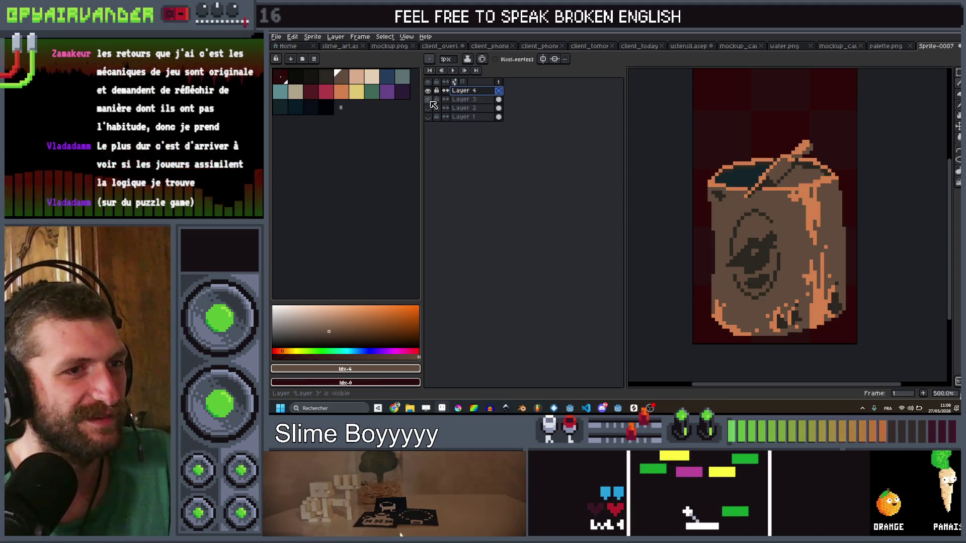
click(429, 100)
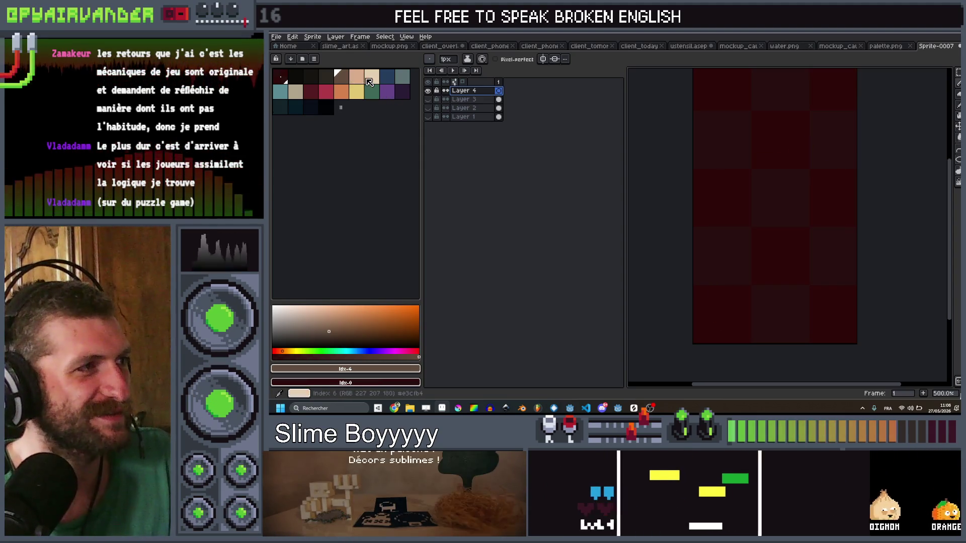
Pick tan, clear the old guide lines, and draw the box outline with the Pencil (B)
click(295, 92)
mouse_move(815, 178)
mouse_down()
mouse_move(714, 162)
mouse_move(717, 320)
mouse_up()
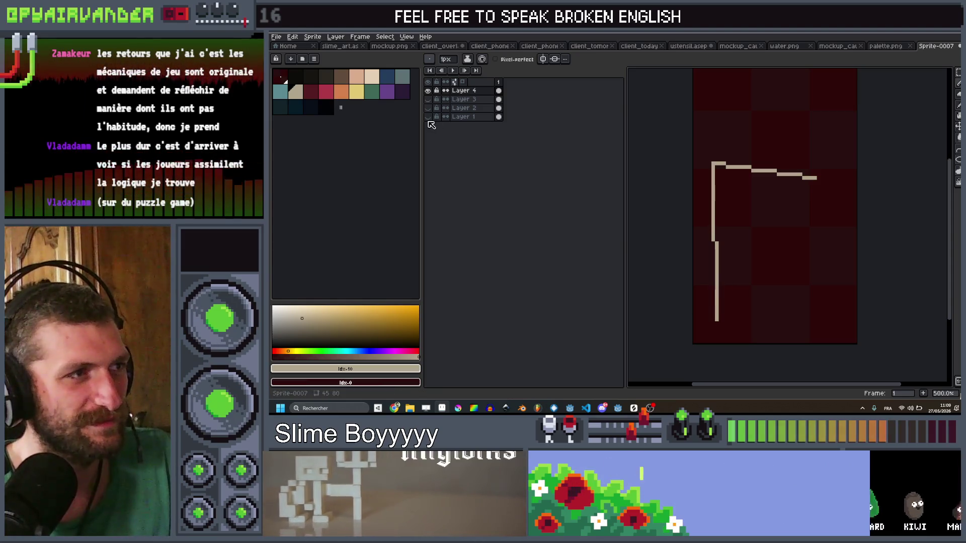
click(430, 118)
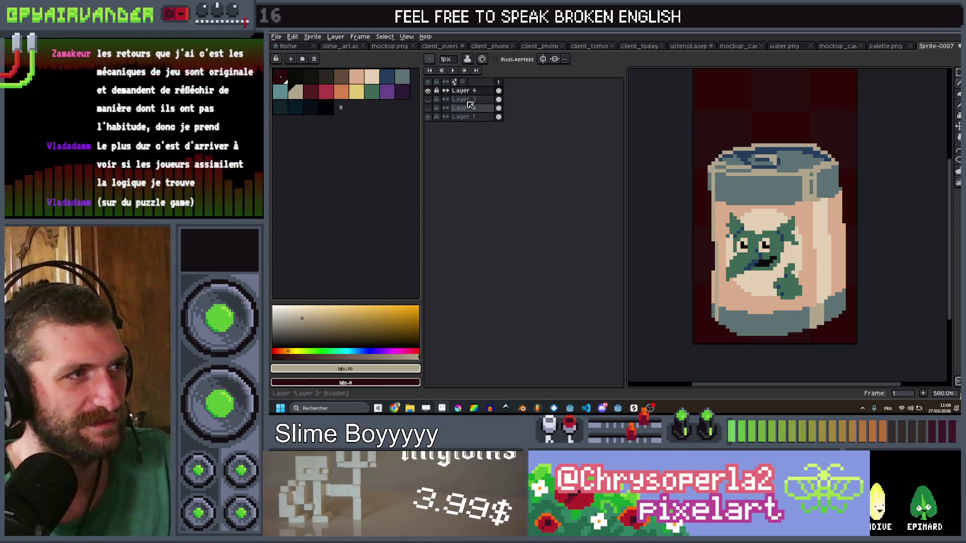
click(429, 117)
key(Delete)
key(b)
mouse_move(701, 163)
mouse_down()
mouse_move(837, 270)
mouse_move(837, 324)
mouse_move(819, 336)
mouse_move(708, 324)
mouse_move(702, 164)
mouse_up()
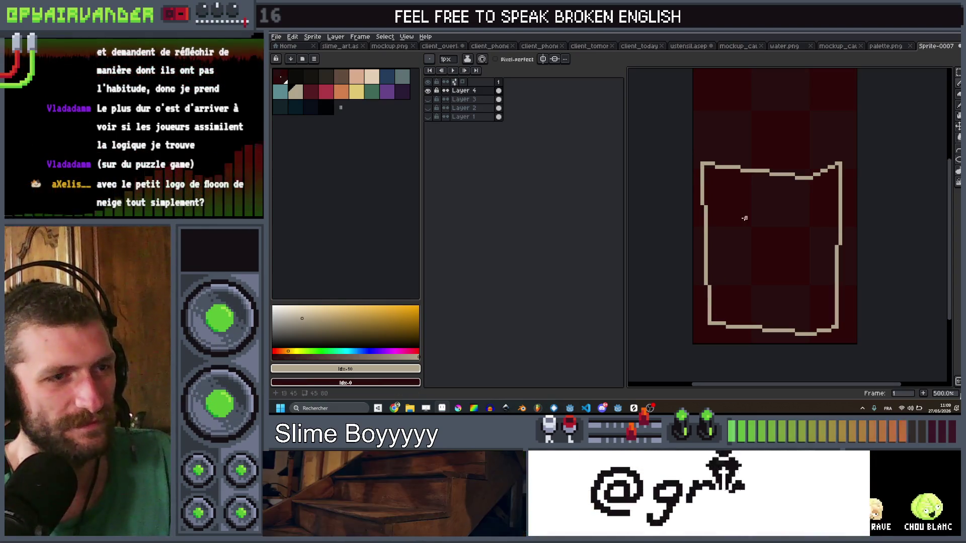
click(754, 224)
Undo the canvas-wide flood and fill the box outline solid beige instead
key(ctrl+z)
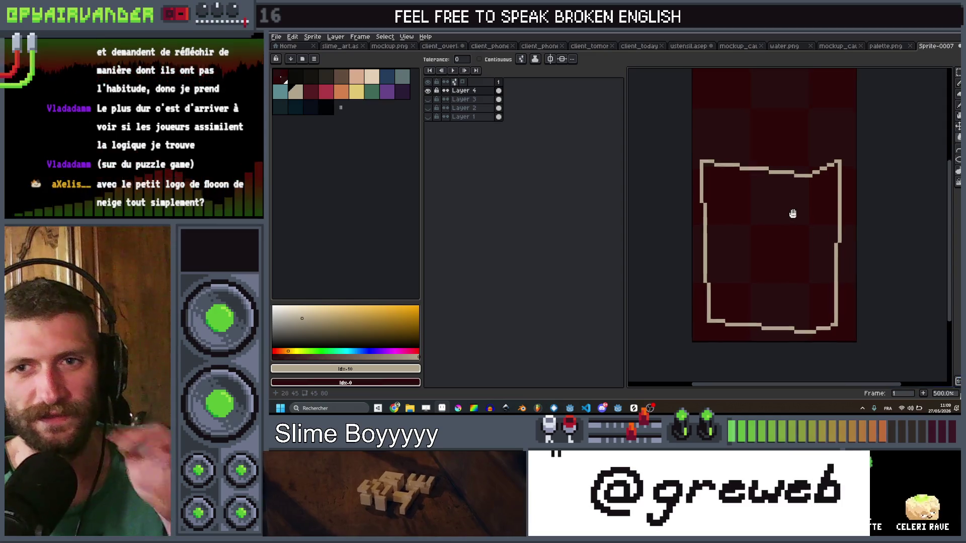
drag(793, 213, 791, 207)
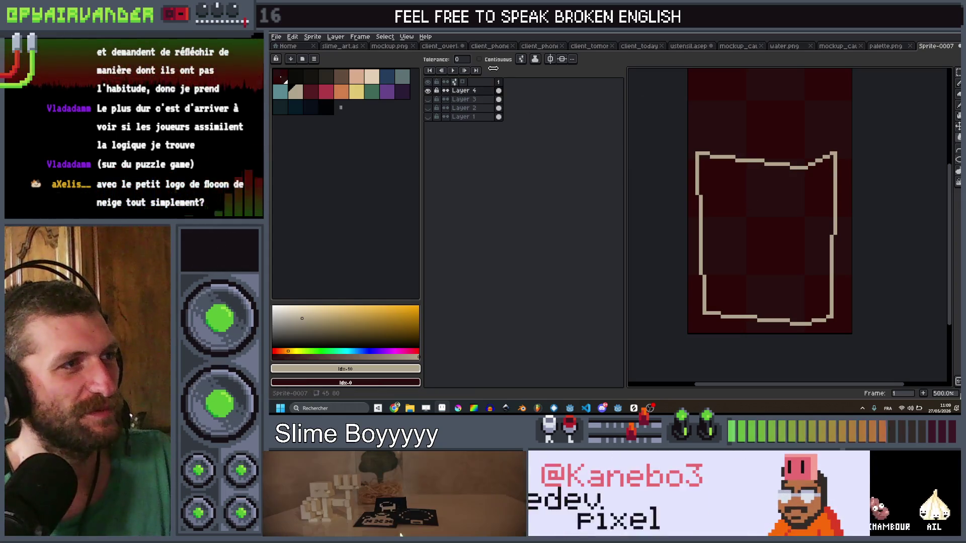
click(806, 201)
scroll(817, 193, down, 1)
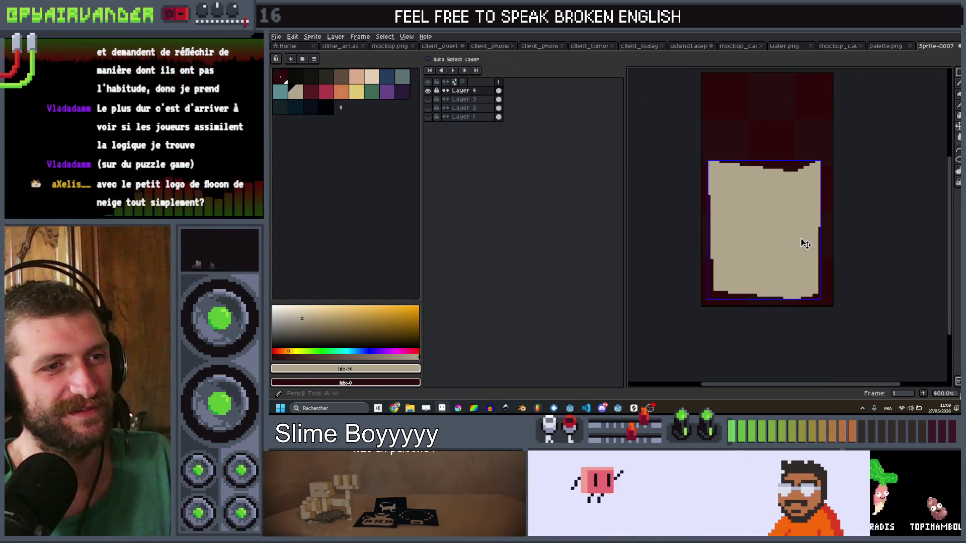
key(ctrl+d)
Draw a column down the box's right edge and a darker peach rim along its top
key(b)
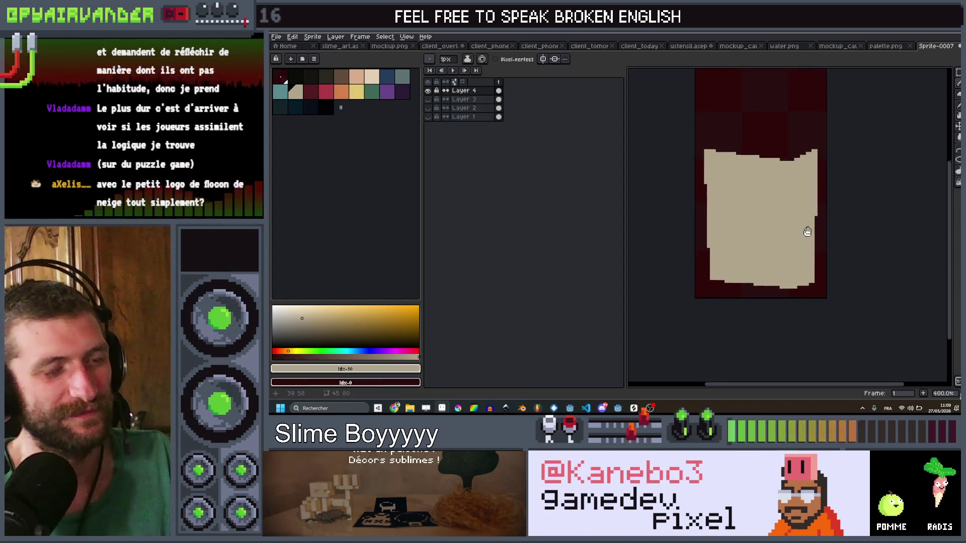
scroll(793, 250, up, 2)
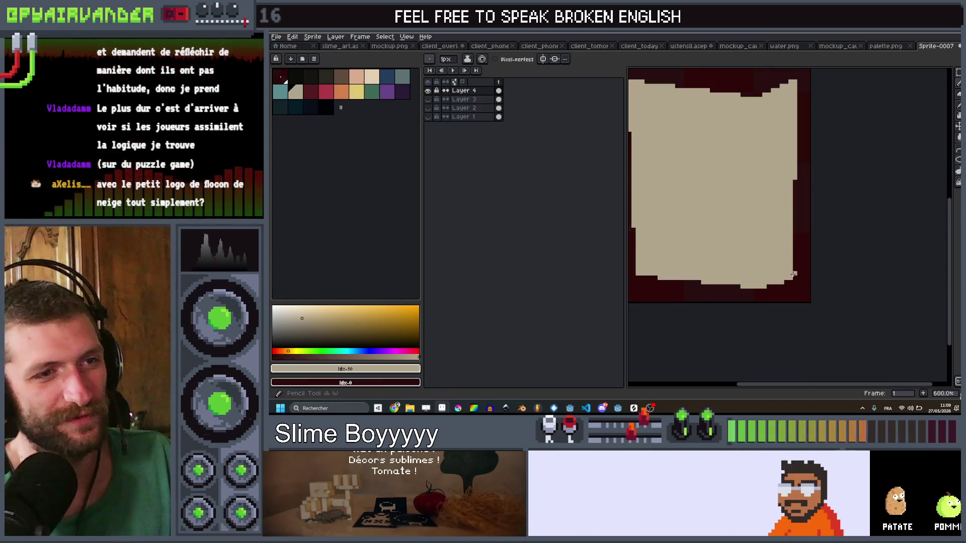
shift+click(795, 160)
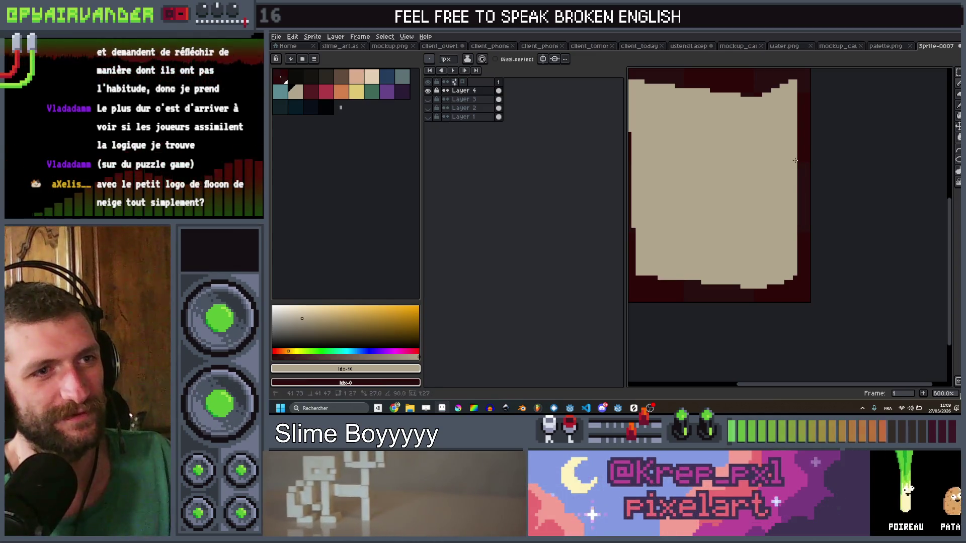
scroll(775, 154, down, 5)
scroll(772, 154, up, 2)
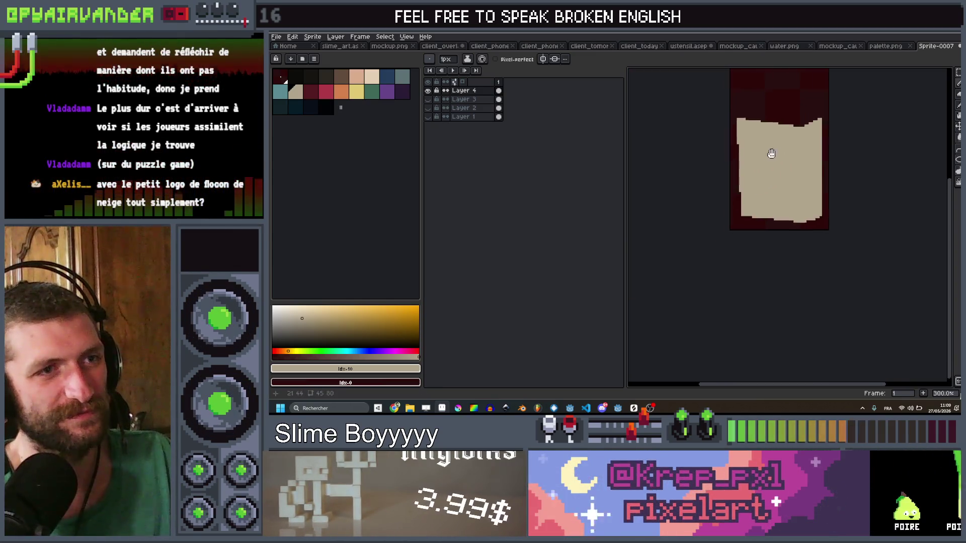
scroll(771, 154, up, 1)
drag(772, 153, 773, 217)
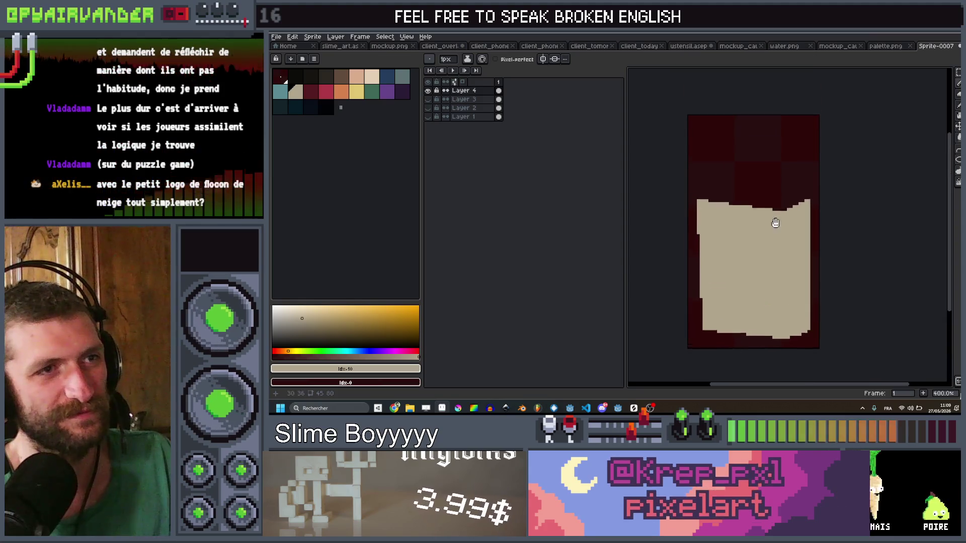
click(362, 80)
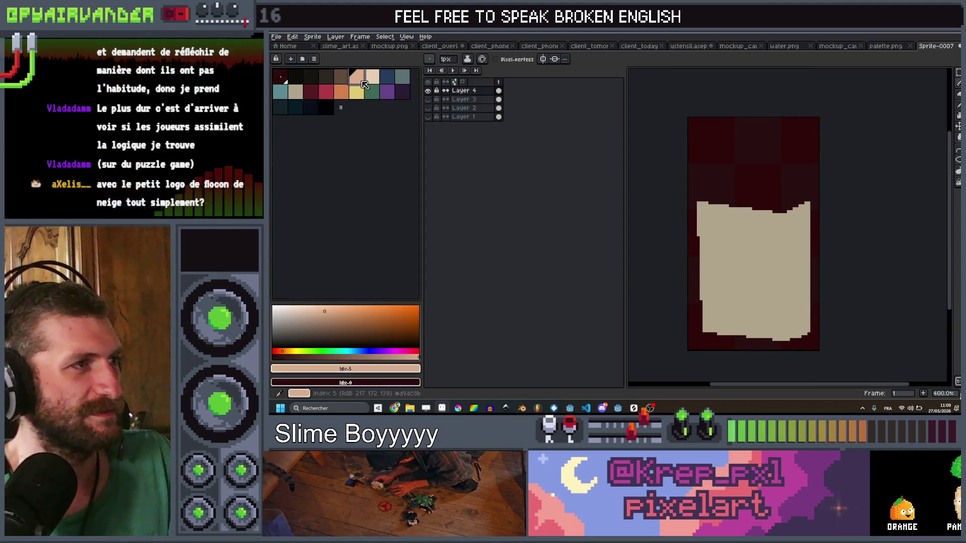
mouse_move(807, 200)
mouse_down()
mouse_move(721, 191)
mouse_move(701, 201)
mouse_up()
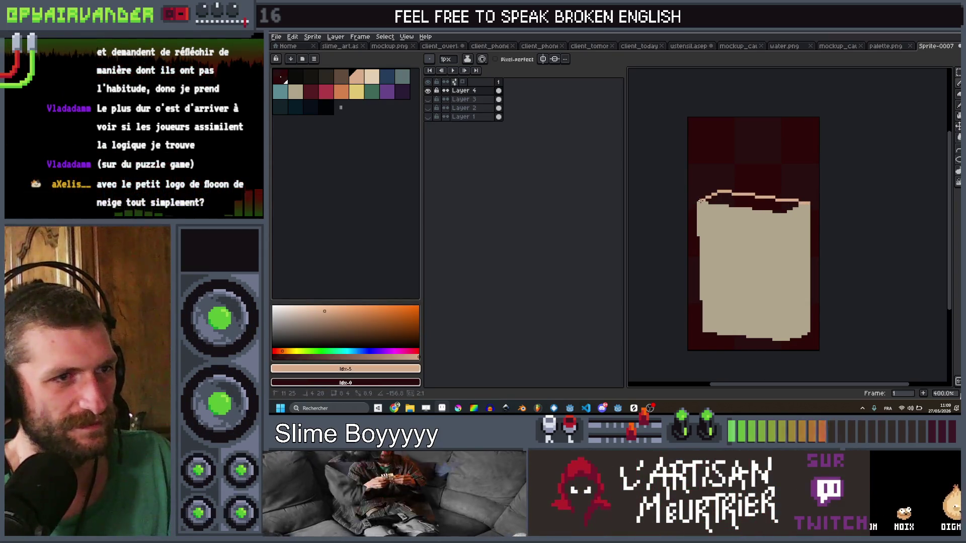
Add a peach edge down the box side and fill the front with lighter peach
key(g)
scroll(772, 176, down, 4)
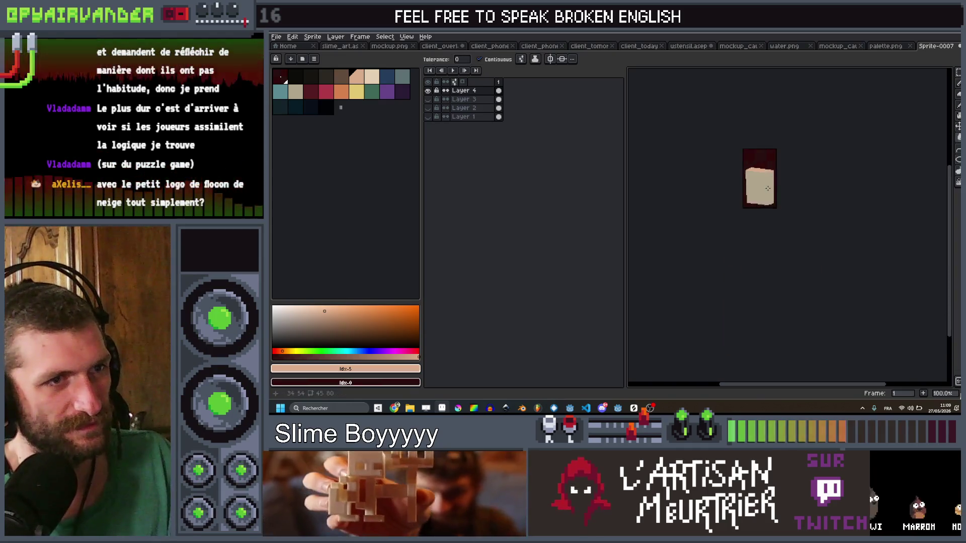
scroll(767, 188, up, 3)
key(b)
drag(762, 224, 765, 238)
key(])
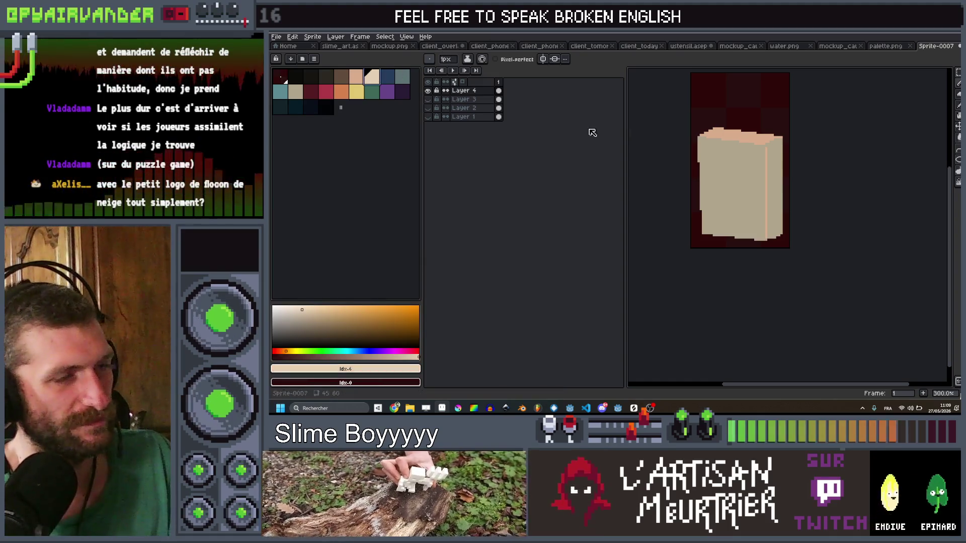
click(779, 181)
scroll(785, 174, down, 3)
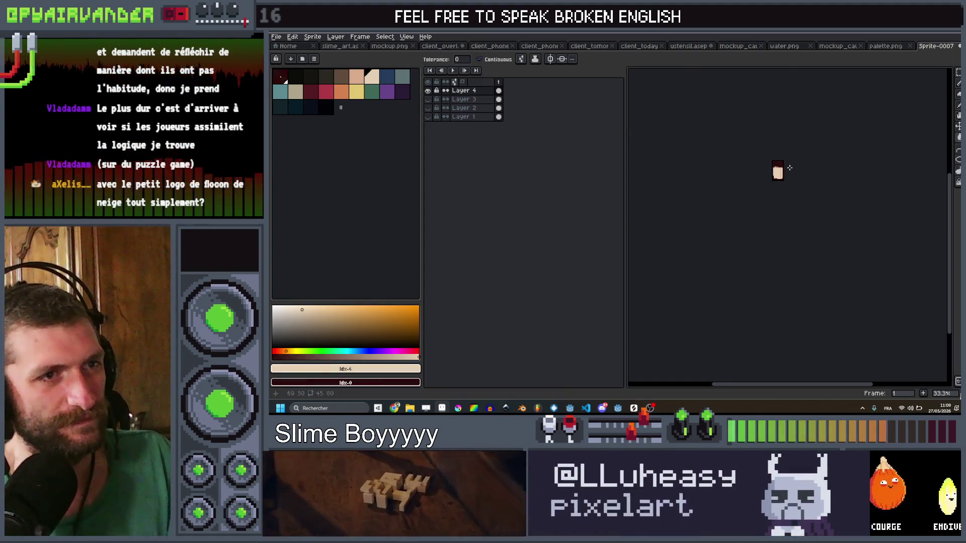
scroll(799, 173, up, 1)
scroll(804, 186, up, 2)
scroll(808, 173, down, 2)
scroll(809, 168, up, 4)
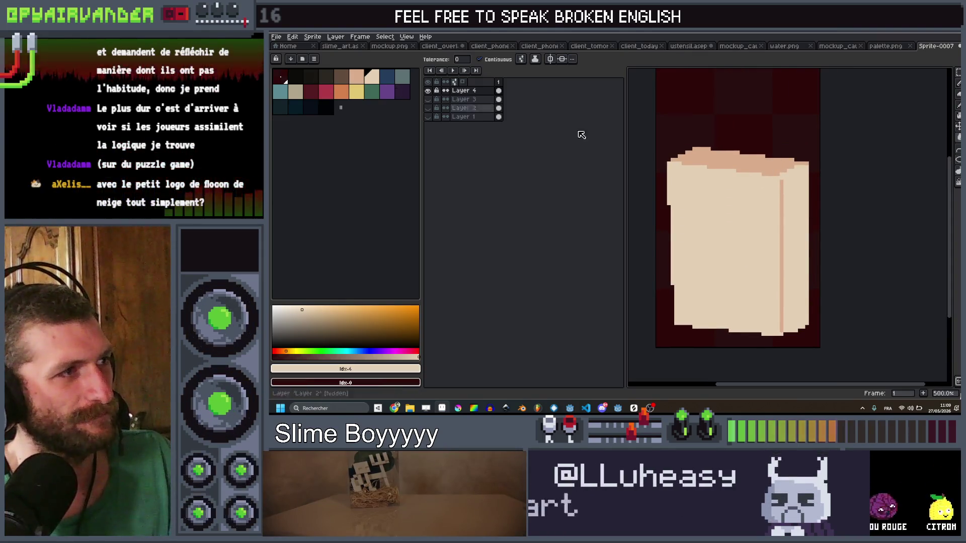
scroll(765, 219, down, 3)
scroll(768, 217, down, 3)
scroll(768, 217, up, 4)
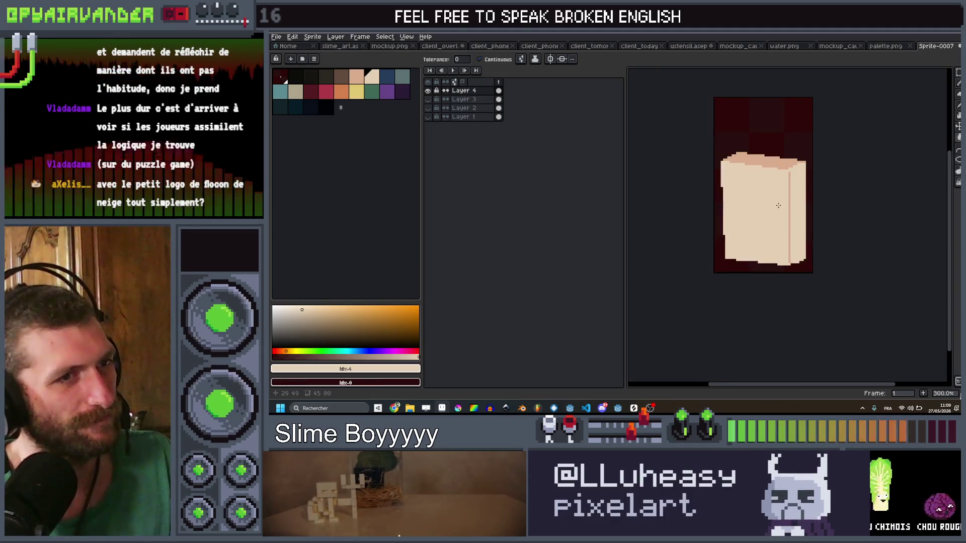
Return to the Pencil with teal as the colour, after trying green
key(b)
click(372, 92)
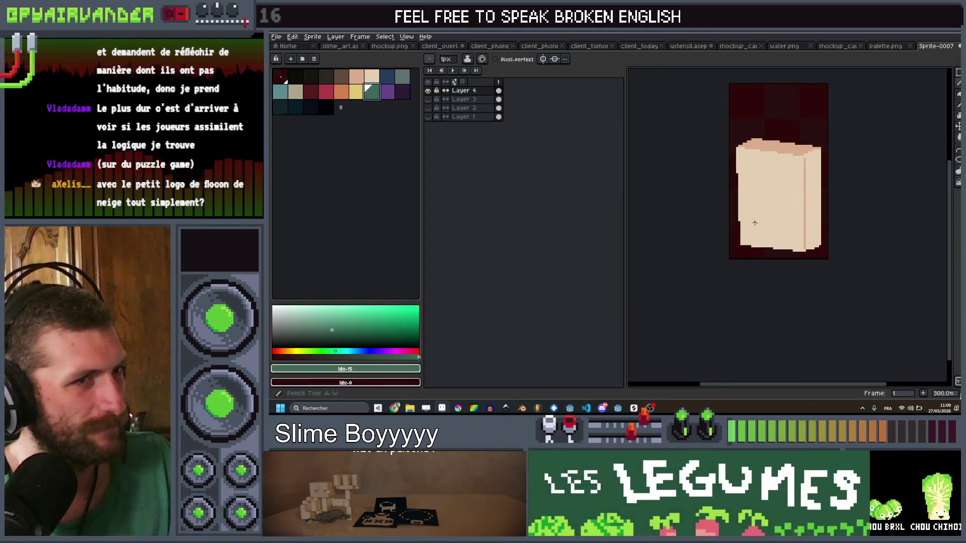
click(280, 92)
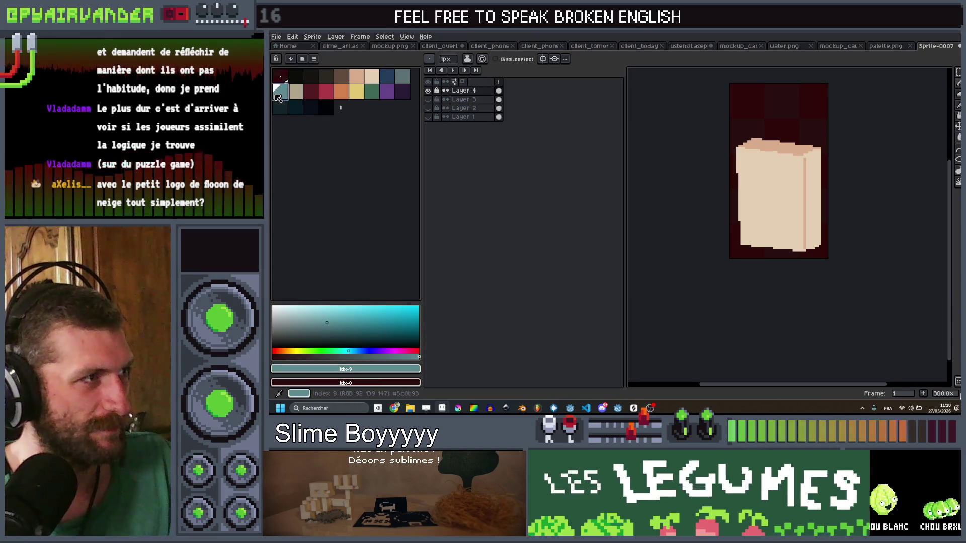
scroll(781, 202, up, 1)
scroll(781, 203, up, 1)
Show only the can drawing's layer and marquee-select the goblin face on it
click(499, 118)
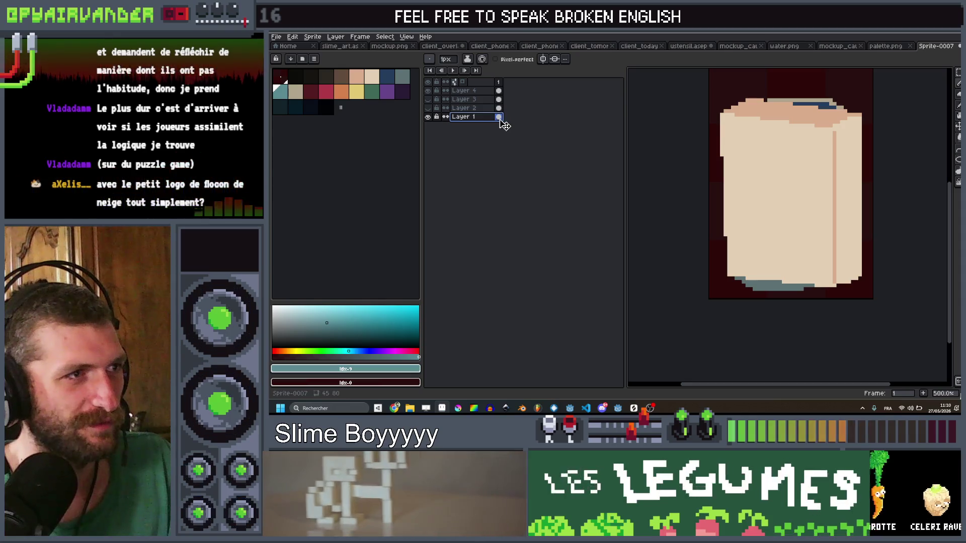
alt+click(428, 117)
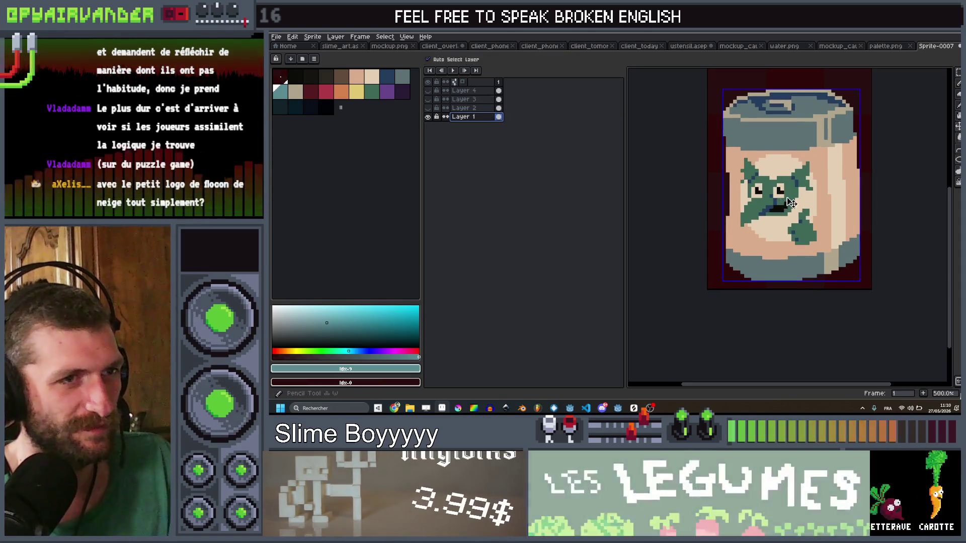
scroll(799, 193, up, 1)
mouse_move(827, 148)
mouse_down()
mouse_move(731, 226)
mouse_move(718, 257)
mouse_up()
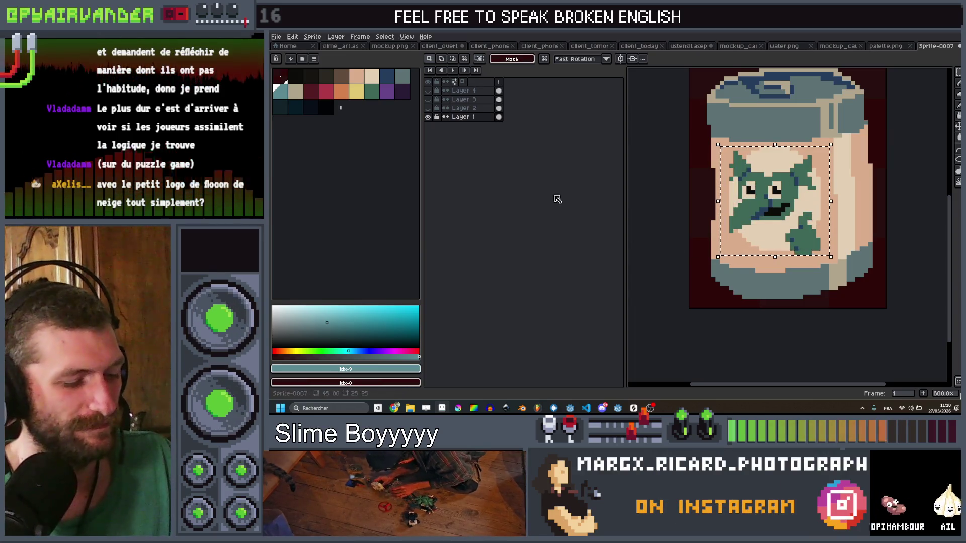
Hide the can layer and paste the goblin face onto the box front on Layer 4
click(428, 116)
click(428, 91)
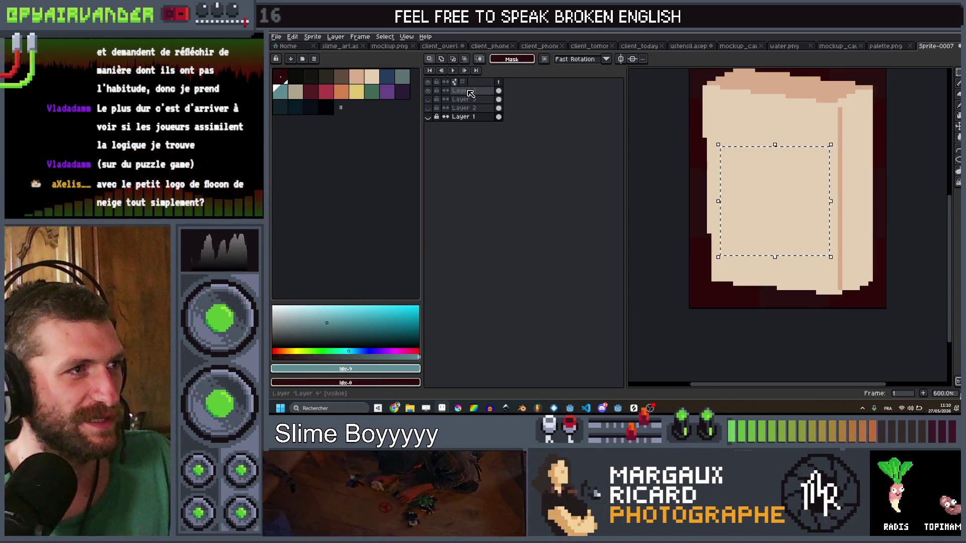
key(ctrl+v)
drag(783, 199, 777, 190)
key(Return)
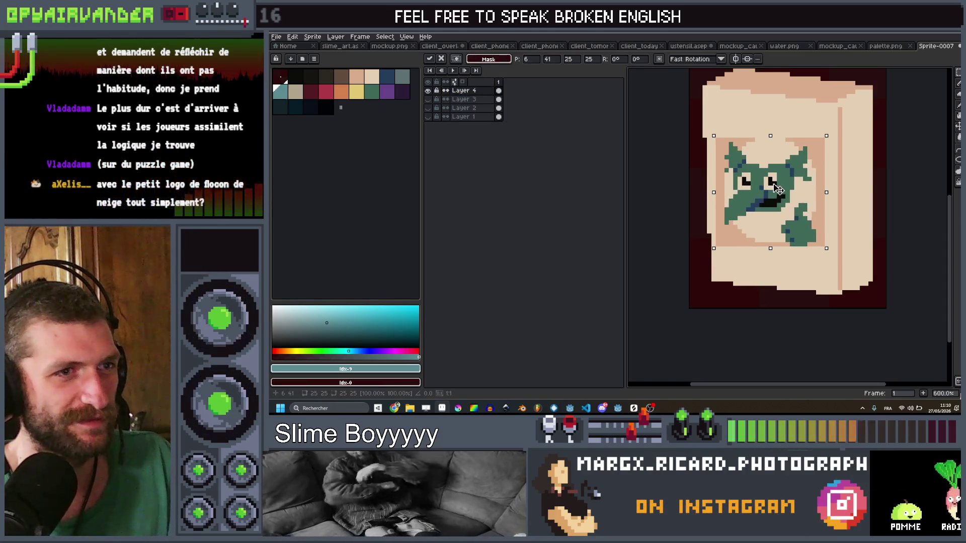
scroll(792, 231, down, 2)
scroll(805, 164, up, 2)
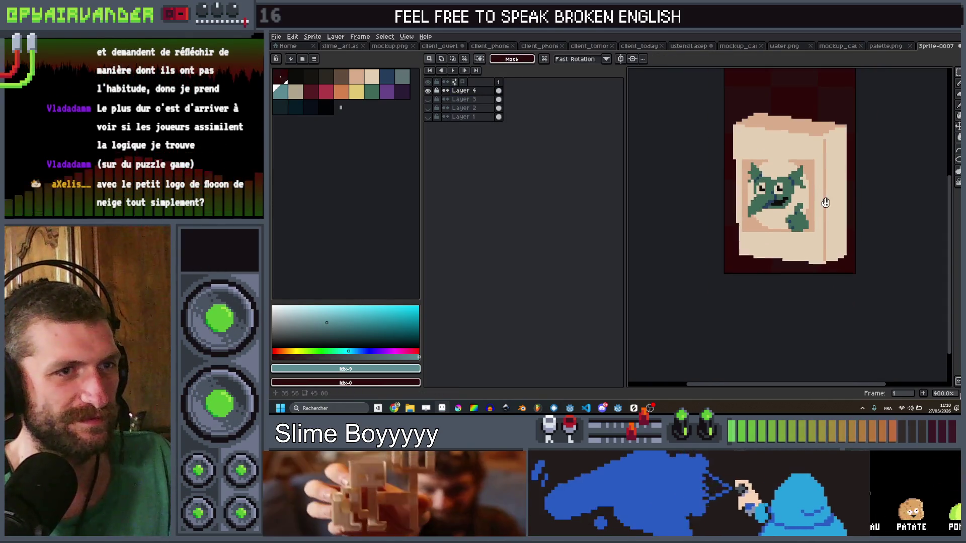
Flood-fill the box's top band and side line grey-teal
drag(805, 164, 796, 226)
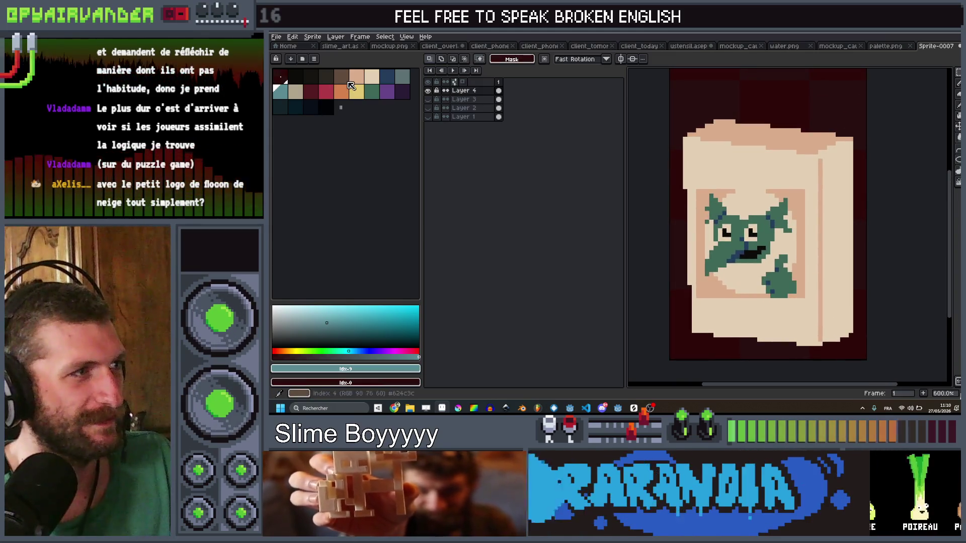
click(364, 78)
click(299, 96)
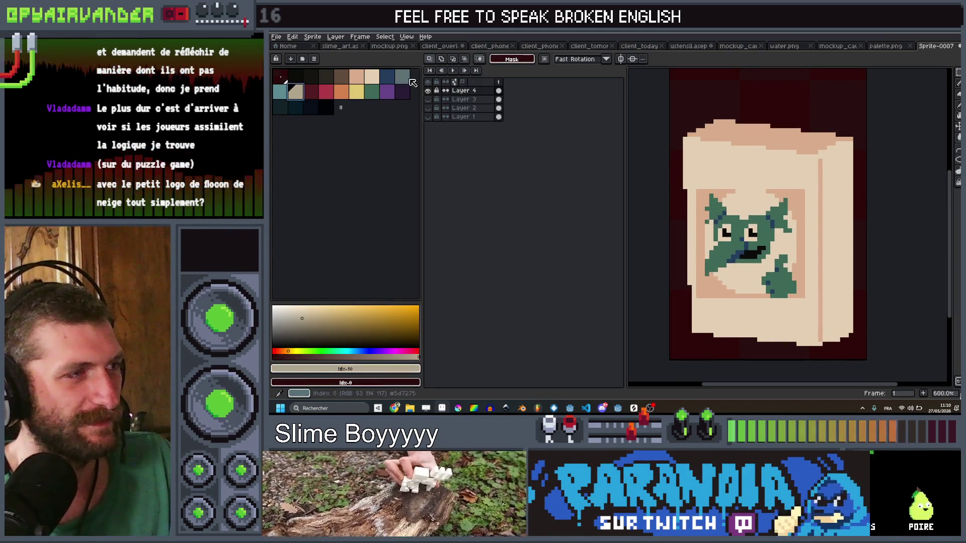
key(g)
click(735, 135)
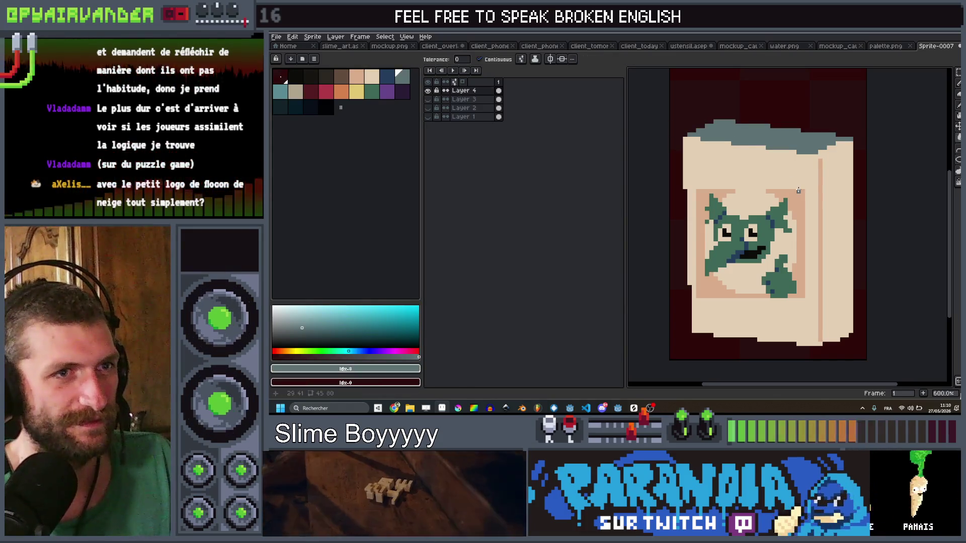
click(820, 186)
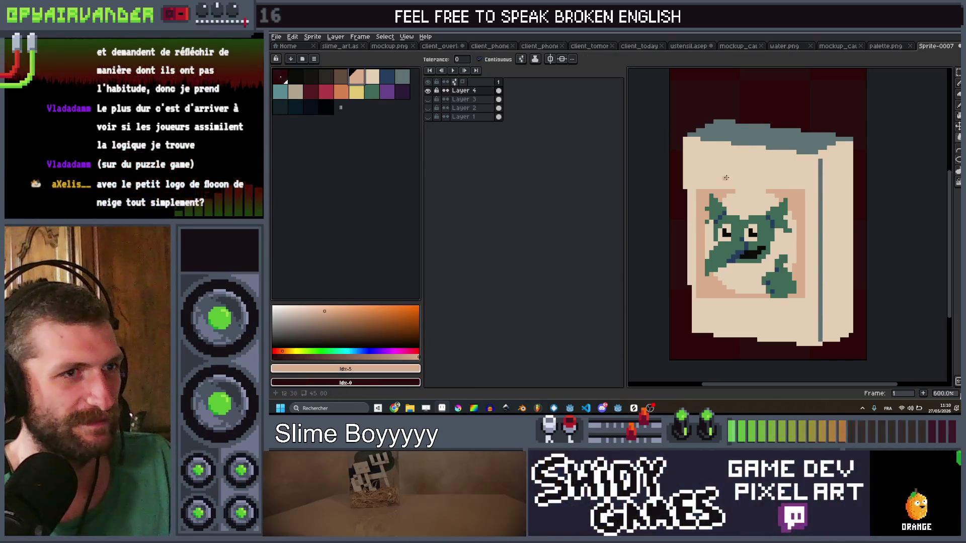
Fill the box body with peach, then sample the cream from the can's face
click(356, 76)
click(738, 173)
scroll(738, 174, down, 5)
scroll(776, 215, up, 6)
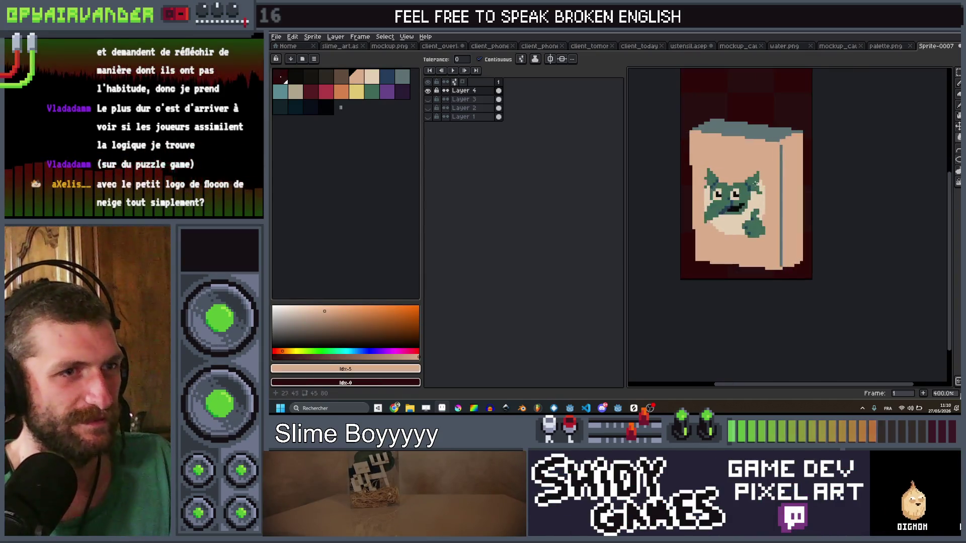
drag(776, 215, 779, 225)
alt+click(800, 241)
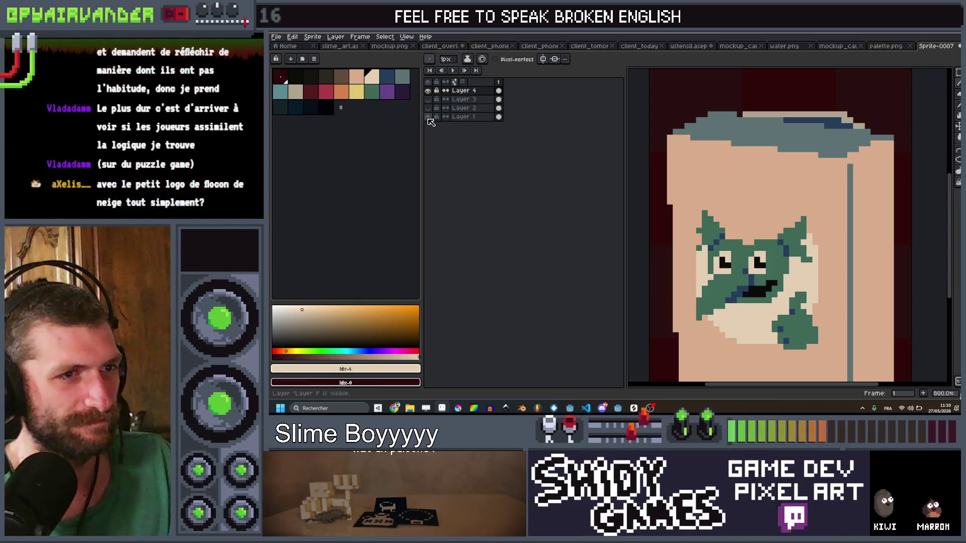
Copy the goblin face from Layer 1's can onto Layer 4, nudged up one pixel
click(428, 90)
key(m)
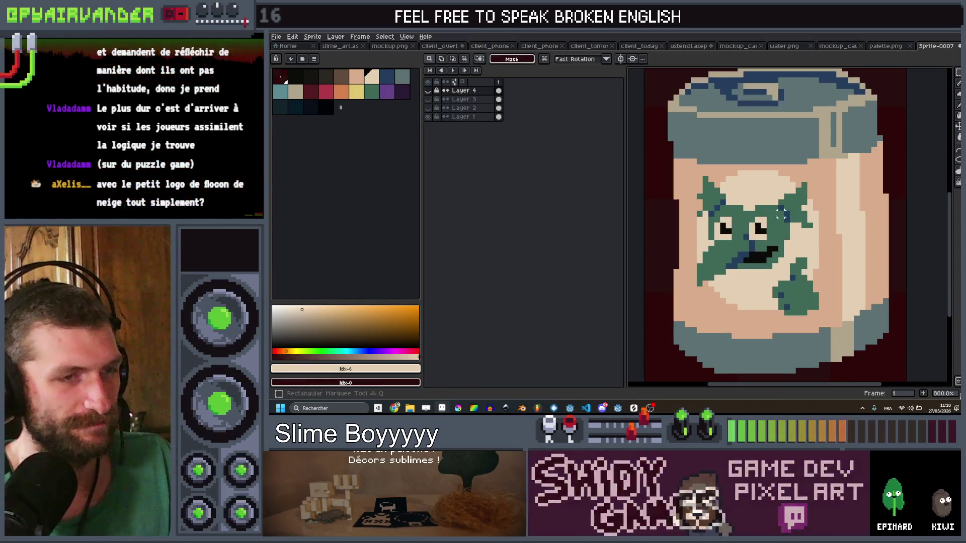
drag(787, 218, 700, 306)
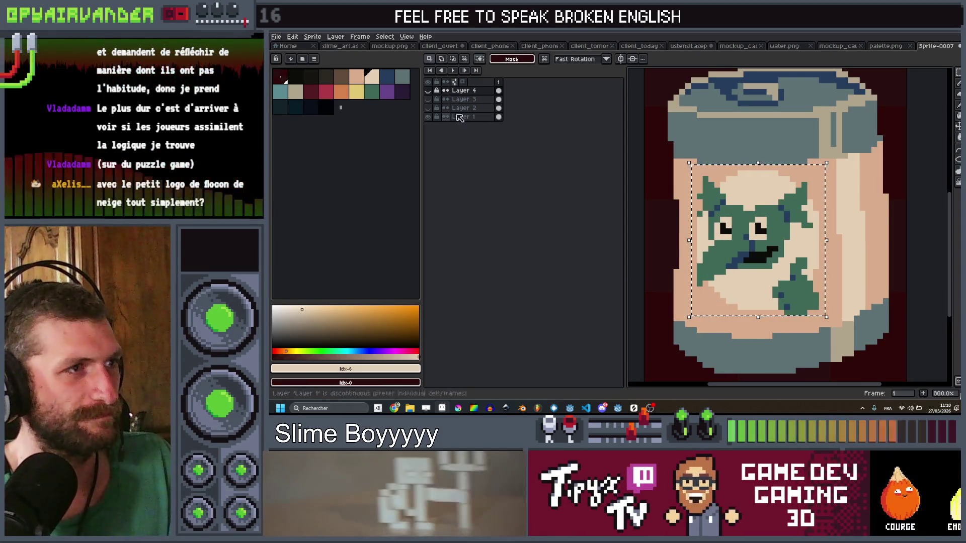
alt+click(428, 90)
drag(784, 215, 784, 211)
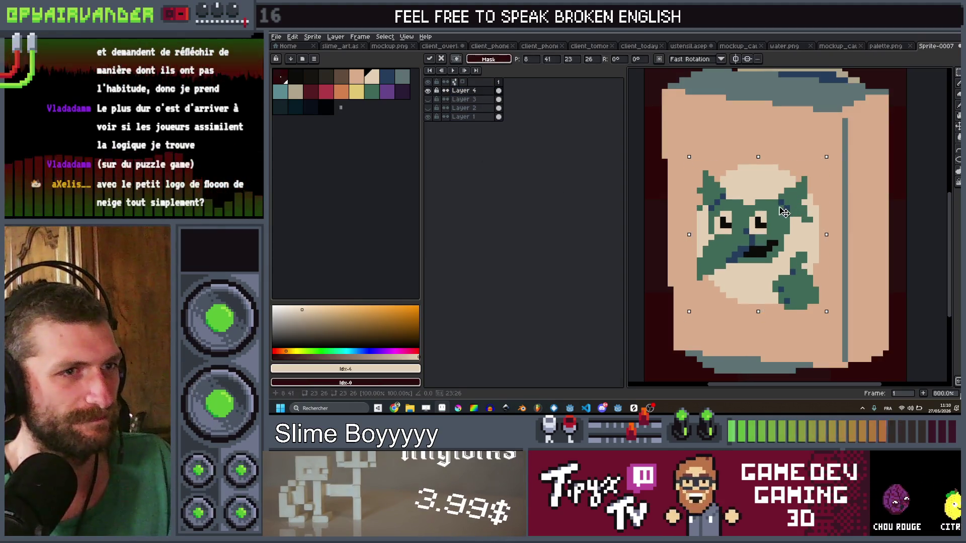
key(Return)
Choose light teal as the drawing colour
scroll(881, 215, down, 2)
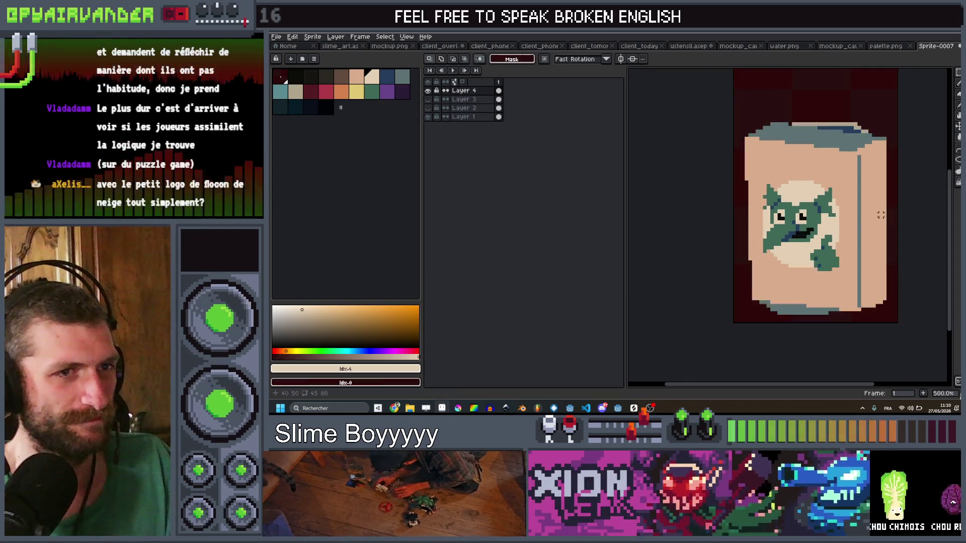
scroll(881, 215, down, 2)
scroll(805, 191, up, 3)
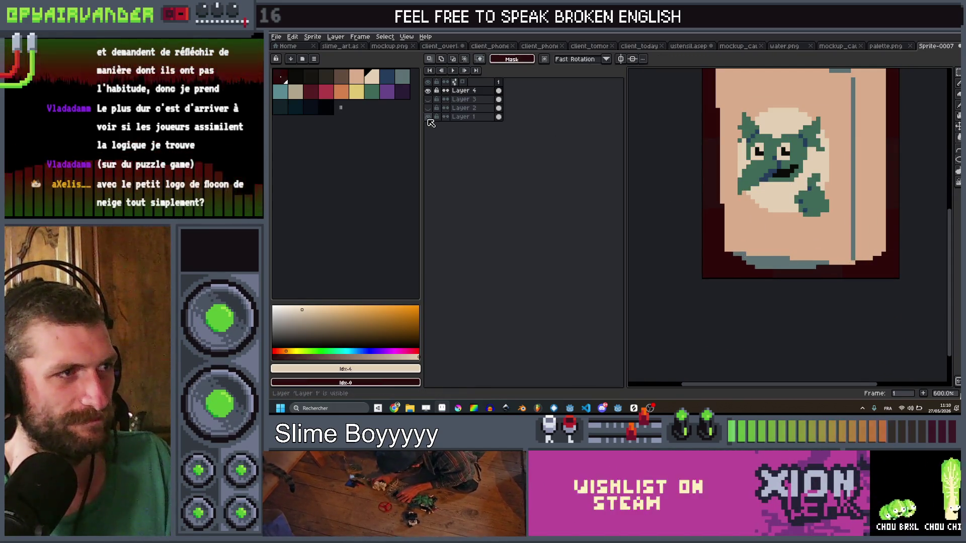
scroll(820, 166, down, 3)
scroll(820, 166, up, 4)
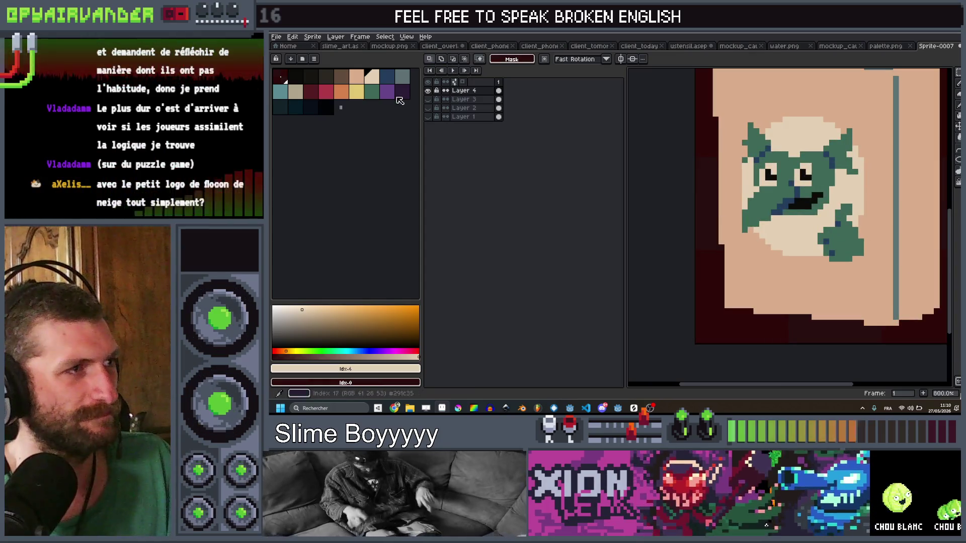
click(280, 91)
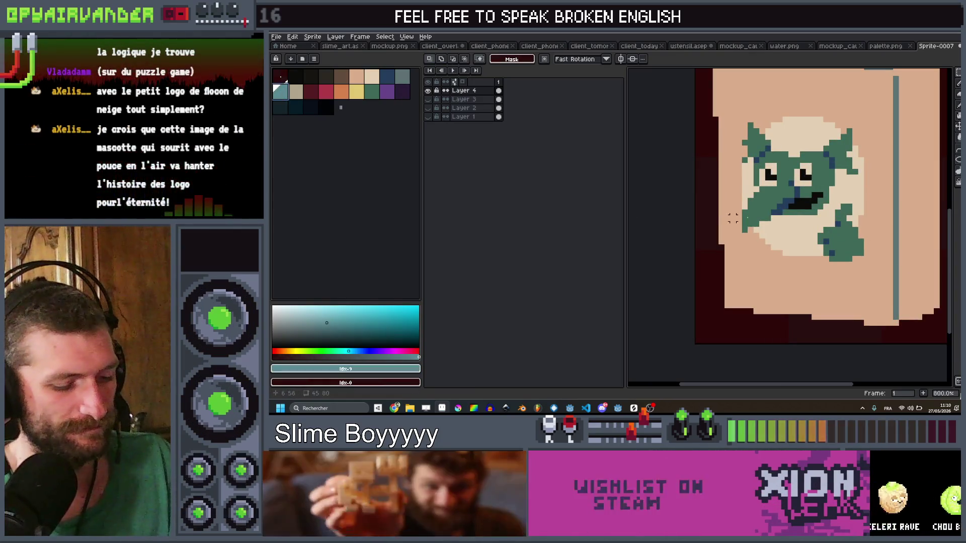
Bucket-fill the mascot's green markings and thumb with light teal
click(840, 158)
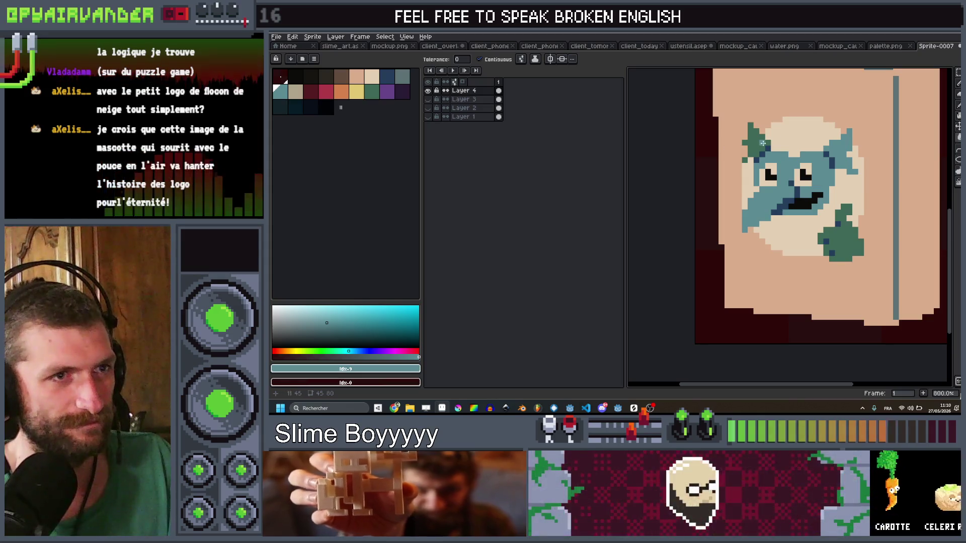
click(847, 233)
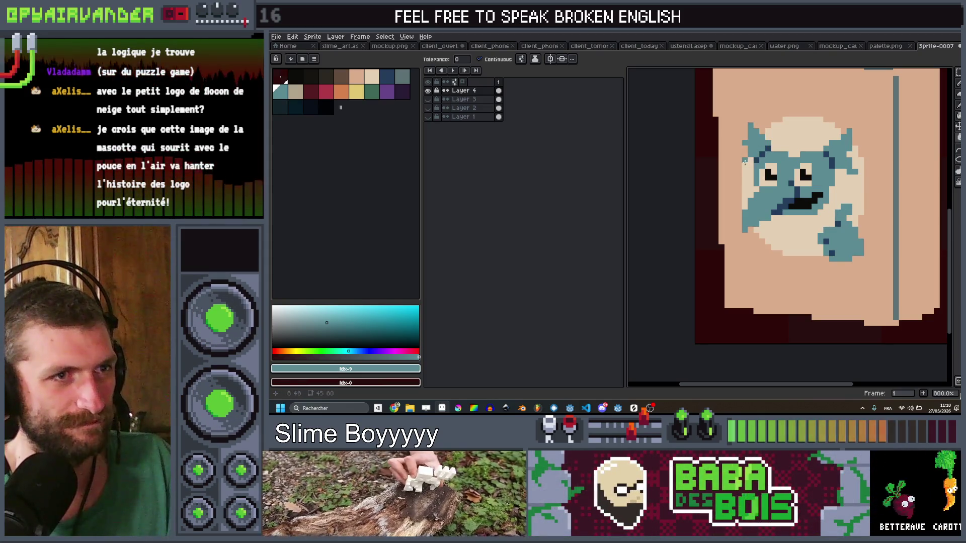
scroll(802, 172, down, 5)
scroll(820, 186, up, 3)
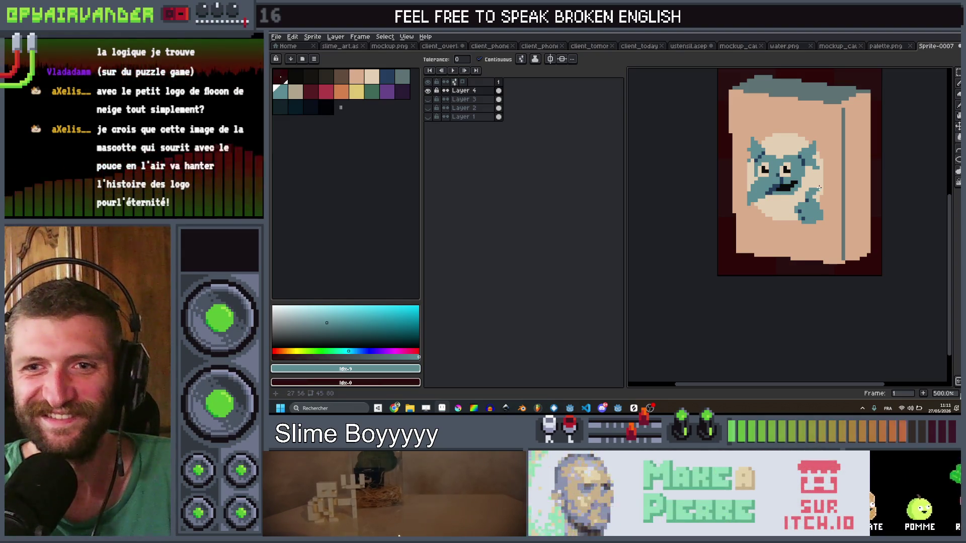
scroll(821, 190, down, 3)
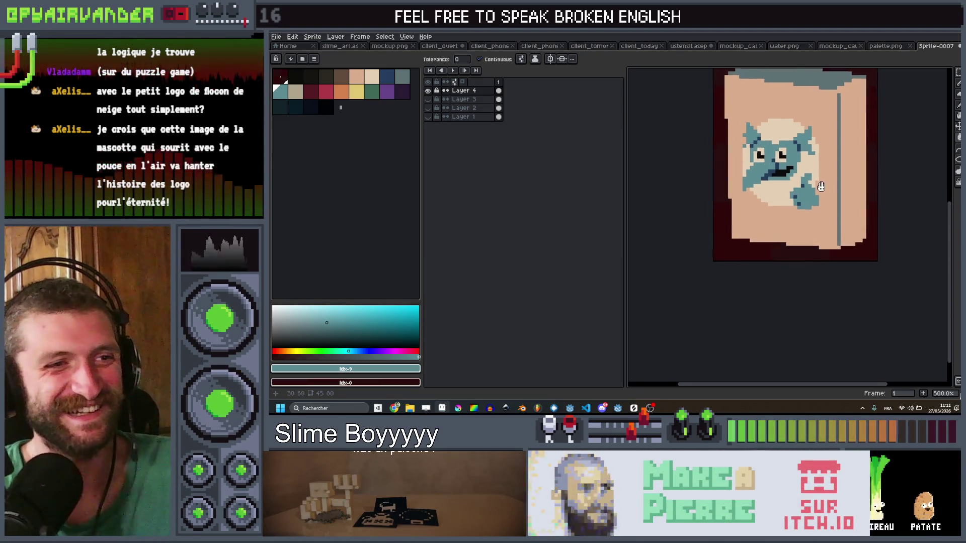
scroll(824, 176, up, 2)
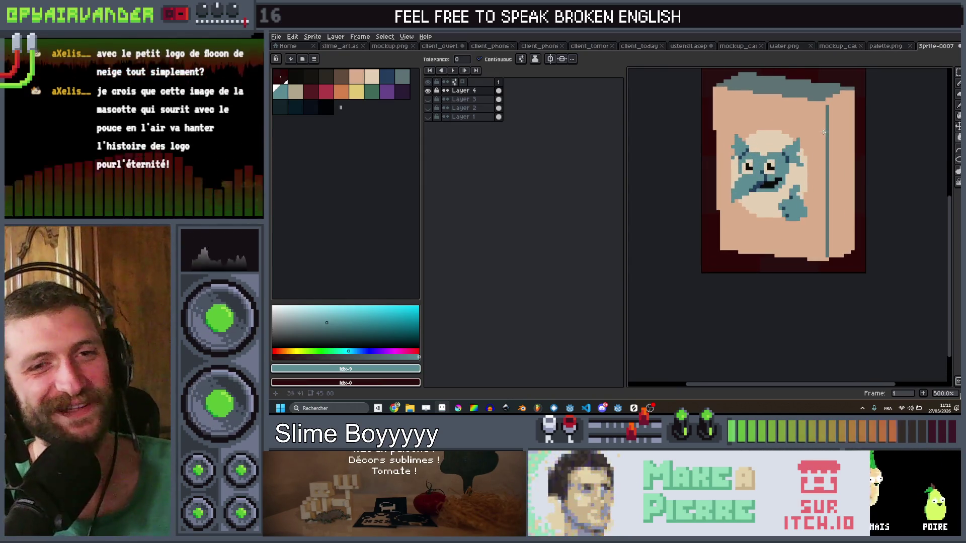
scroll(827, 143, up, 1)
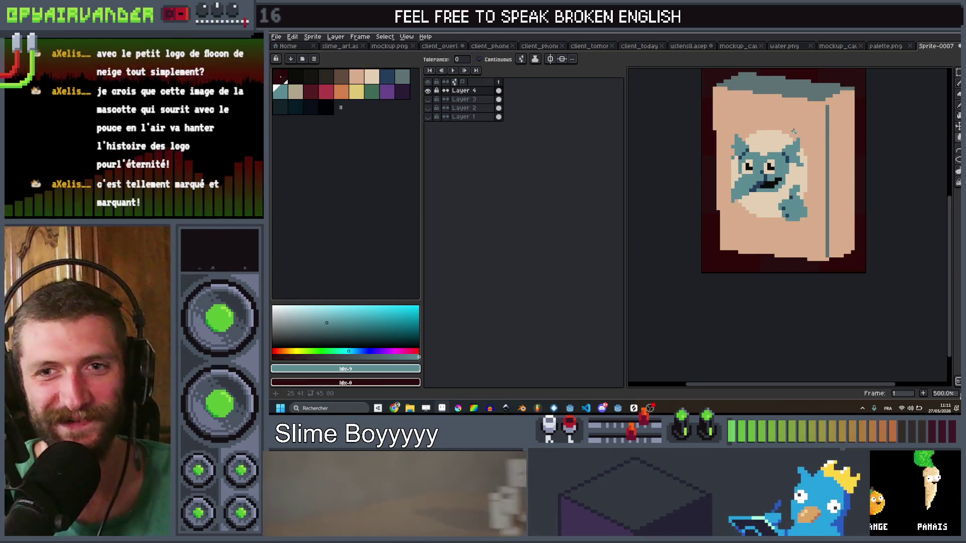
scroll(794, 131, down, 3)
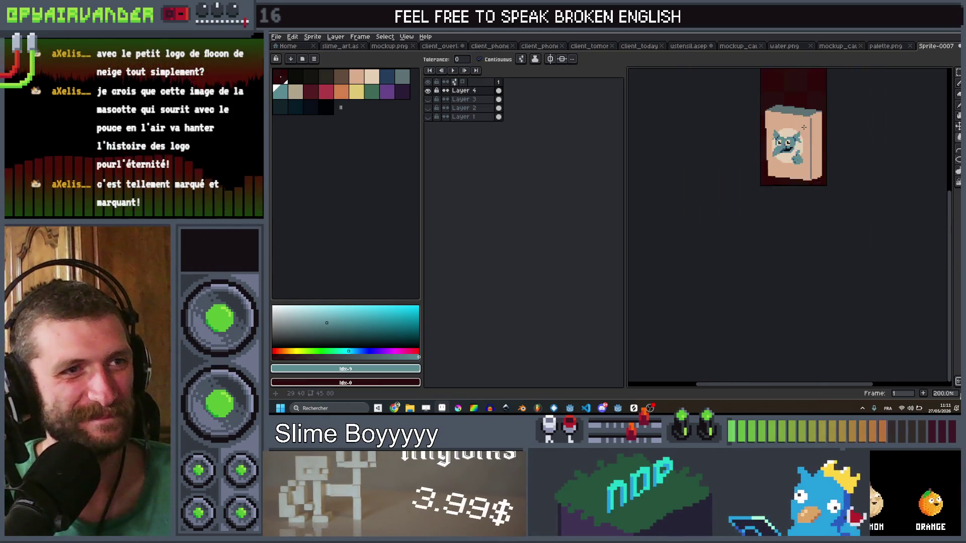
scroll(804, 125, up, 4)
Switch to a 5px pencil brush and undo the stray fill
key(b)
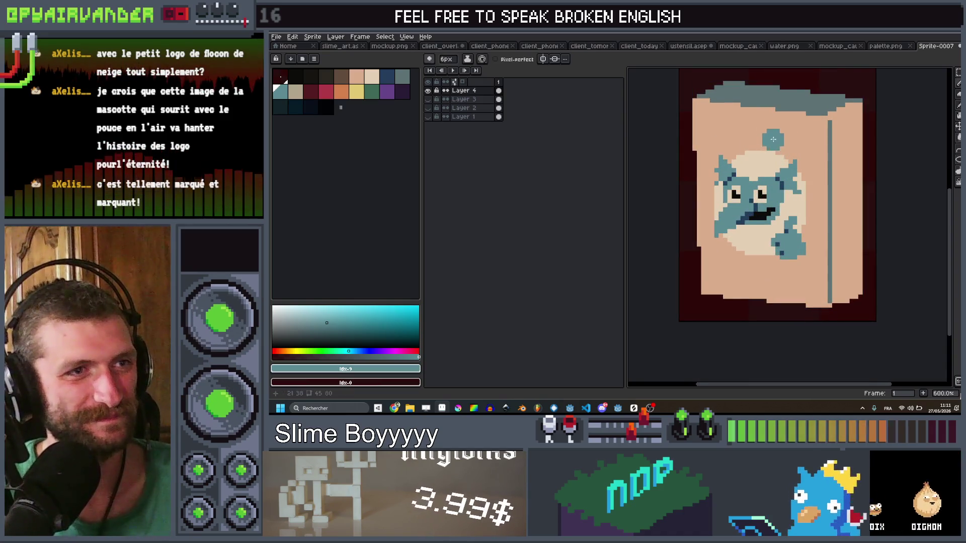
key(minus)
key(minus)
key(minus)
scroll(764, 180, down, 3)
scroll(769, 283, down, 2)
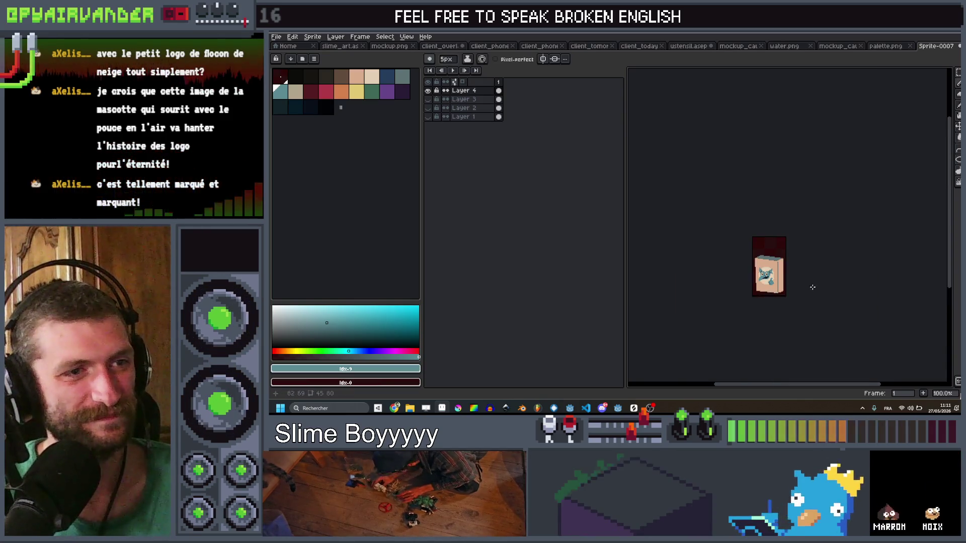
scroll(804, 244, up, 5)
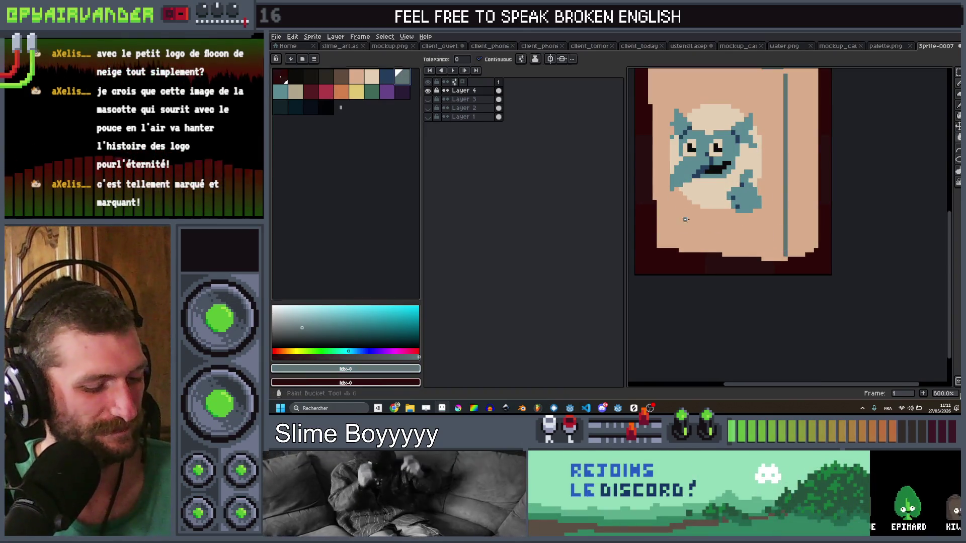
key(ctrl+z)
scroll(685, 219, down, 5)
scroll(710, 186, up, 4)
Undo the teal fill of the can body, try green instead, then undo that too
key(v)
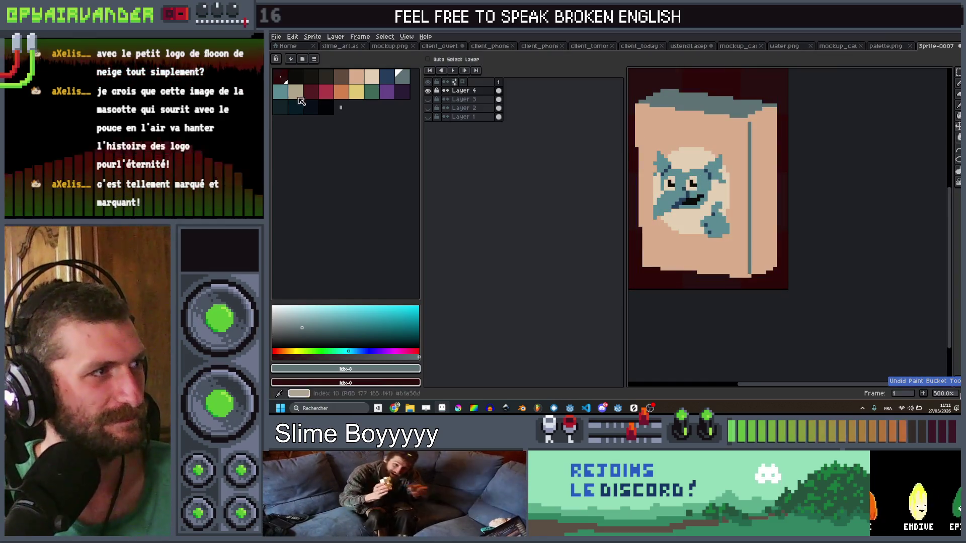
scroll(720, 237, down, 2)
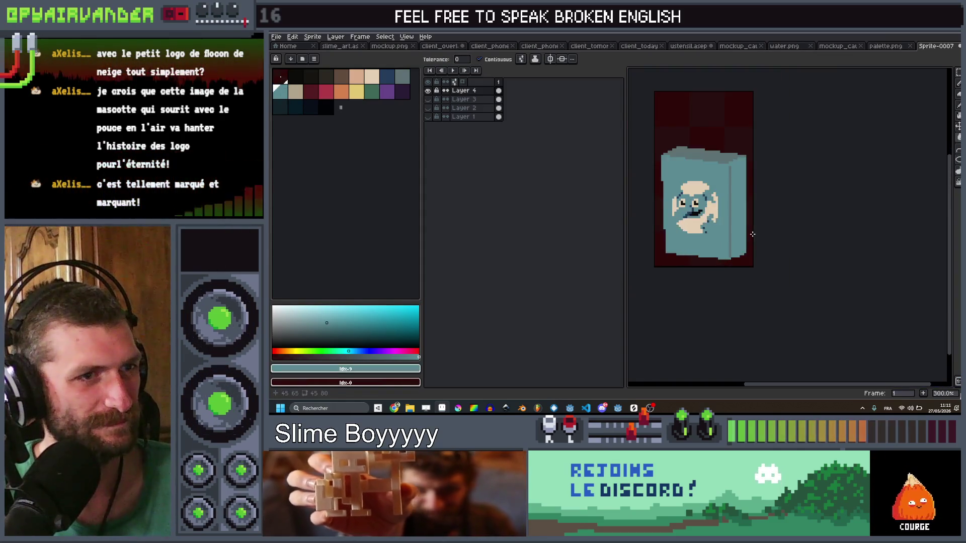
key(ctrl+z)
click(372, 95)
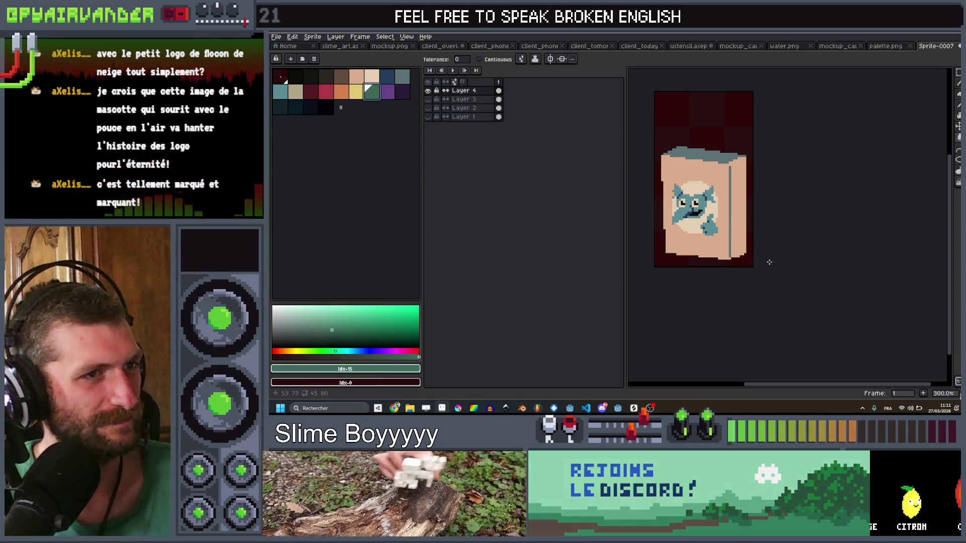
click(714, 242)
scroll(713, 242, down, 4)
scroll(713, 242, up, 4)
key(ctrl+z)
scroll(714, 242, up, 3)
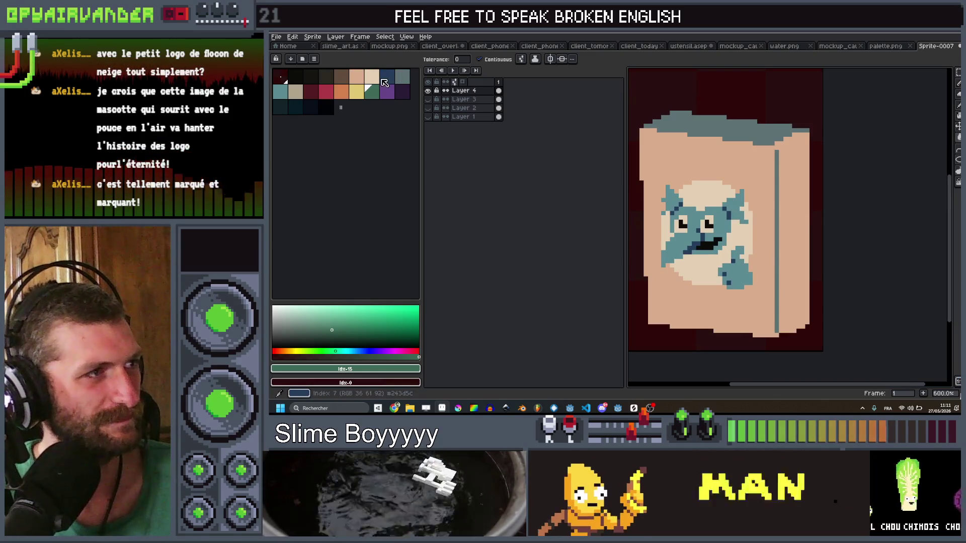
scroll(761, 140, down, 5)
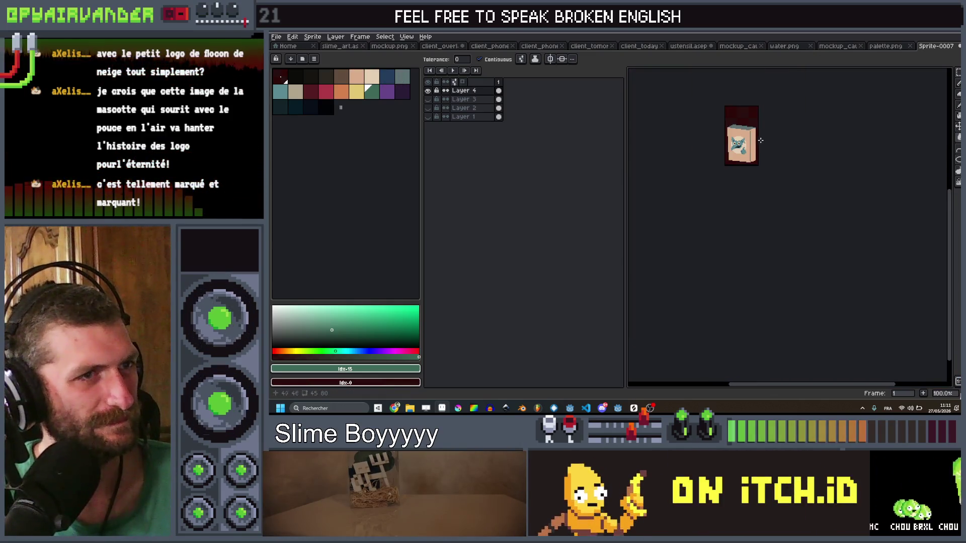
scroll(761, 140, up, 7)
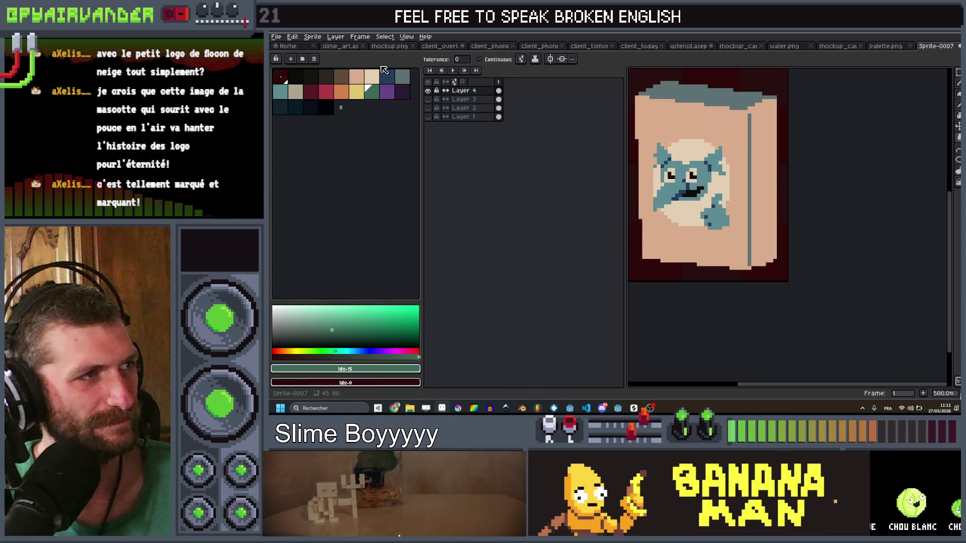
Try filling the peach can body with the dark swatch, then revert it to peach
click(404, 77)
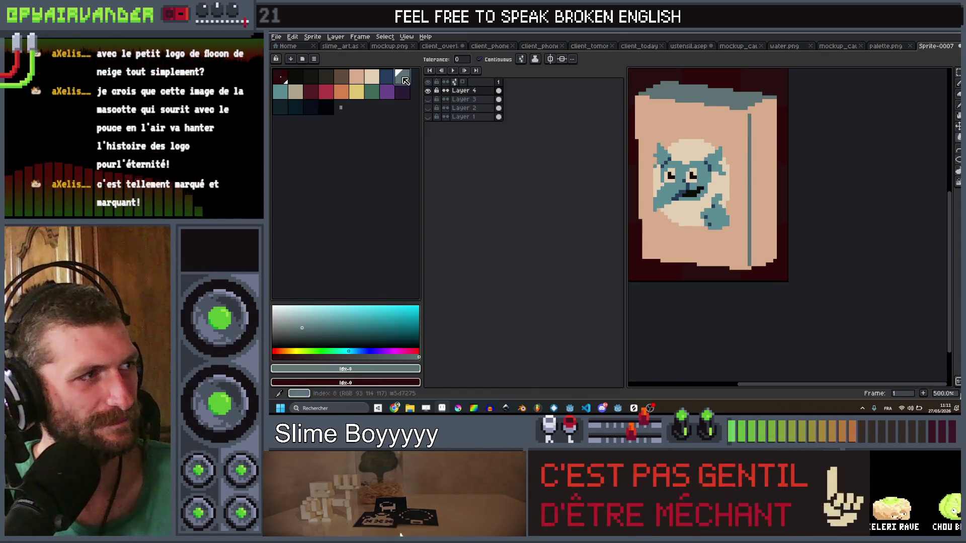
click(278, 108)
click(656, 125)
scroll(725, 135, down, 3)
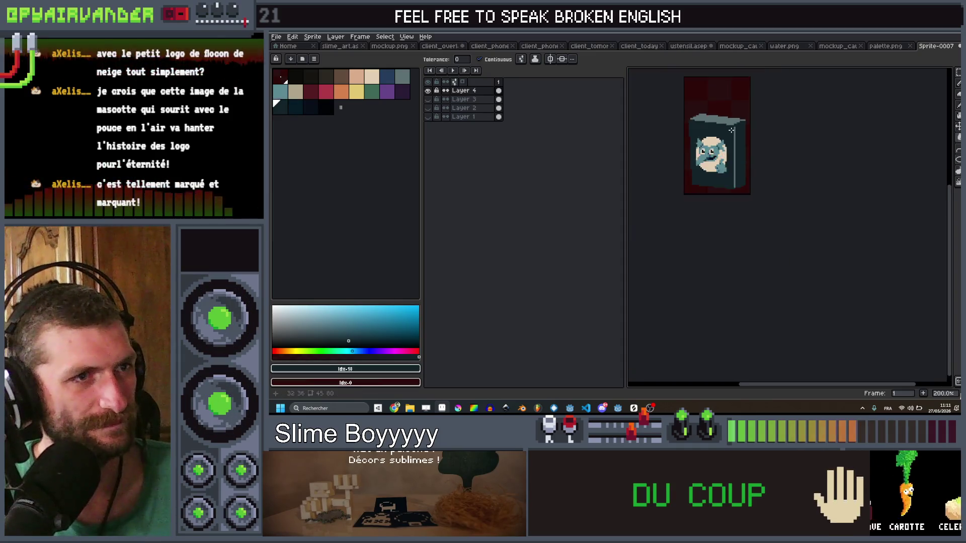
scroll(725, 135, up, 4)
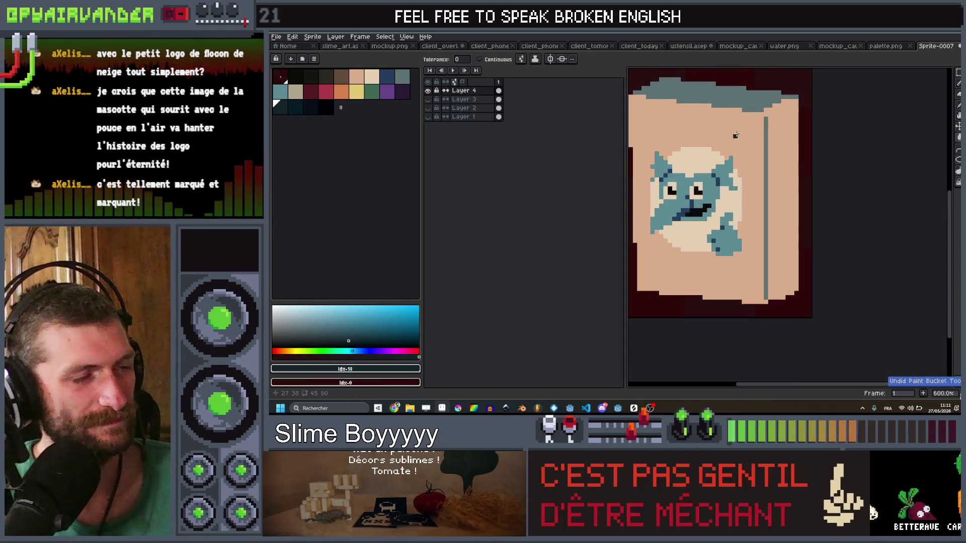
key(ctrl+z)
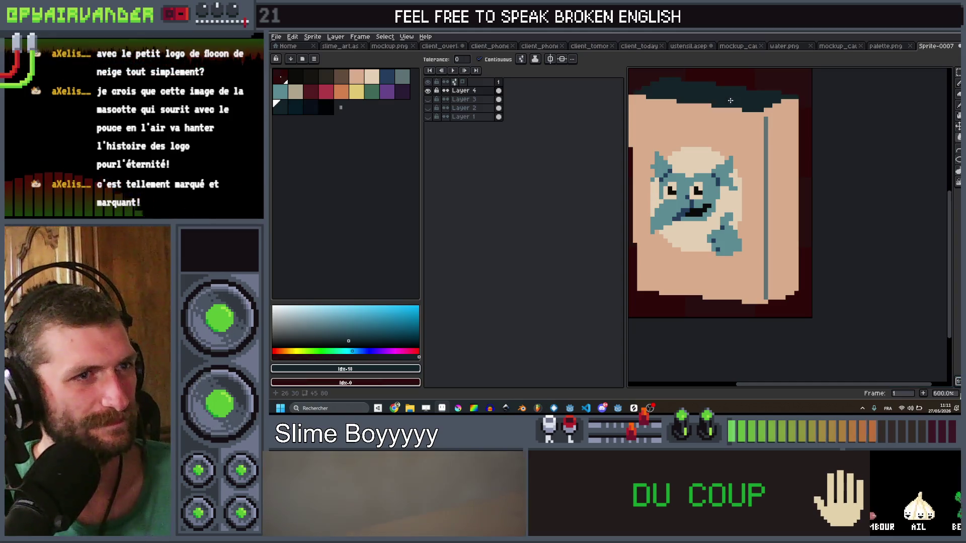
Undo a tan fill on the face band, then fill the mascot's lower body and left face strip dark
click(296, 92)
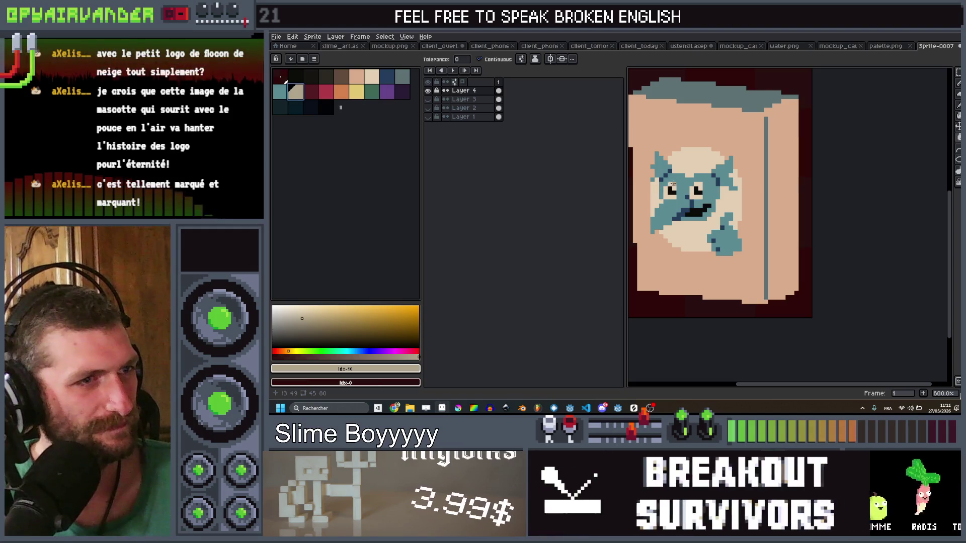
click(702, 182)
scroll(732, 183, up, 1)
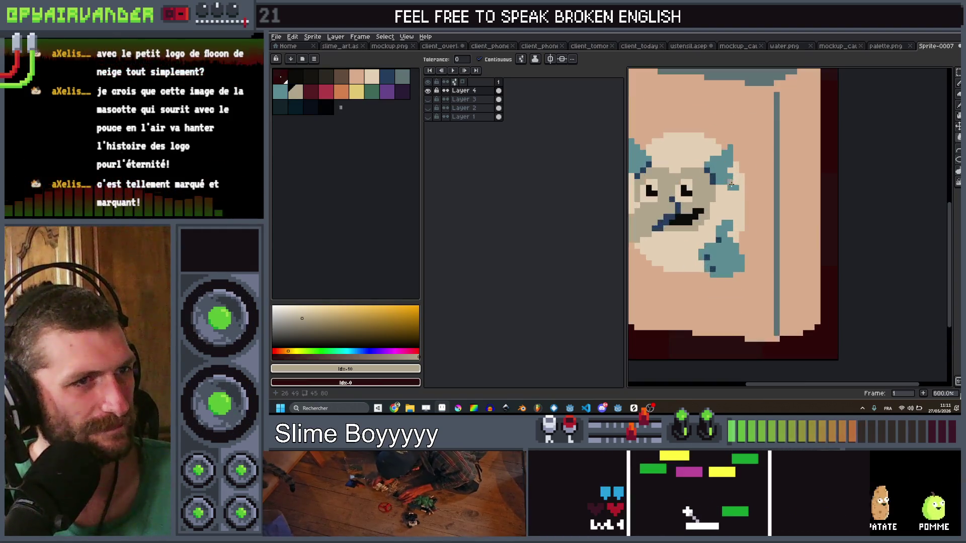
key(ctrl+z)
click(307, 80)
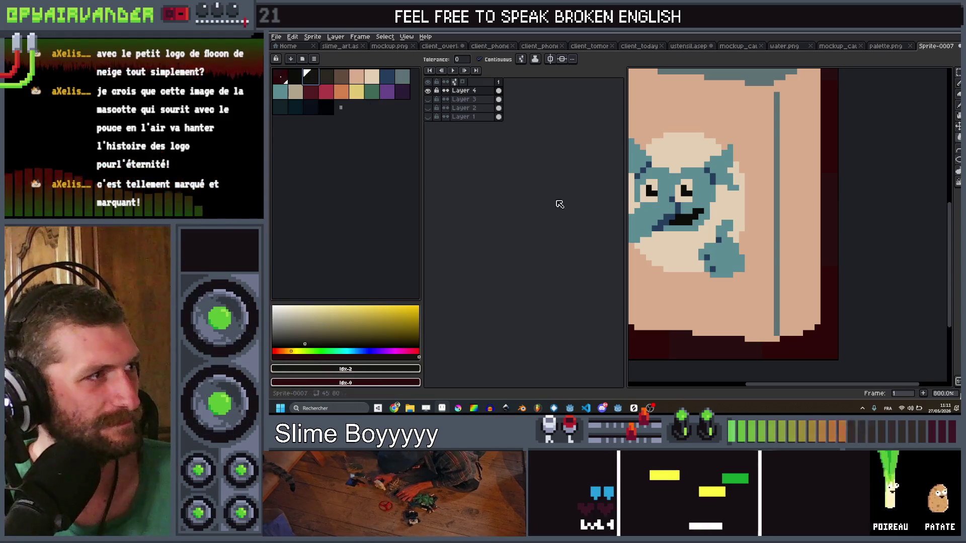
click(674, 254)
scroll(690, 173, down, 3)
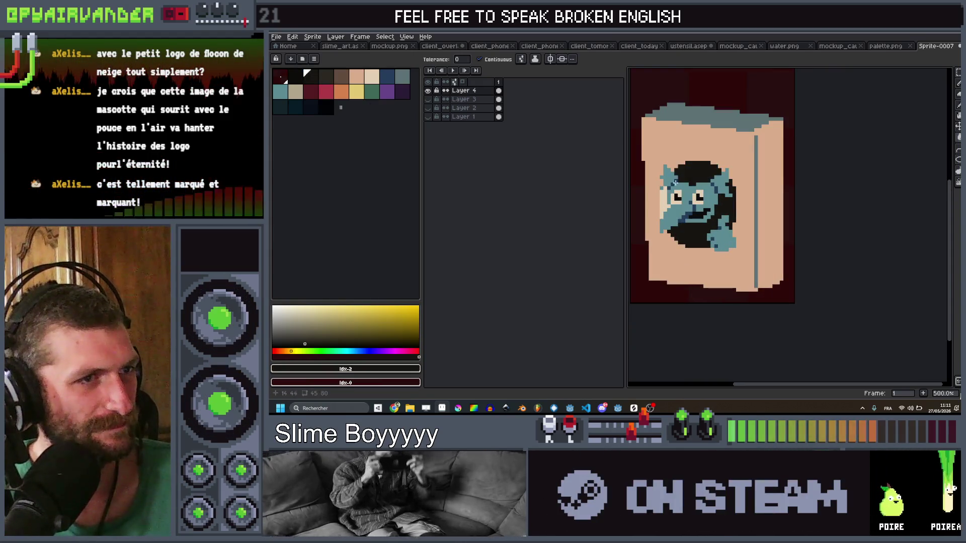
click(664, 202)
scroll(669, 201, down, 1)
scroll(665, 201, up, 1)
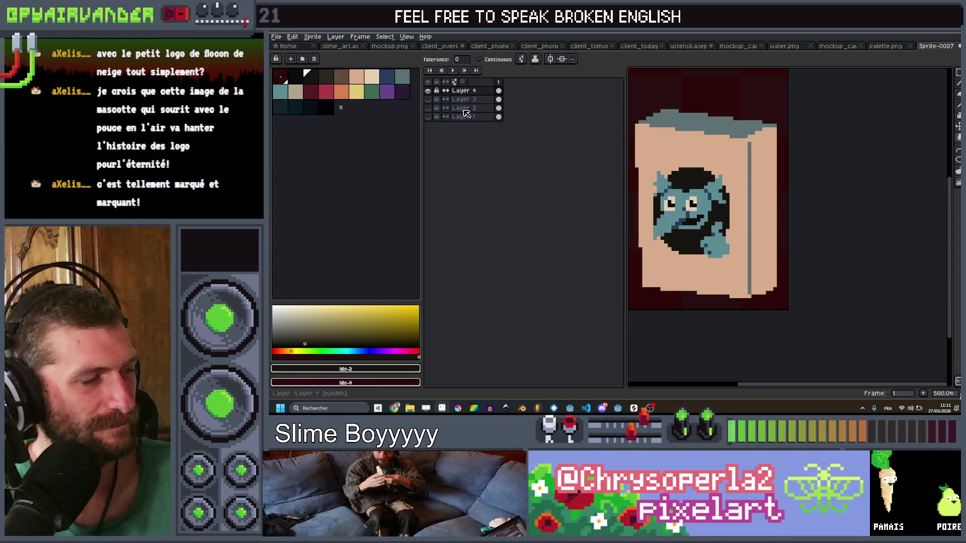
scroll(674, 212, up, 1)
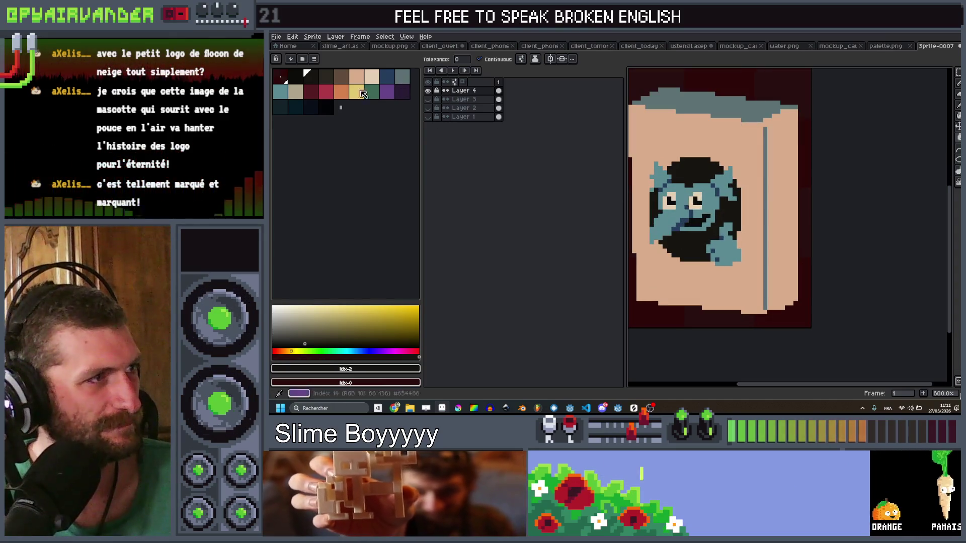
Fill the mascot's face, both ears and the lower right area beige
click(387, 76)
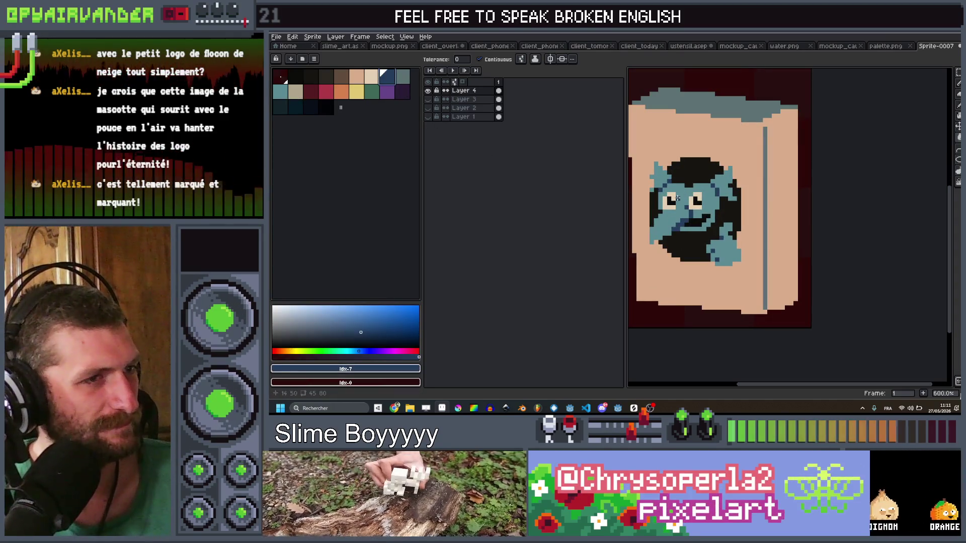
click(296, 91)
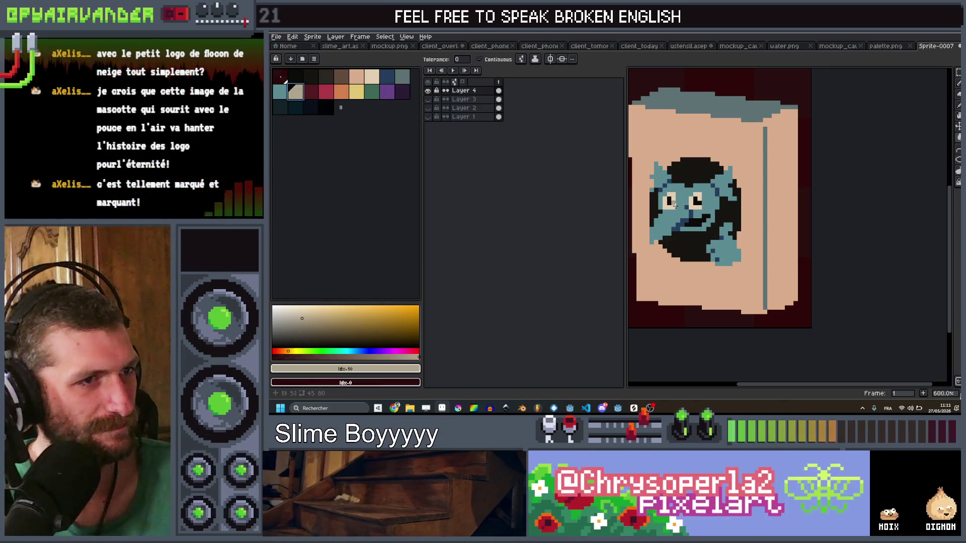
click(718, 190)
click(722, 189)
click(727, 246)
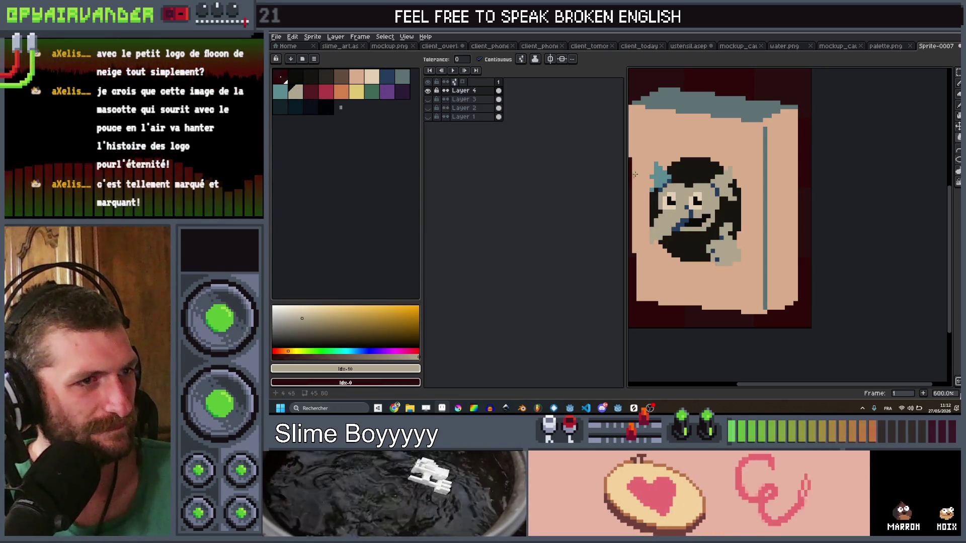
click(658, 174)
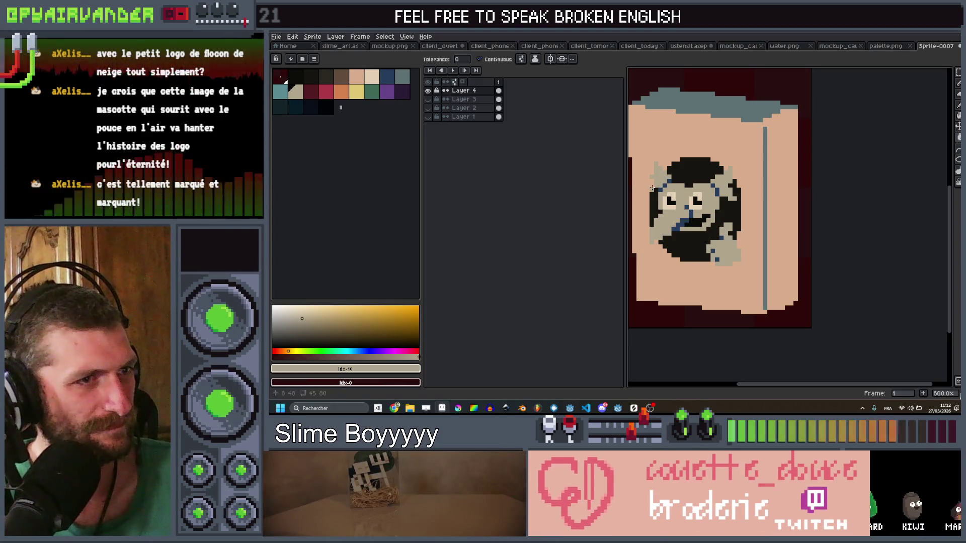
Try filling the box body teal, then undo the fill
key([)
click(646, 187)
scroll(712, 90, down, 4)
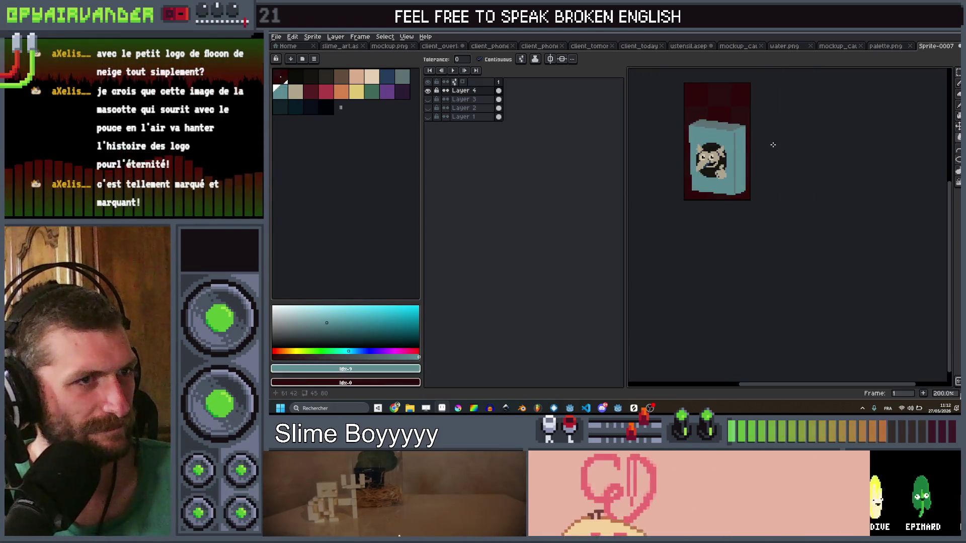
scroll(773, 145, down, 4)
scroll(770, 135, up, 8)
scroll(769, 126, down, 6)
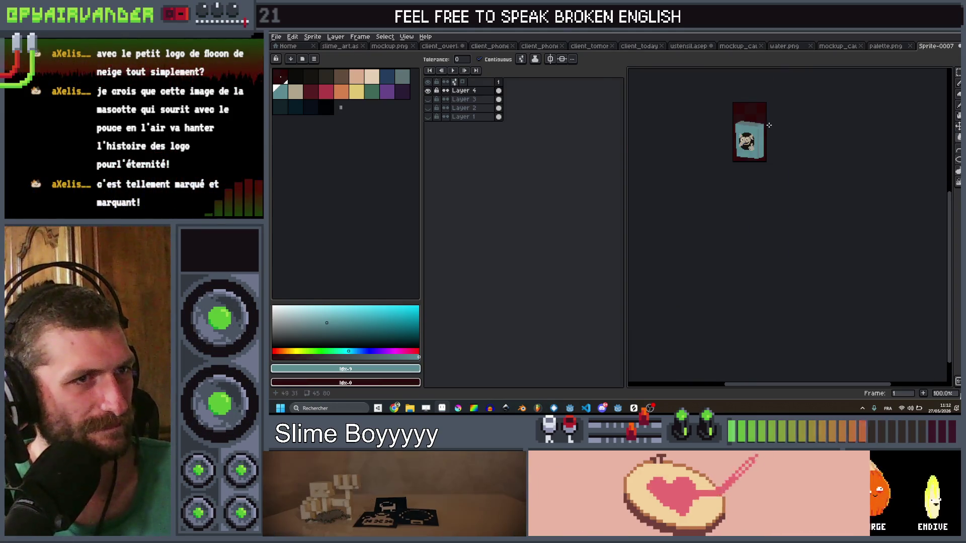
scroll(769, 125, up, 3)
key(ctrl+z)
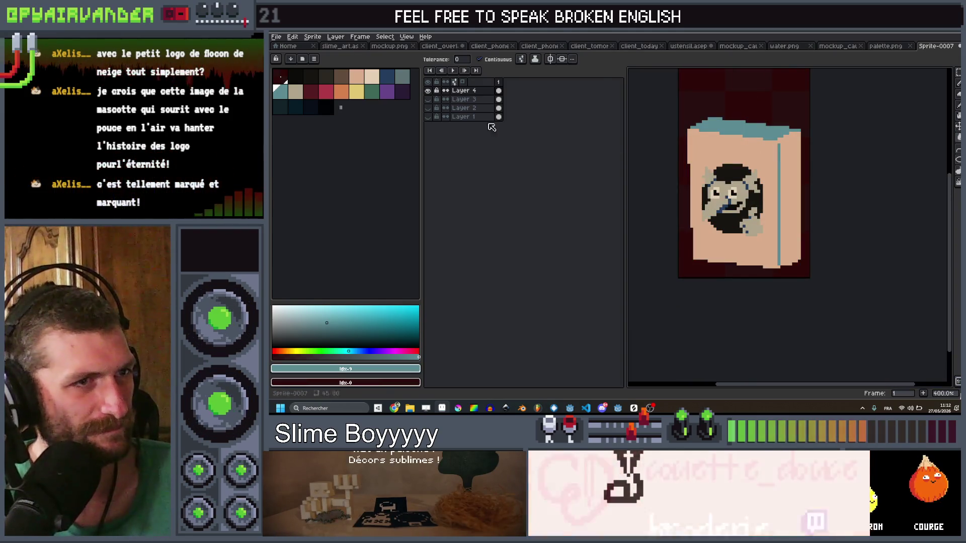
Refill the box's beige body with the neighbouring teal swatch and undo a stray face fill
key([)
click(764, 181)
scroll(764, 180, down, 4)
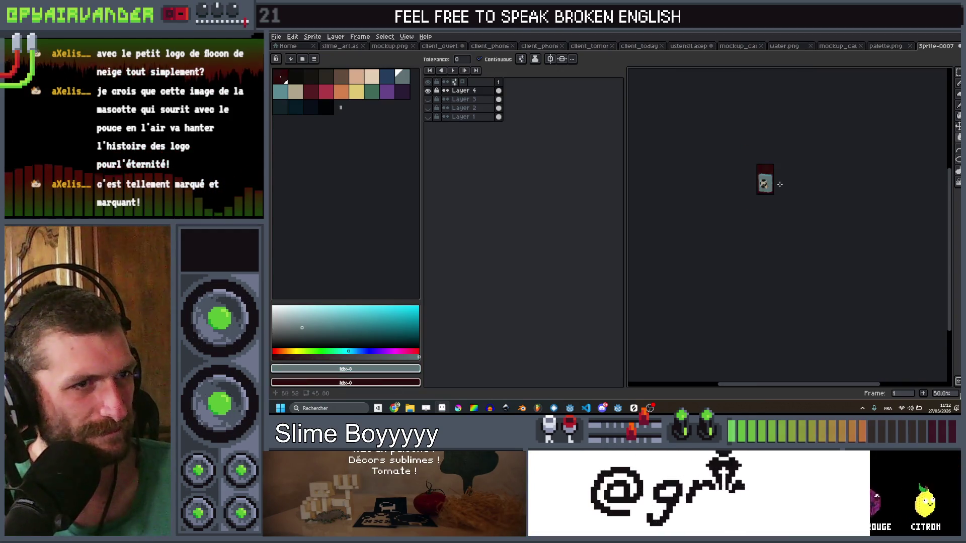
scroll(777, 184, up, 5)
key(])
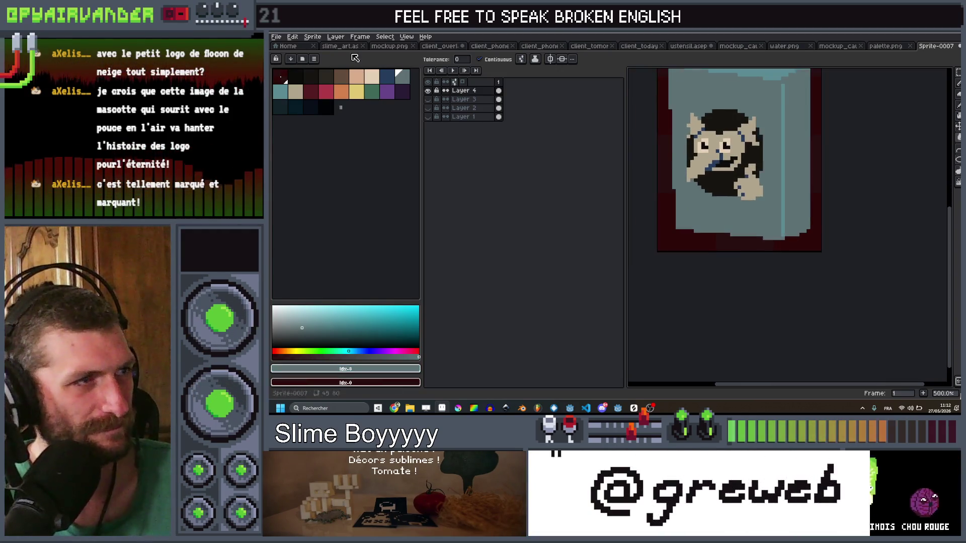
scroll(715, 142, up, 1)
scroll(717, 148, down, 3)
scroll(718, 156, up, 3)
key(ctrl+z)
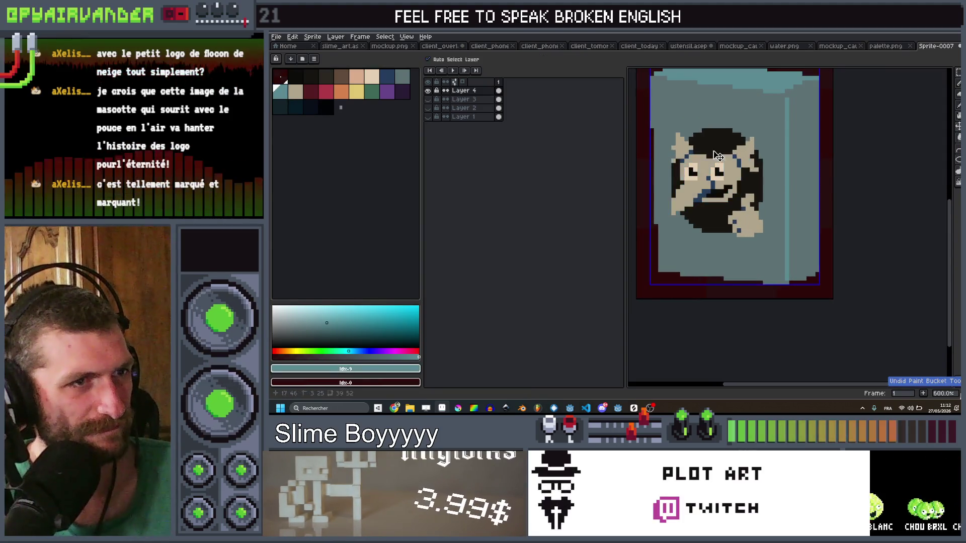
Bucket-fill the mascot's head teal, leaving a 3px beige pencil ready
key(g)
click(716, 151)
click(678, 180)
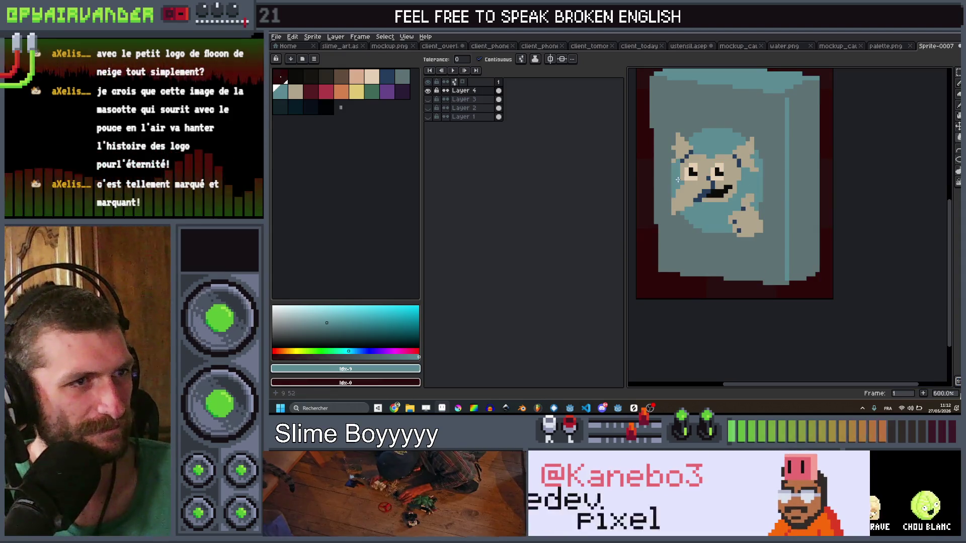
scroll(770, 136, down, 6)
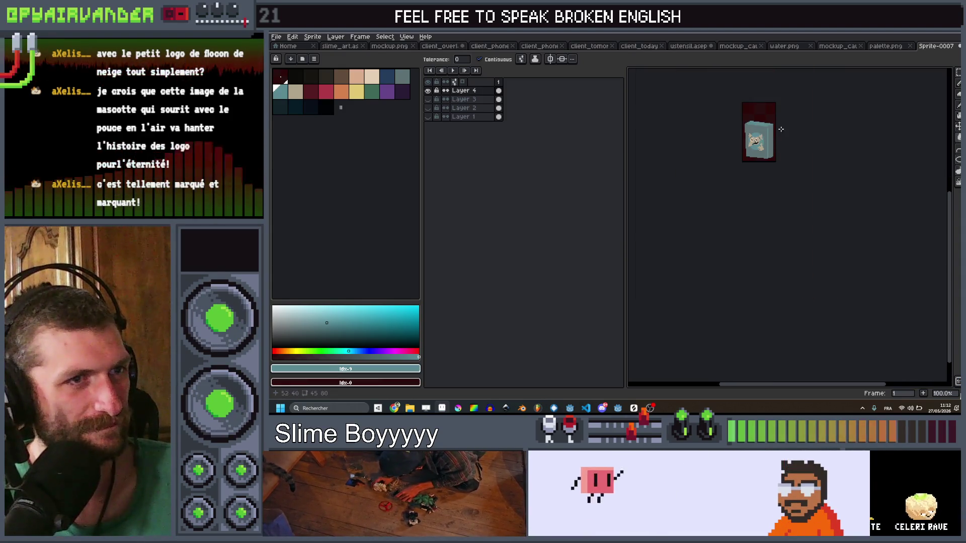
scroll(780, 109, up, 6)
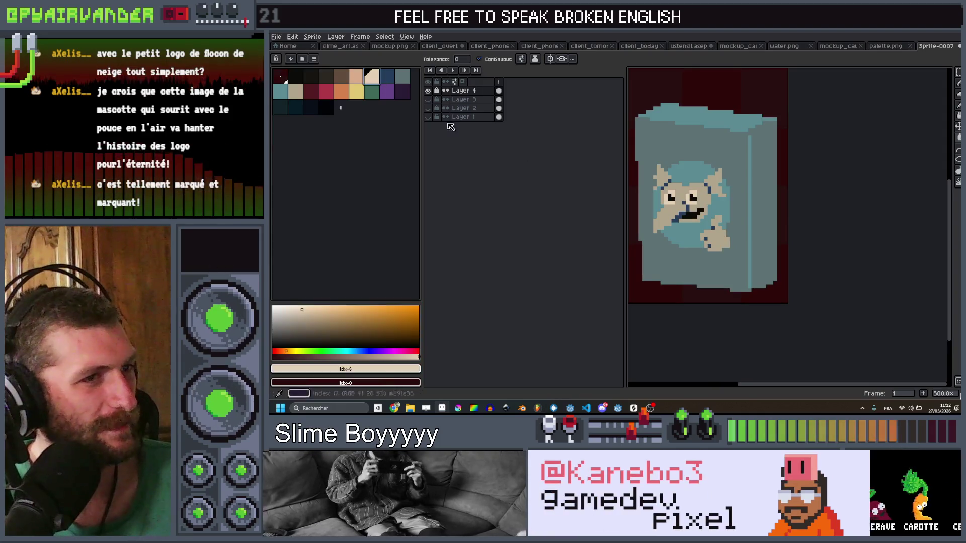
key(b)
key(g)
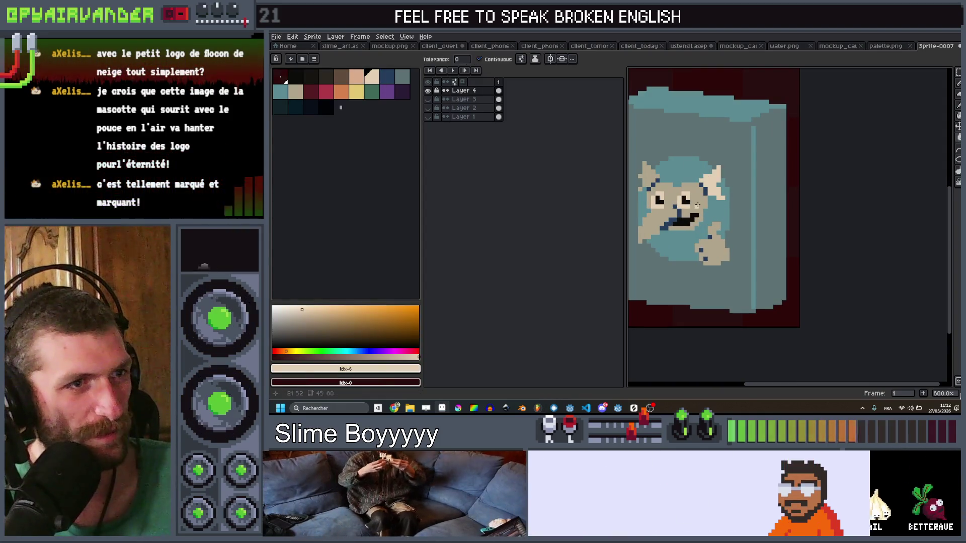
key(v)
scroll(714, 227, down, 5)
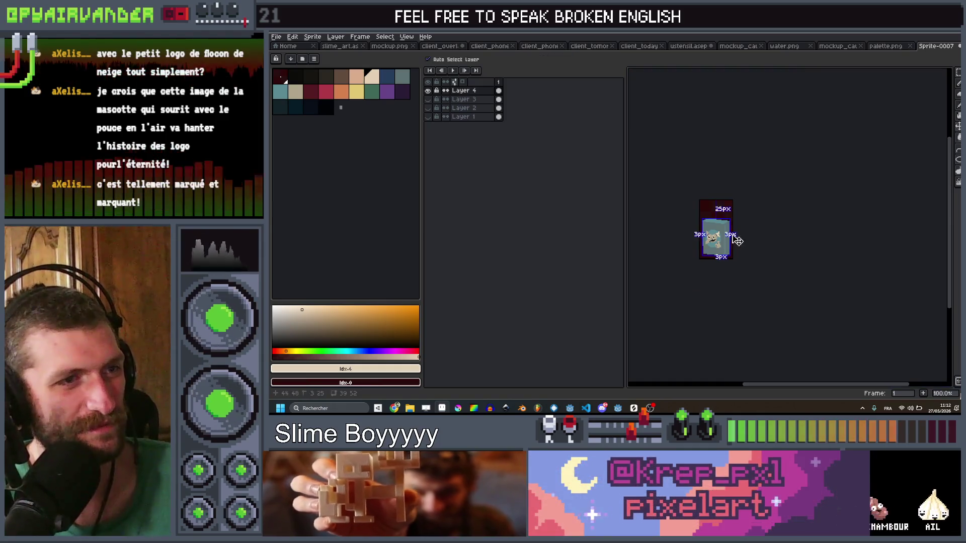
scroll(736, 241, up, 6)
key(b)
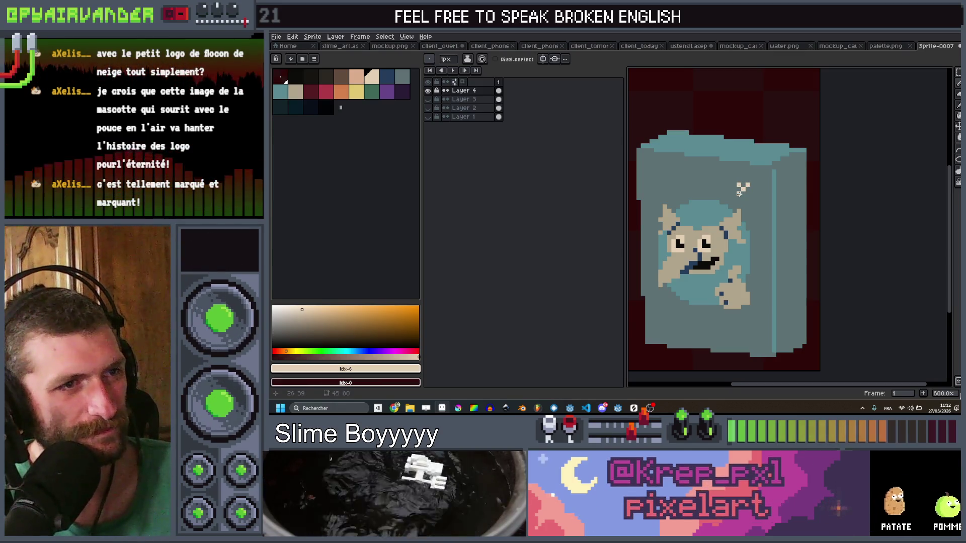
Undo the last pencil stroke and a trial beige mark between the snowflake and X
scroll(730, 251, down, 5)
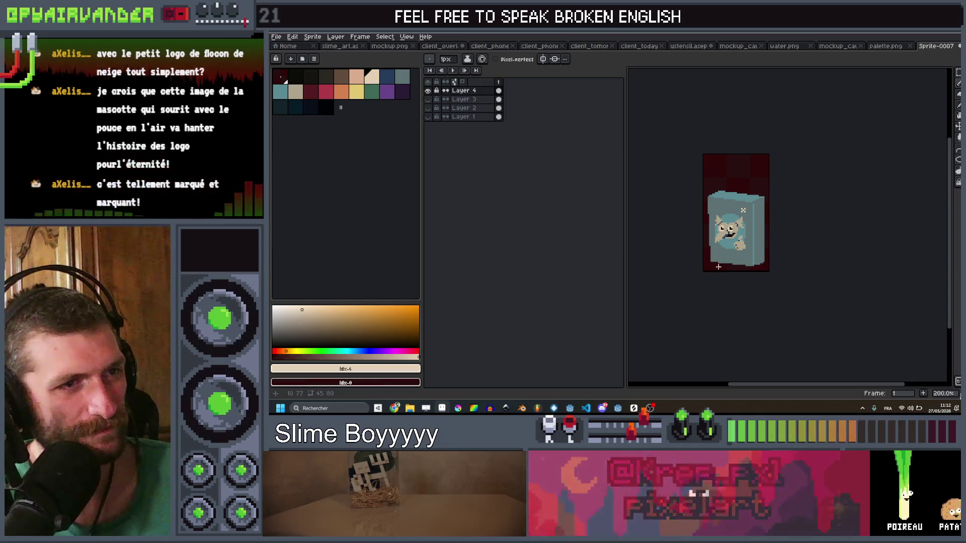
scroll(719, 247, up, 6)
key(v)
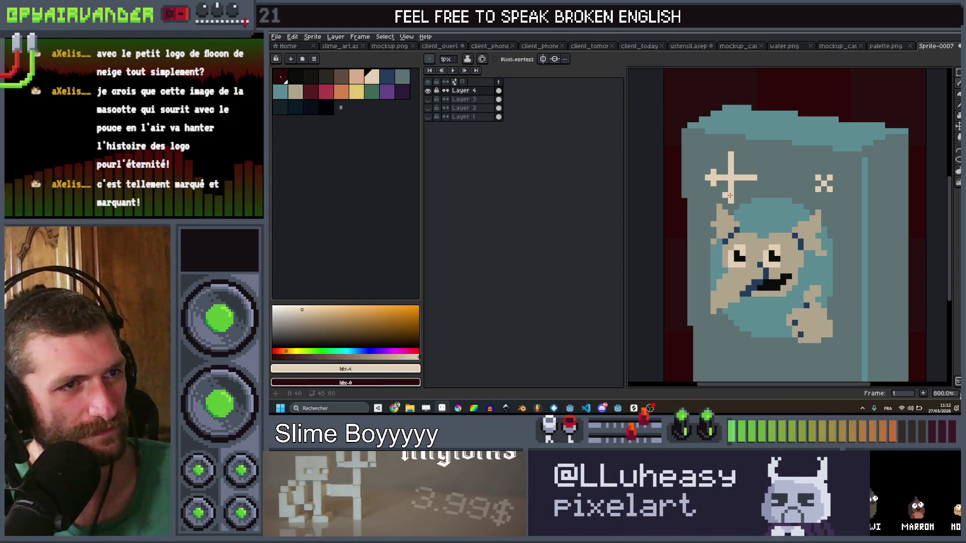
key(ctrl+z)
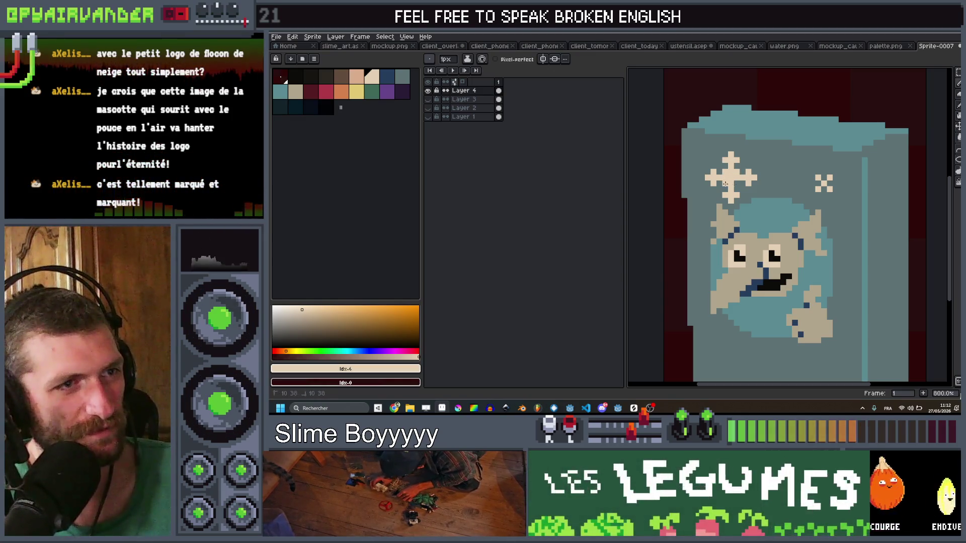
scroll(743, 166, down, 5)
scroll(775, 164, up, 1)
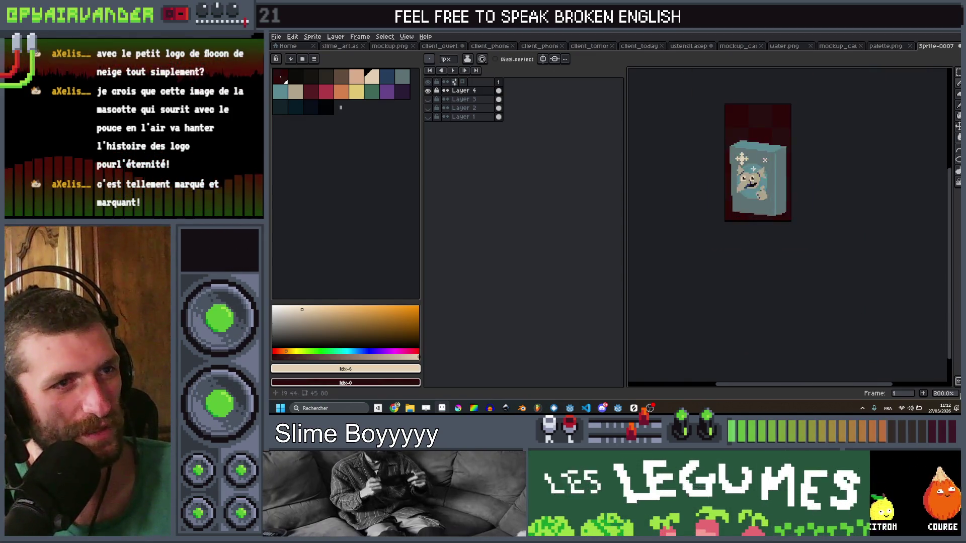
scroll(774, 163, down, 1)
scroll(745, 161, up, 5)
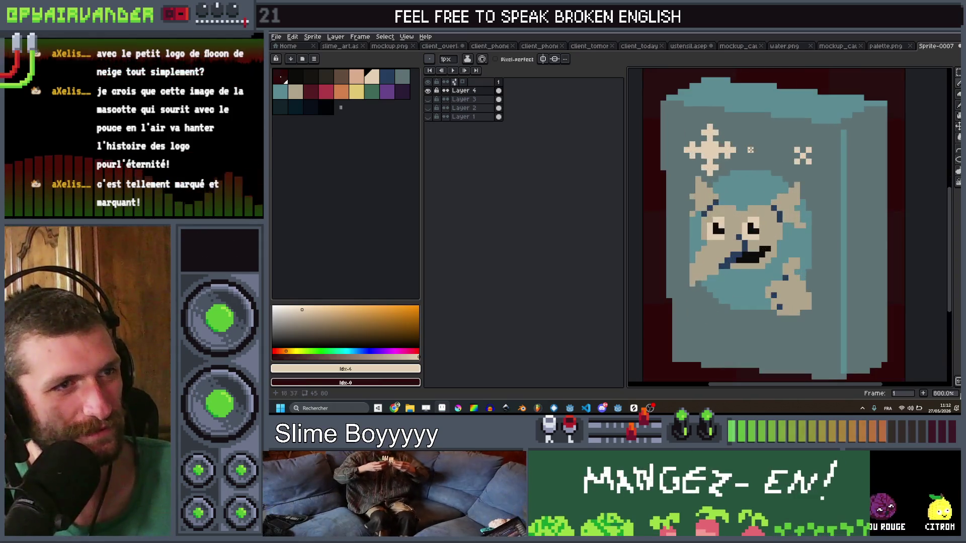
drag(757, 155, 752, 163)
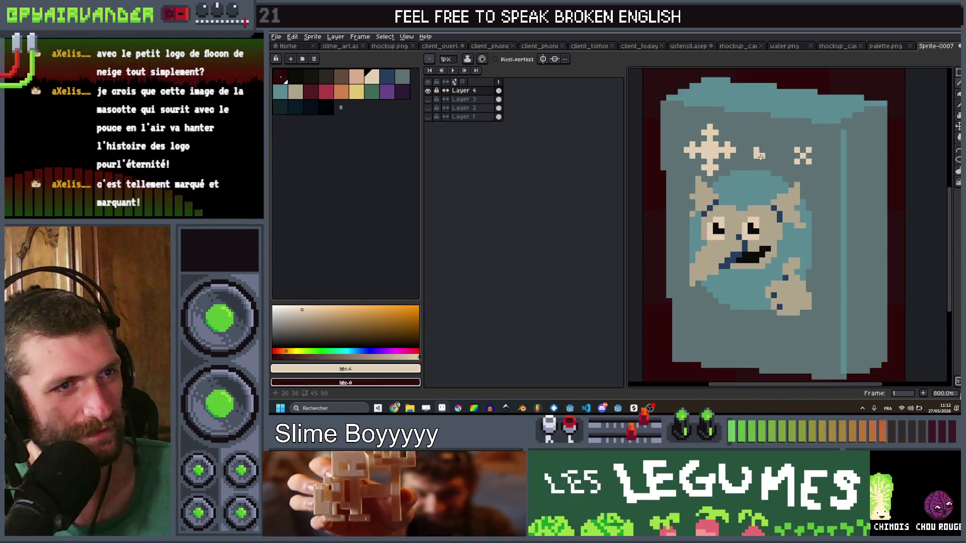
scroll(755, 158, down, 5)
key(ctrl+z)
key(v)
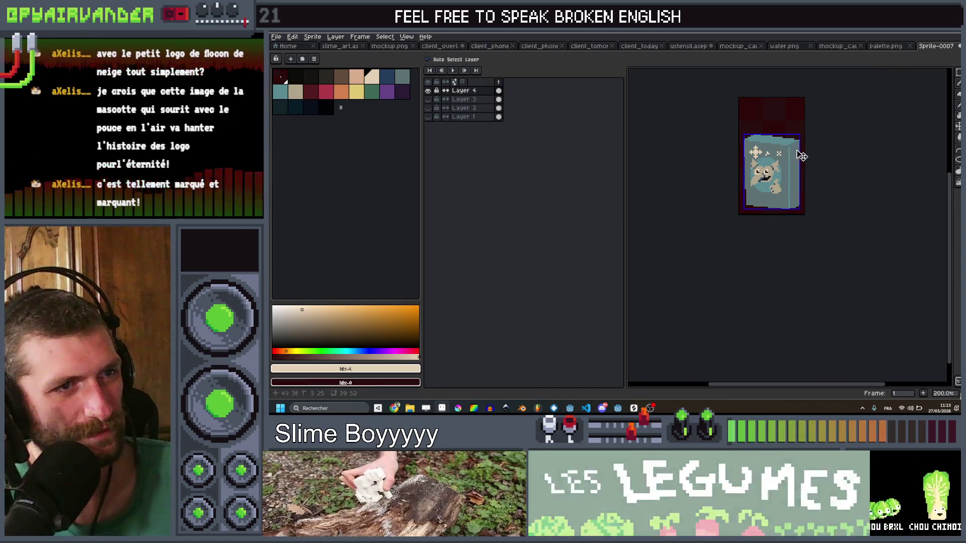
scroll(793, 159, up, 1)
Dab a 3px beige sparkle beside the mascot's head and zoom around to check it
key(b)
scroll(760, 141, up, 7)
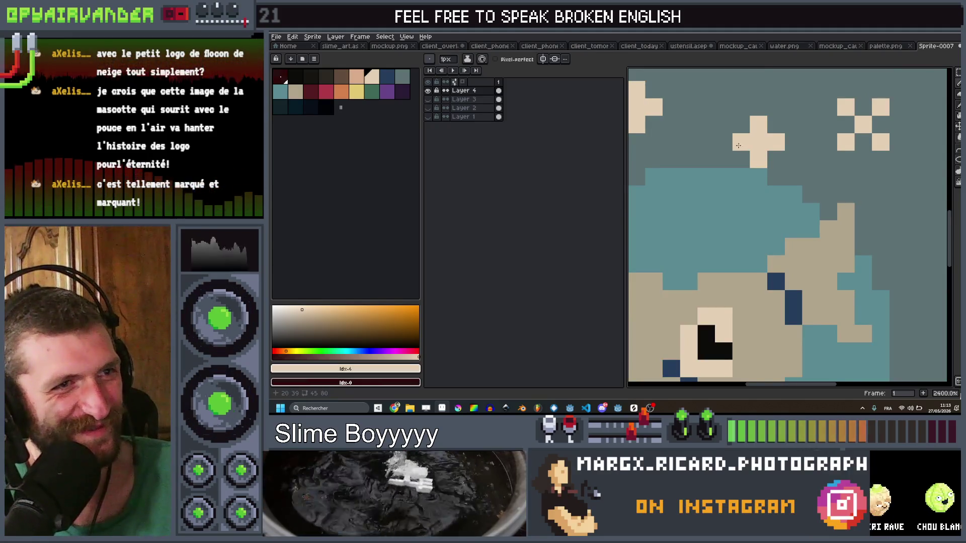
scroll(784, 219, down, 7)
scroll(784, 219, up, 6)
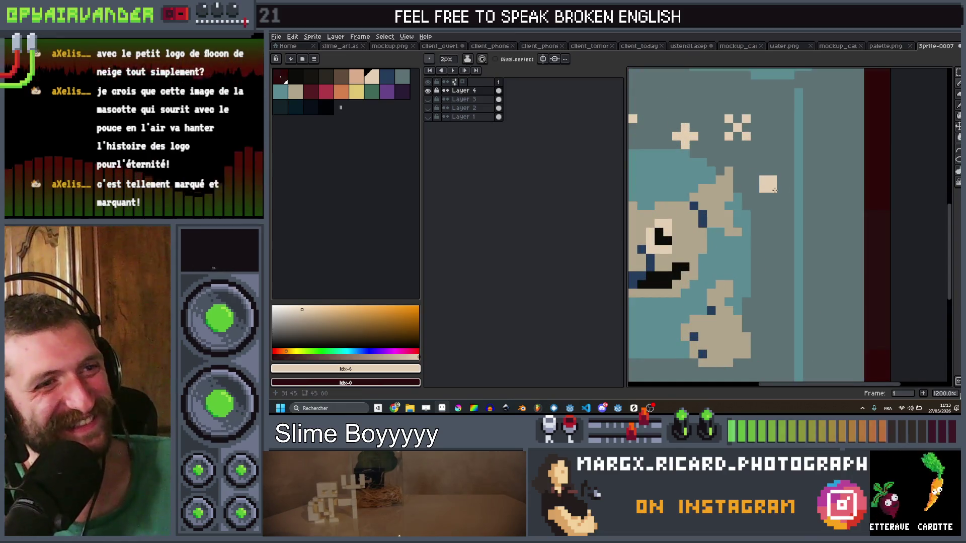
key(plus)
click(775, 190)
scroll(691, 126, down, 6)
scroll(691, 126, up, 4)
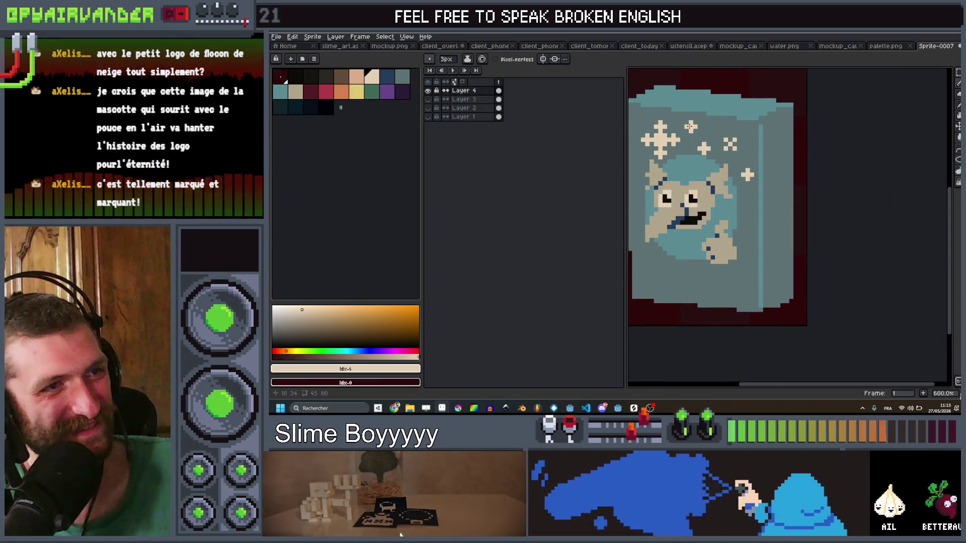
scroll(692, 129, down, 6)
scroll(695, 133, up, 5)
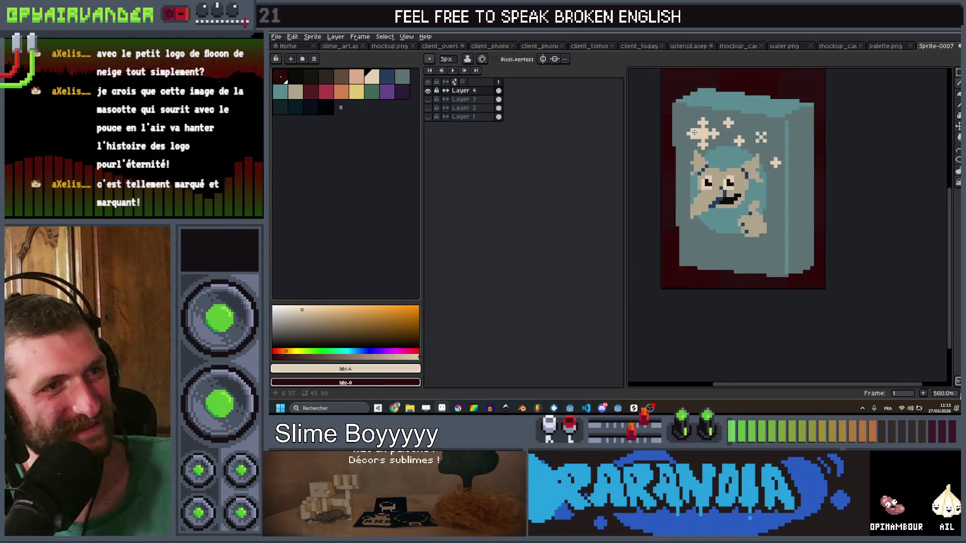
scroll(694, 126, up, 2)
scroll(681, 117, down, 5)
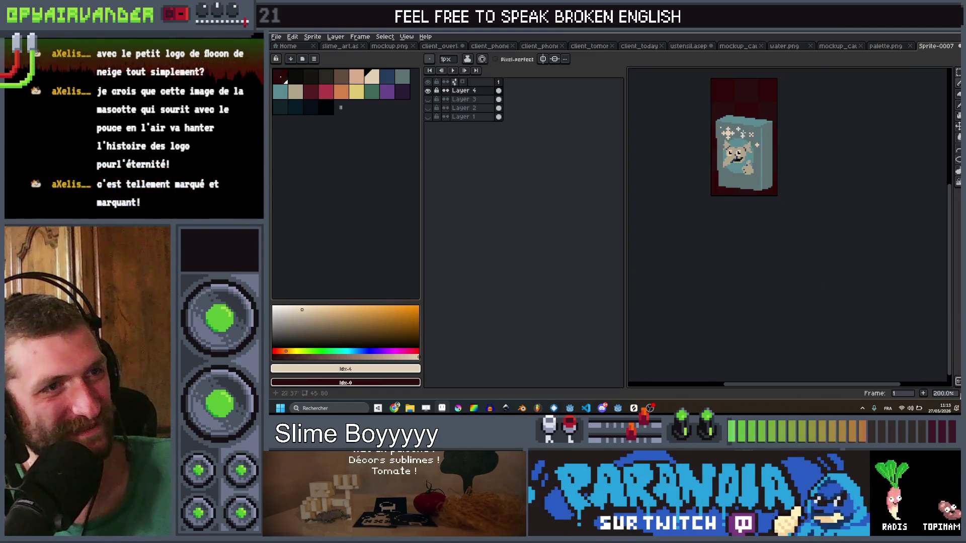
scroll(744, 153, up, 5)
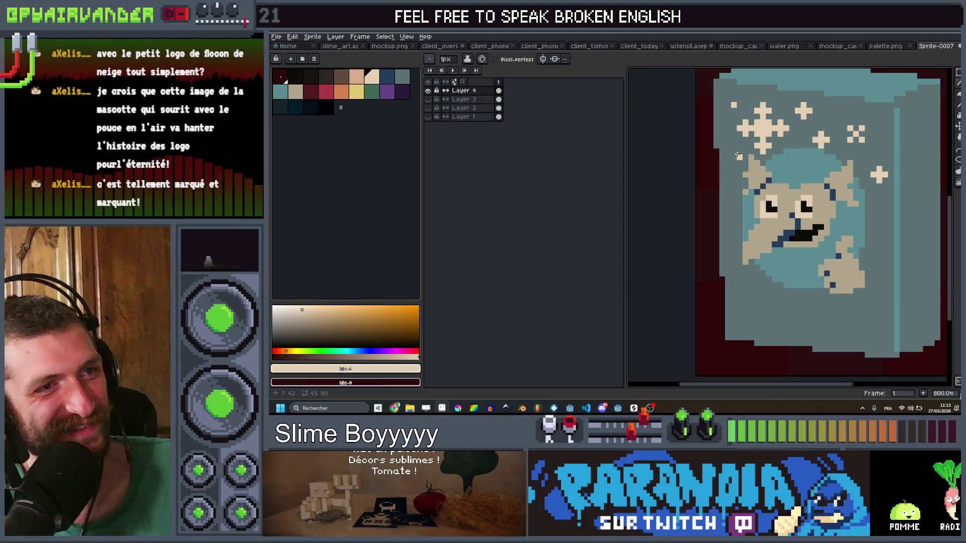
scroll(785, 146, down, 6)
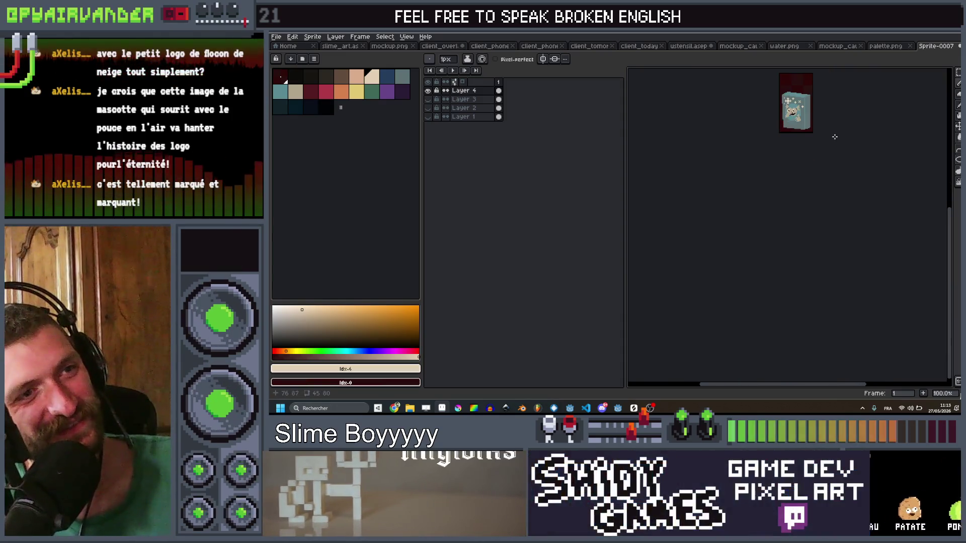
scroll(800, 110, up, 5)
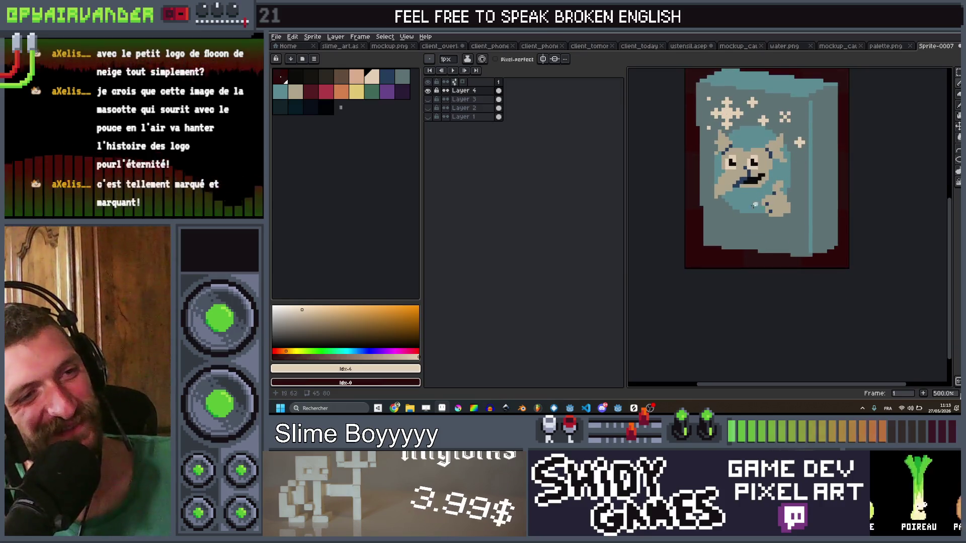
scroll(754, 200, down, 4)
scroll(755, 211, up, 1)
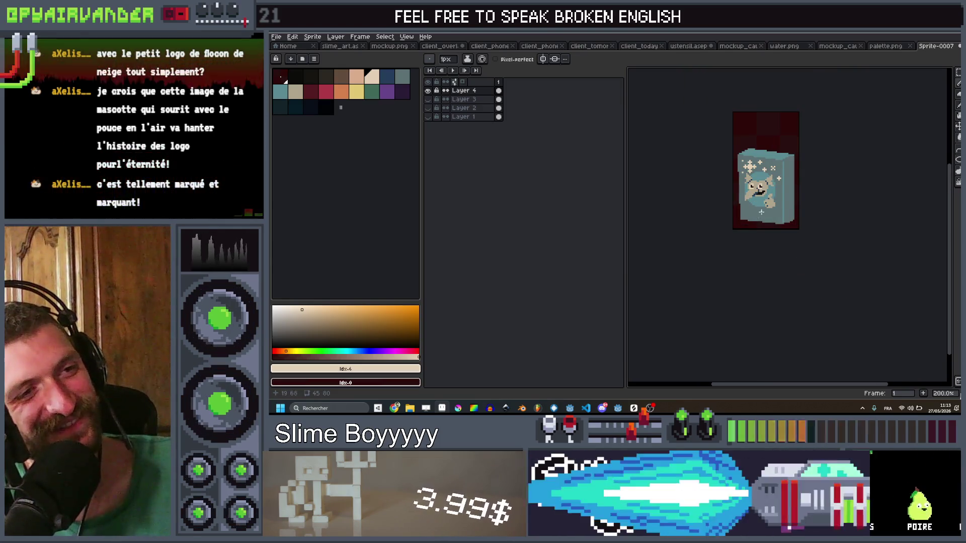
scroll(755, 219, down, 1)
scroll(754, 219, up, 8)
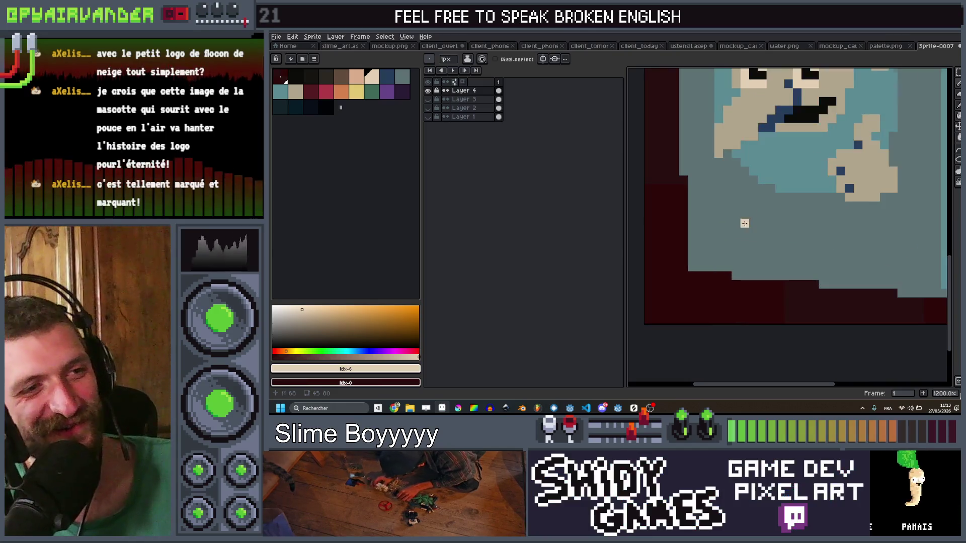
Remove the stray beige pixel and draw the F of FRESH with a 2px brush
key(ctrl+z)
key(plus)
drag(715, 245, 755, 193)
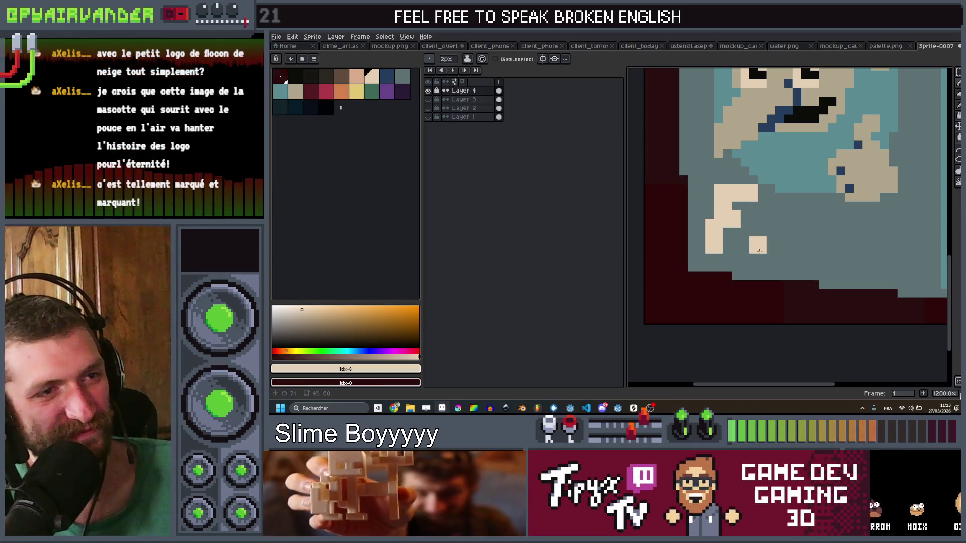
drag(768, 229, 771, 213)
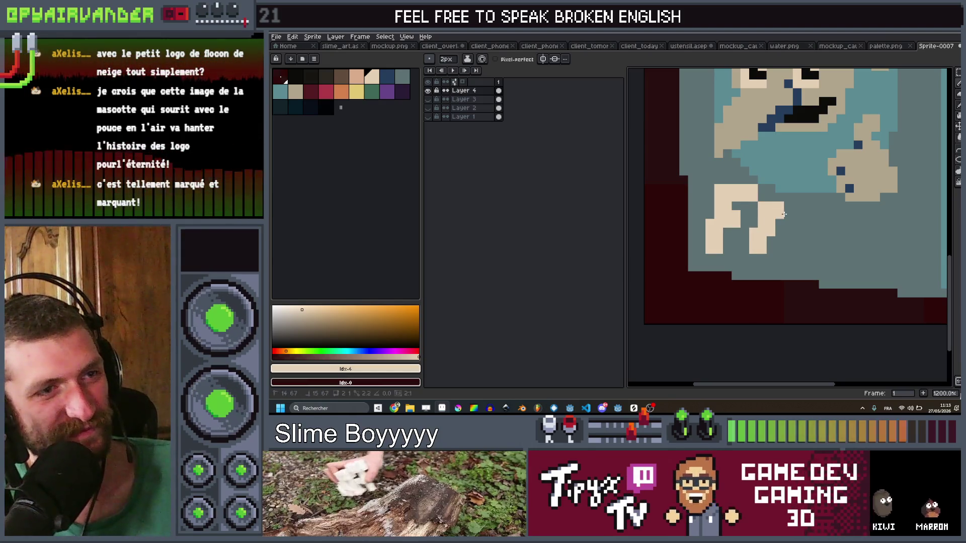
Draw the beige R with a 1px brush, including its diagonal leg
key(minus)
click(788, 230)
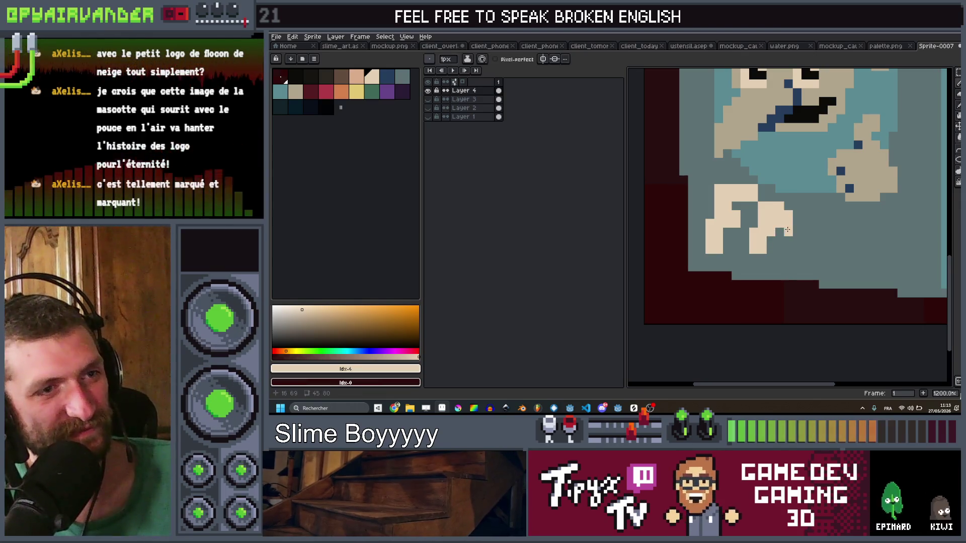
scroll(779, 241, down, 4)
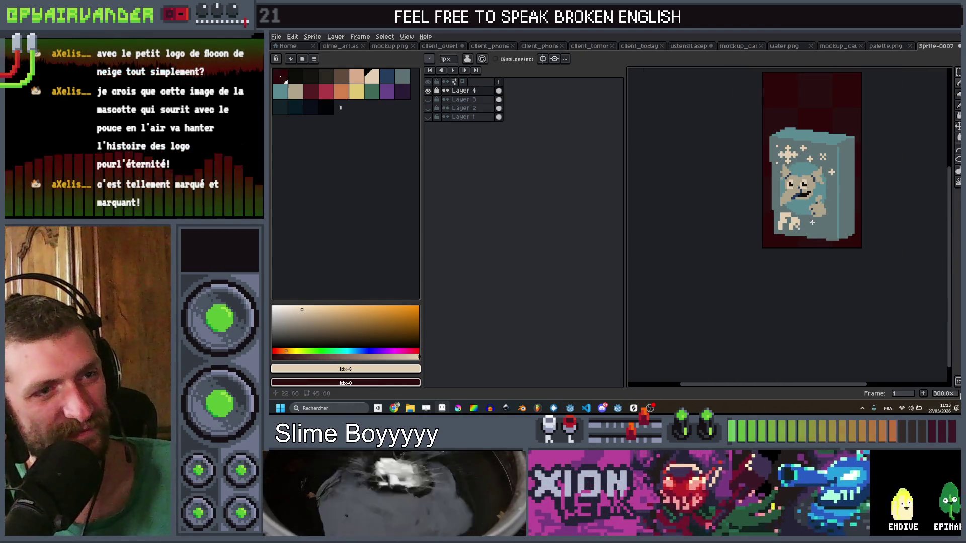
scroll(802, 228, up, 5)
scroll(793, 228, down, 5)
scroll(785, 227, up, 5)
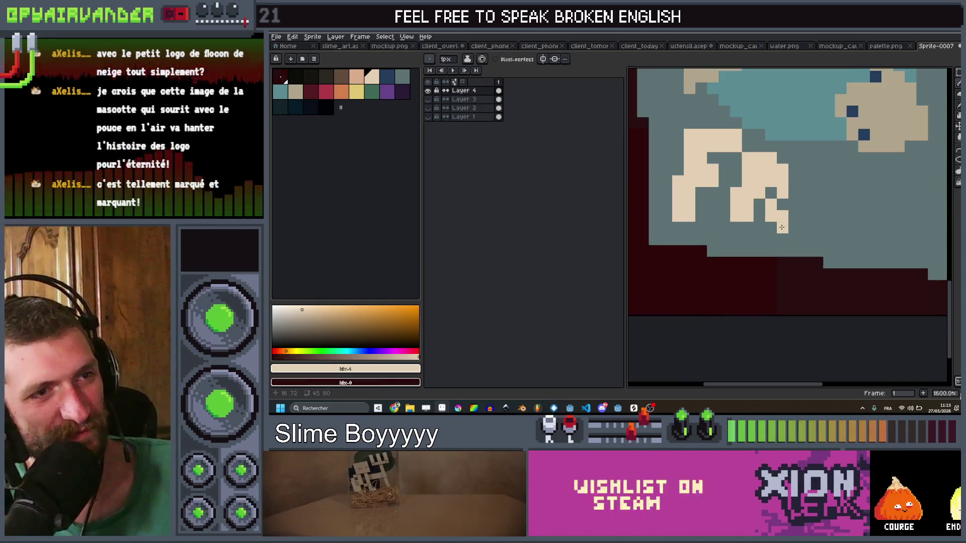
scroll(783, 228, down, 4)
scroll(805, 211, up, 3)
click(805, 211)
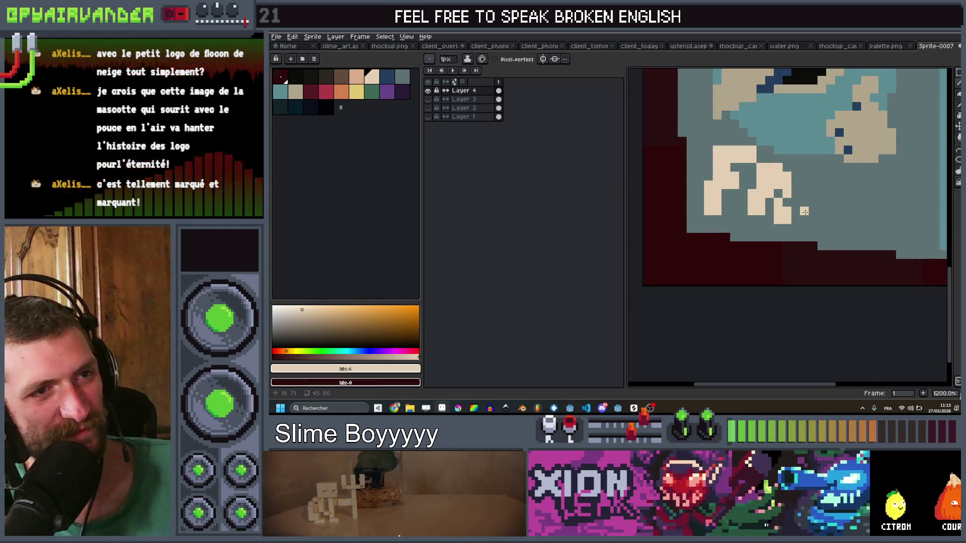
drag(806, 200, 821, 172)
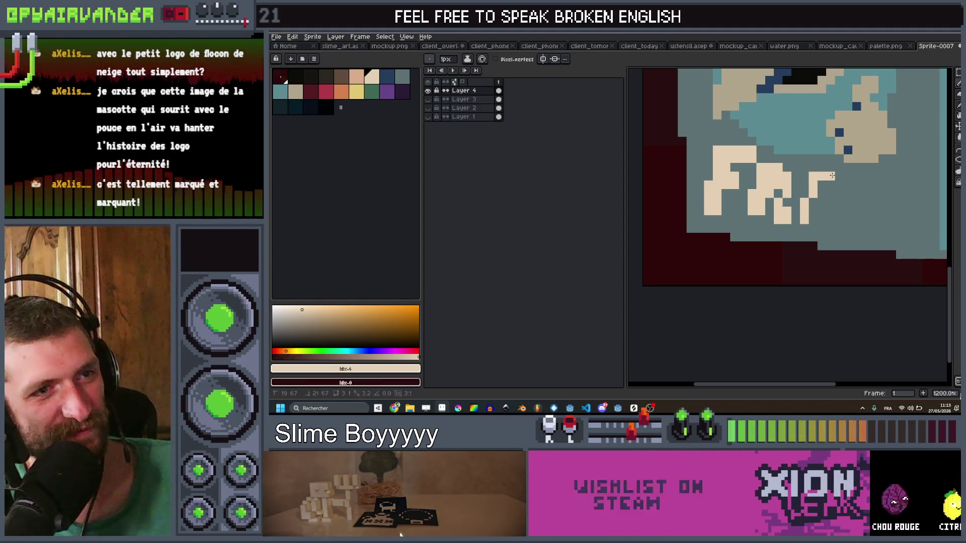
Build the letter E from 3px and 2px beige dabs, filling its gaps
key(plus)
key(plus)
click(839, 189)
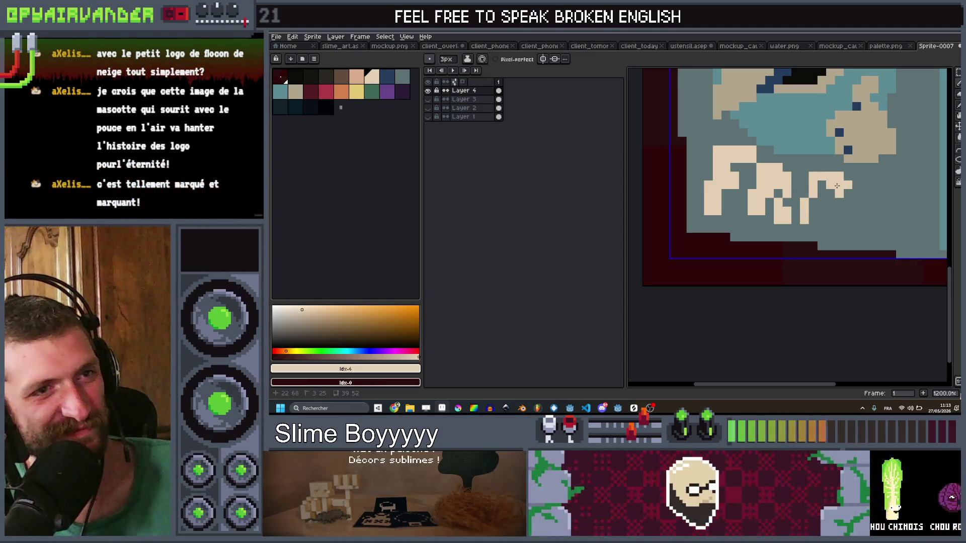
key(plus)
click(815, 202)
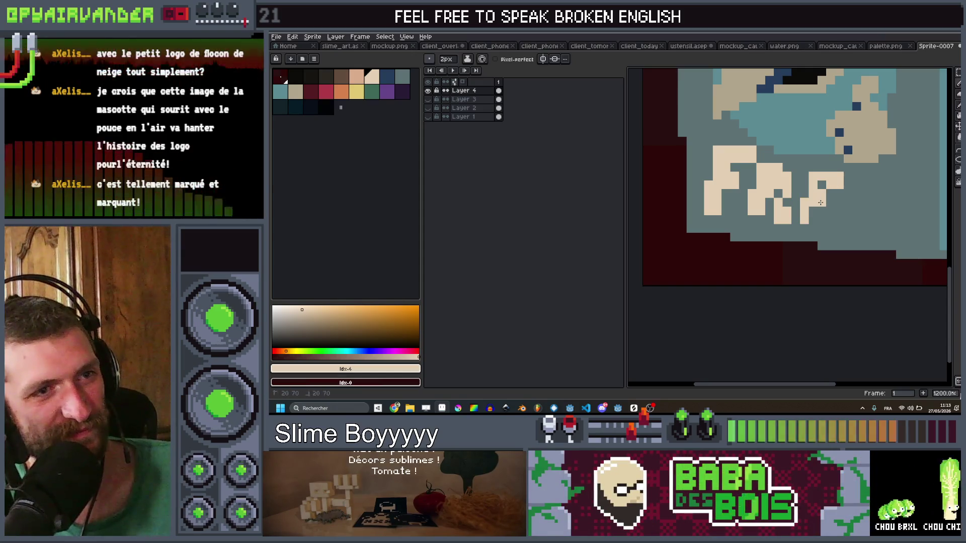
key(v)
key(b)
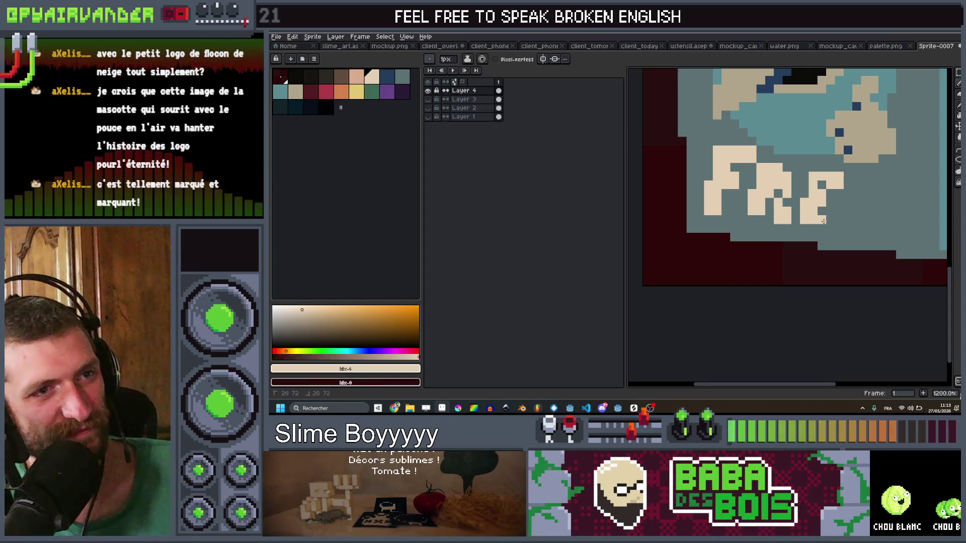
click(828, 226)
click(821, 222)
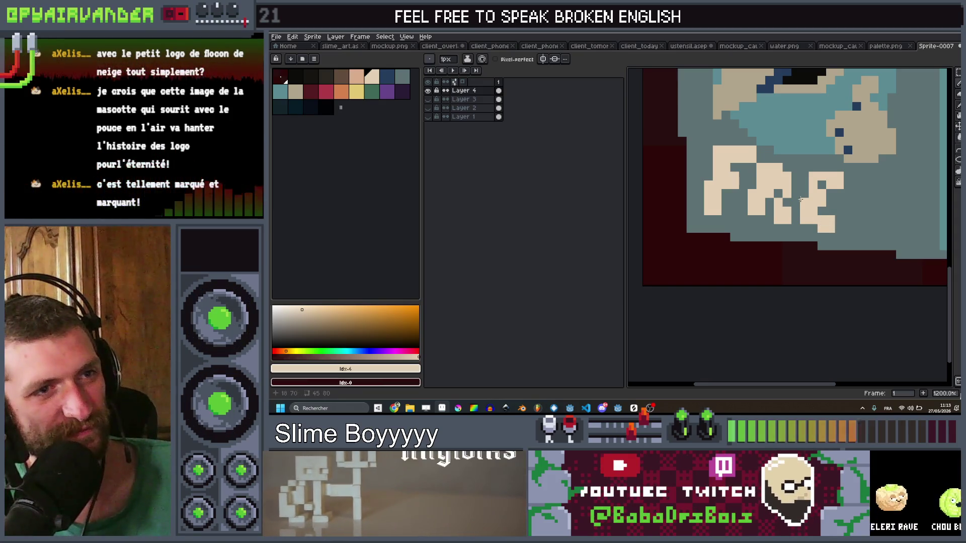
click(822, 184)
scroll(810, 195, down, 6)
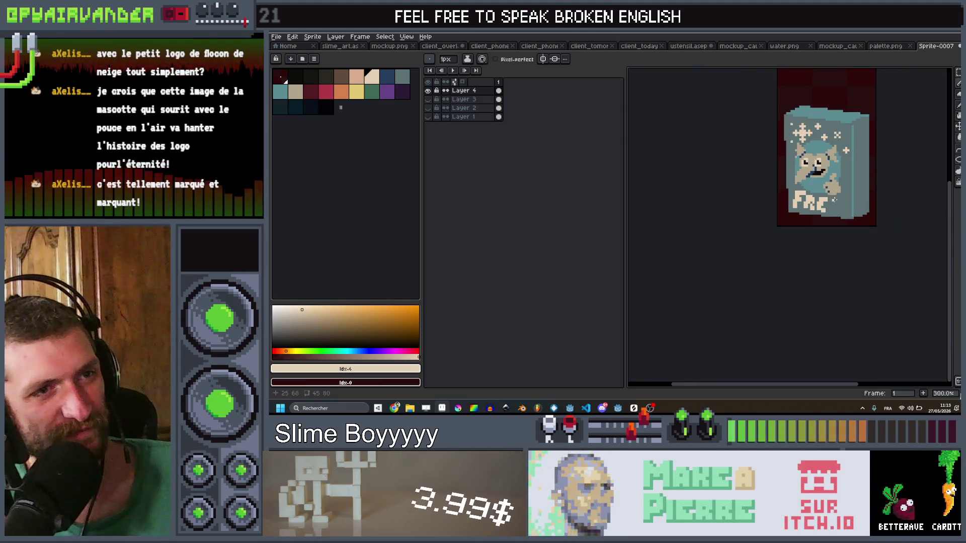
scroll(833, 205, up, 6)
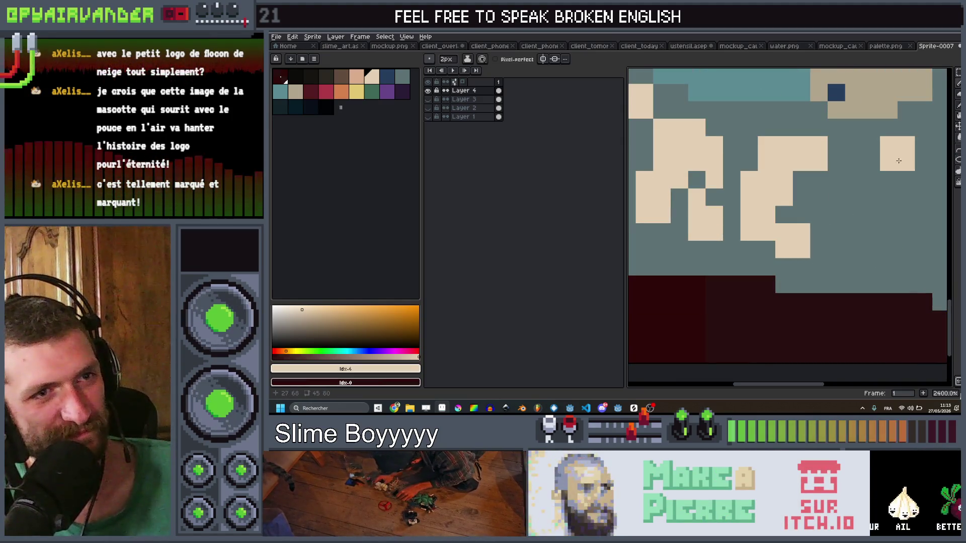
Draw the S beside the E, including its lower curve
click(896, 168)
mouse_move(896, 205)
mouse_down()
mouse_move(857, 220)
mouse_move(861, 241)
mouse_move(879, 256)
mouse_up()
scroll(879, 255, down, 6)
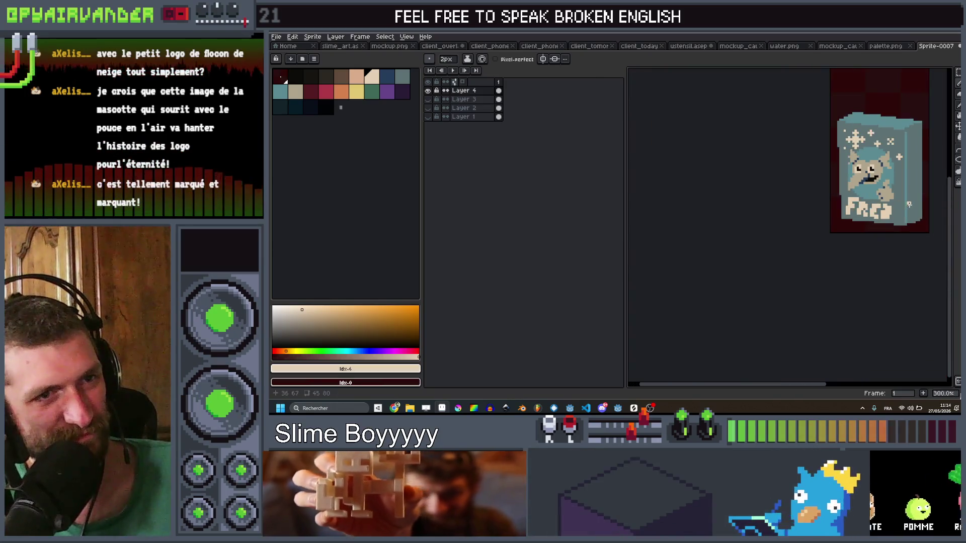
scroll(900, 212, up, 4)
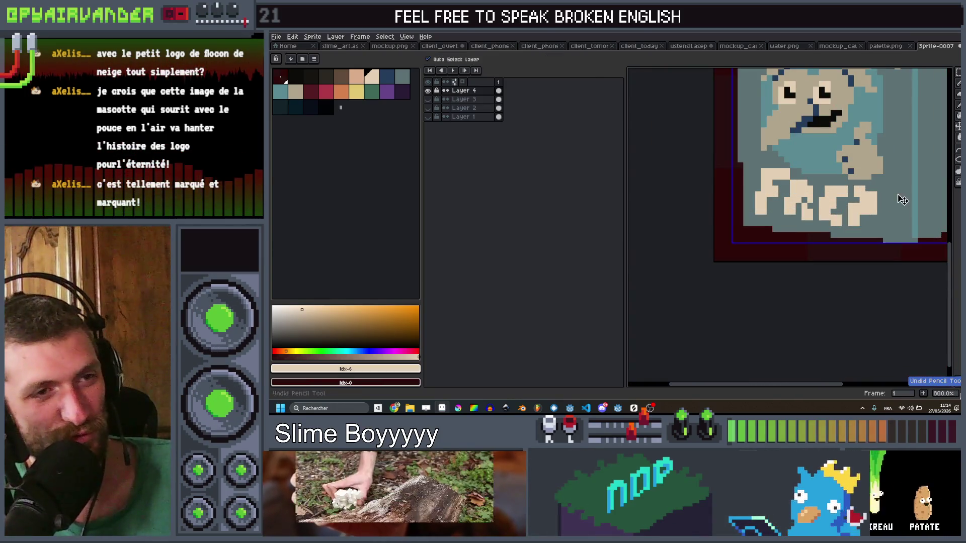
key(b)
scroll(886, 196, up, 3)
mouse_move(874, 191)
mouse_down()
mouse_move(848, 219)
mouse_move(873, 233)
mouse_move(834, 235)
mouse_up()
scroll(855, 211, down, 5)
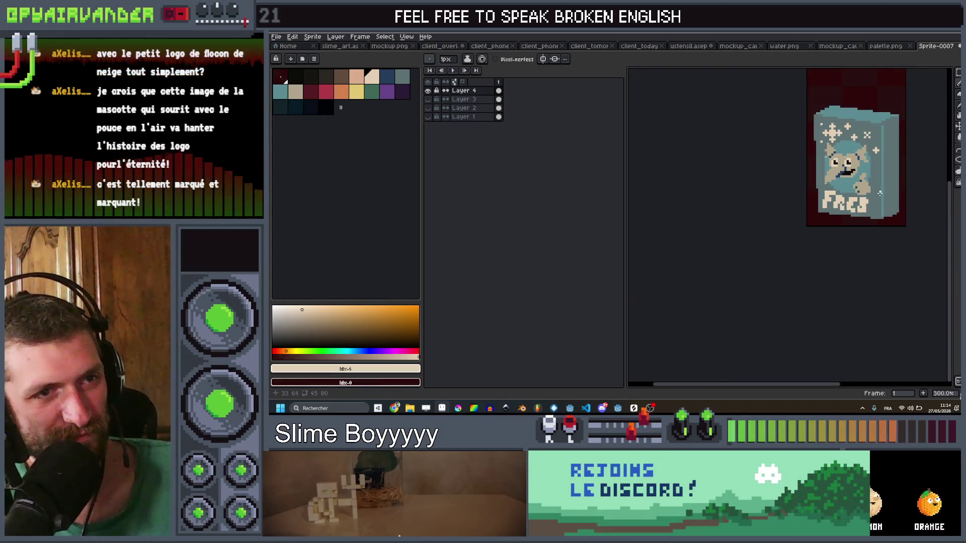
scroll(875, 196, up, 4)
Draw both columns of the H to finish FRESH, then widen the brush to 2px
drag(863, 177, 858, 221)
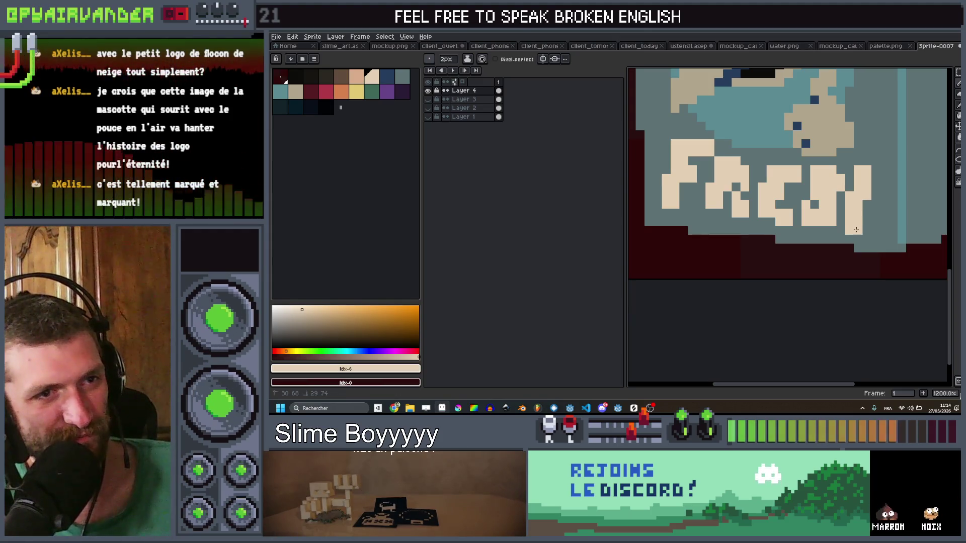
drag(884, 232, 884, 169)
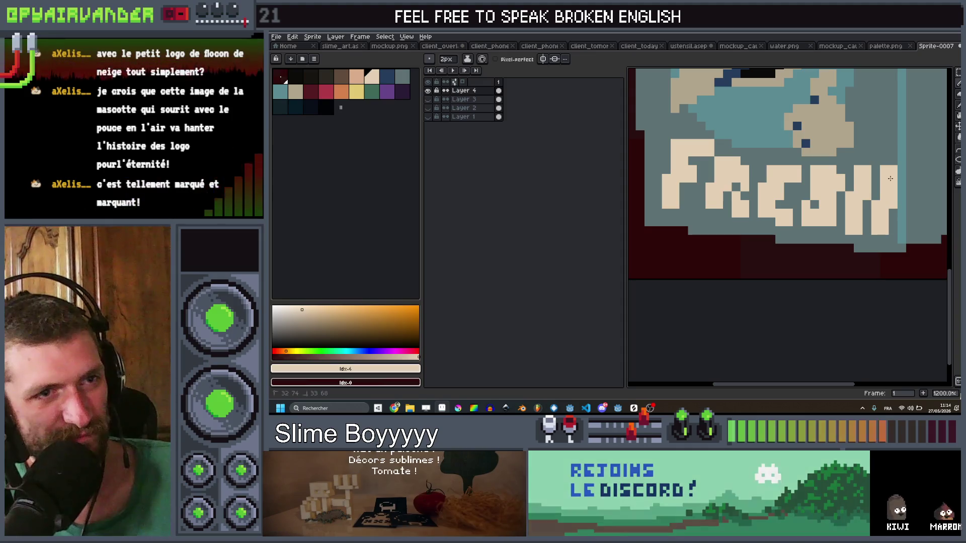
key(plus)
scroll(868, 207, down, 8)
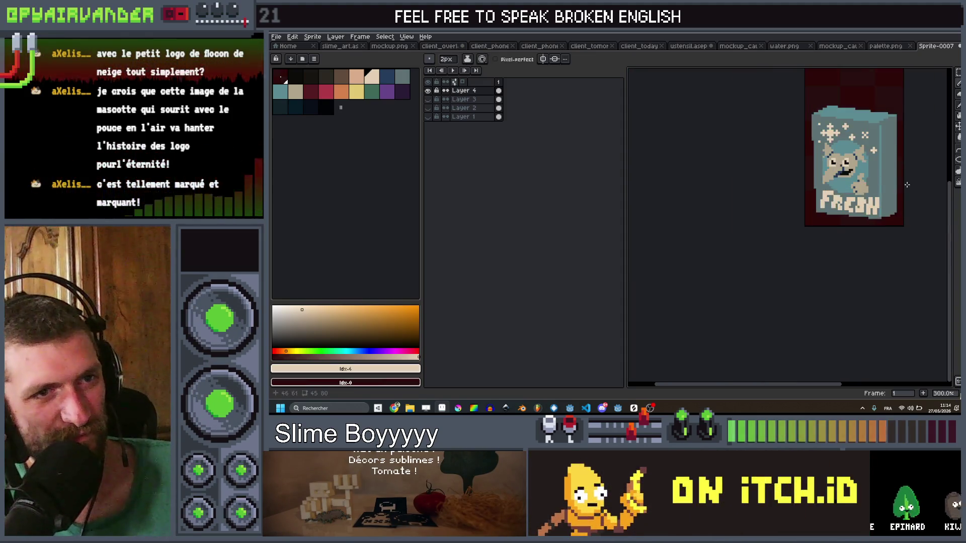
scroll(877, 197, up, 4)
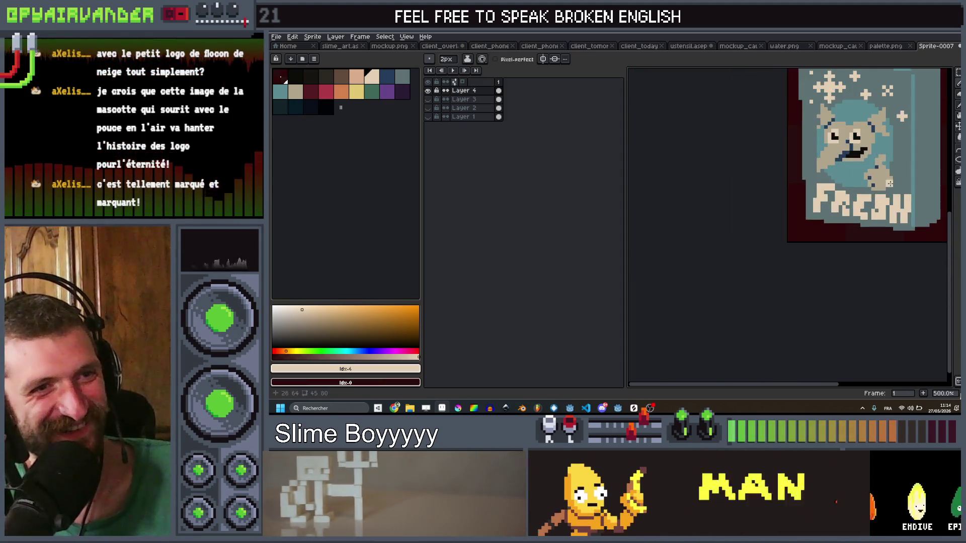
Select the FRESH lettering with a rectangular marquee and nudge it slightly left
key(m)
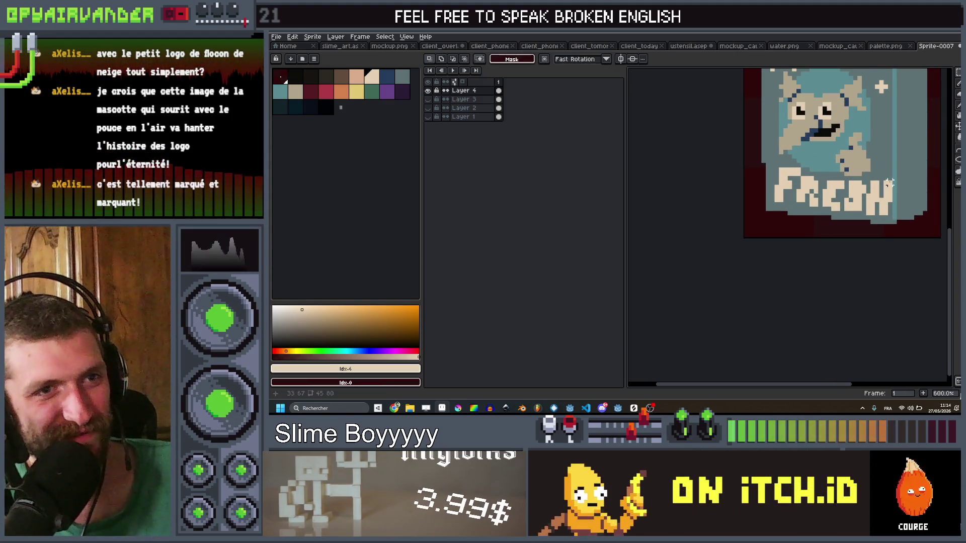
drag(853, 191, 774, 207)
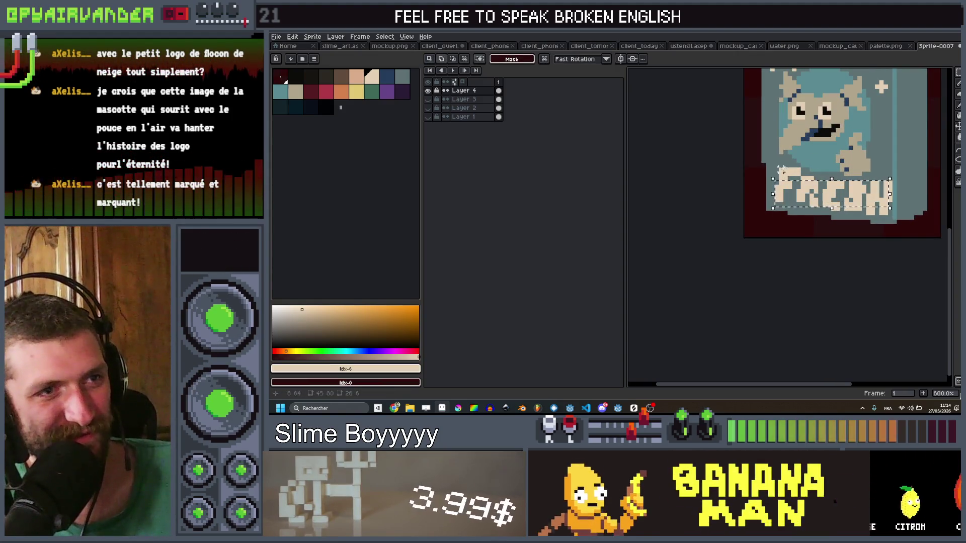
drag(780, 165, 800, 182)
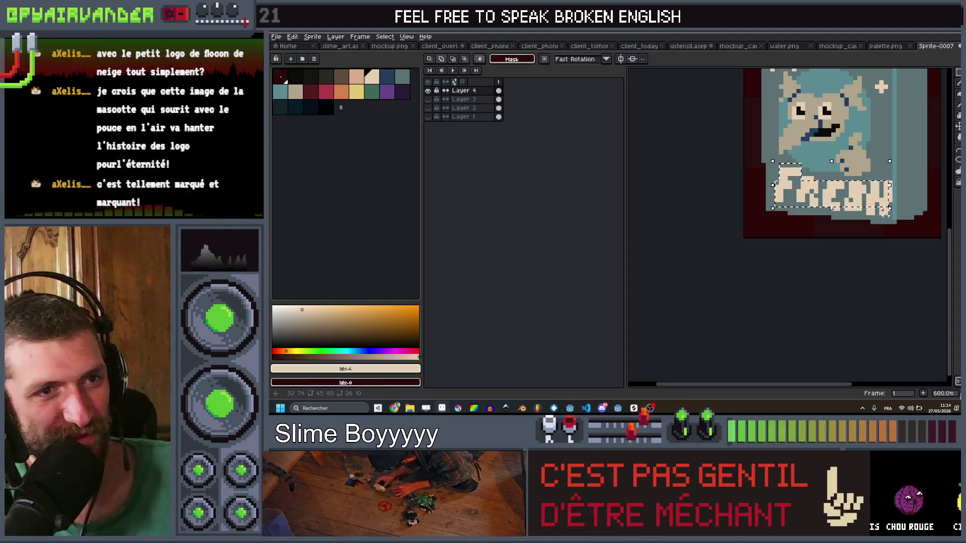
drag(885, 212, 855, 200)
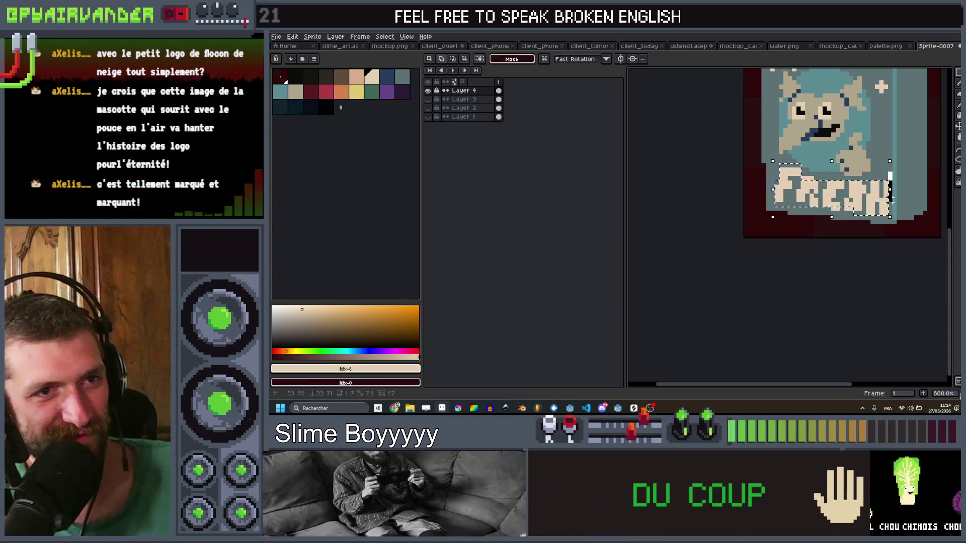
key(Left)
scroll(907, 183, up, 4)
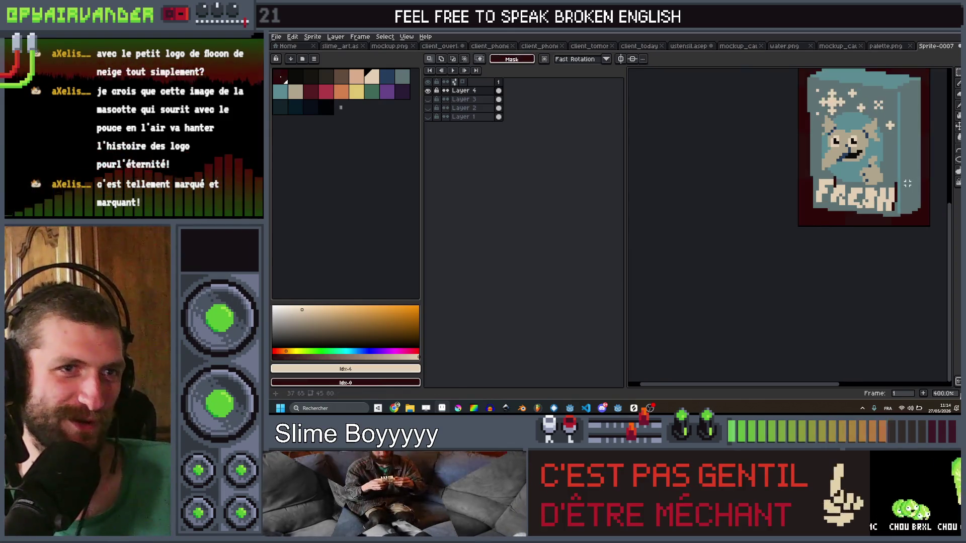
Pick the box grey and paint-bucket the dark pixels right of the H
key(i)
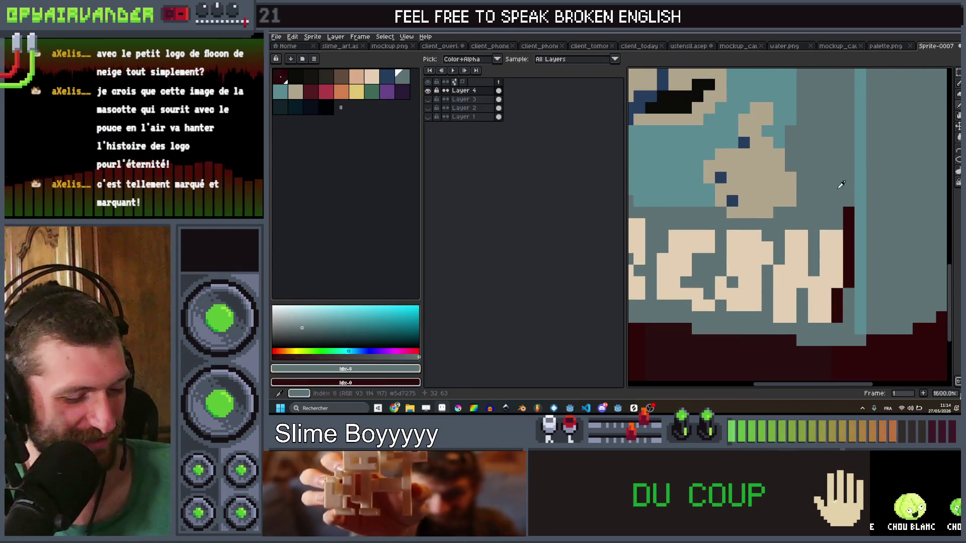
key(g)
click(849, 246)
scroll(848, 230, down, 4)
scroll(731, 204, up, 4)
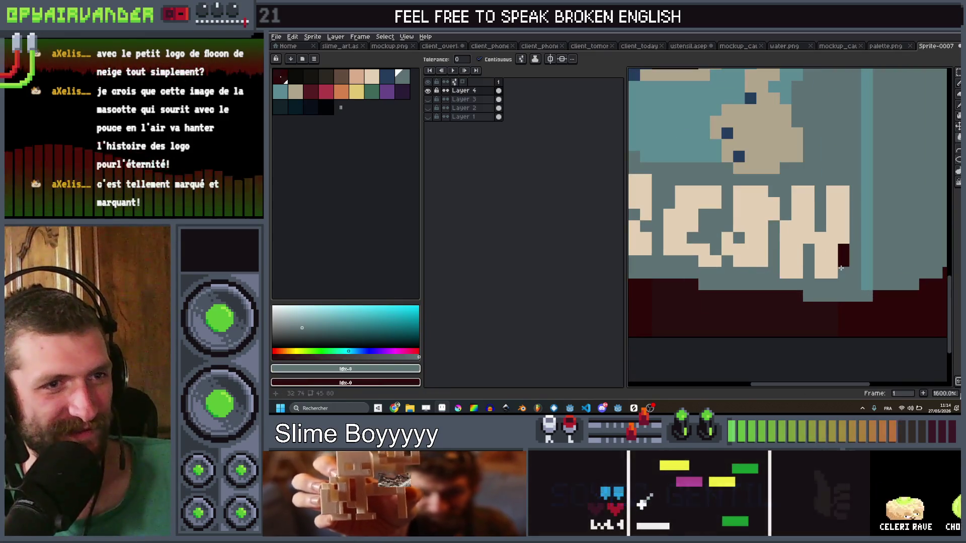
scroll(731, 204, down, 4)
scroll(731, 204, up, 3)
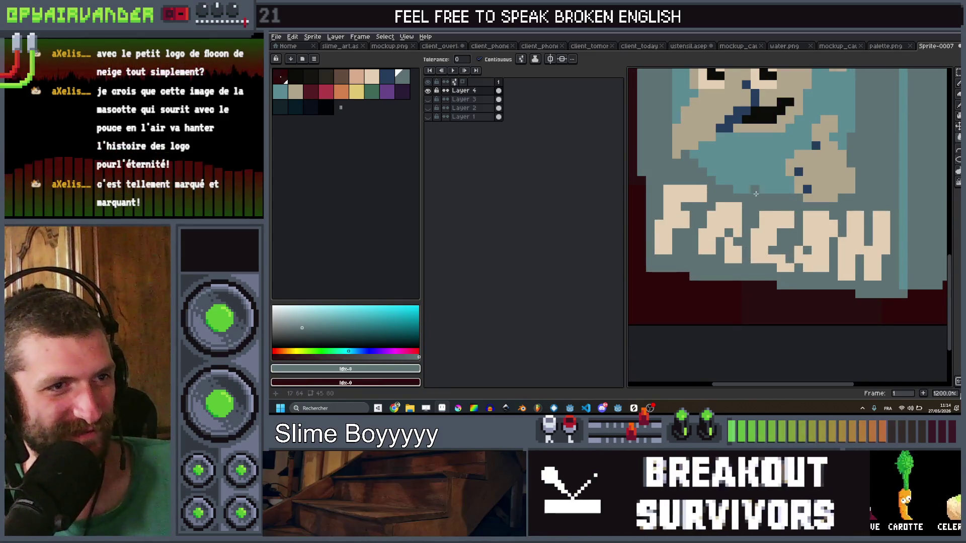
scroll(777, 214, down, 7)
scroll(805, 213, down, 1)
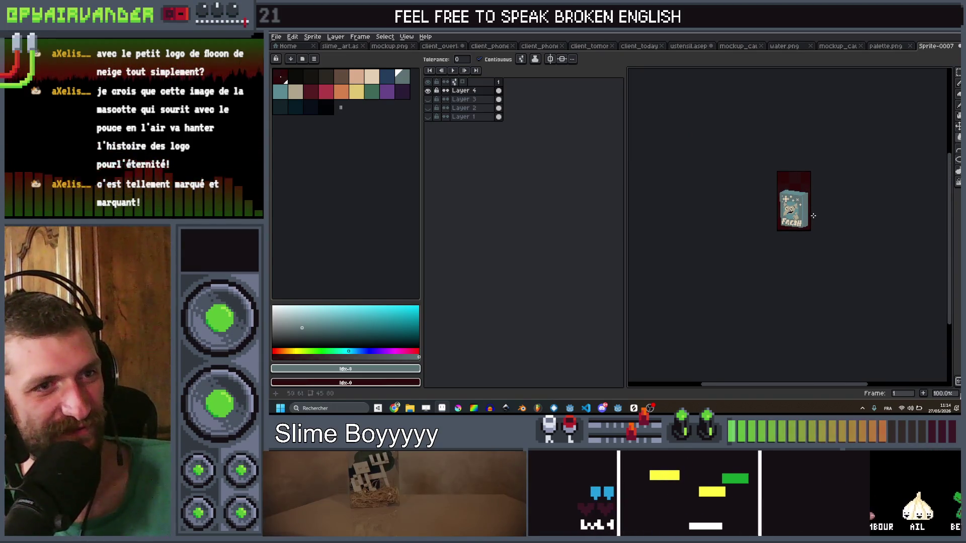
scroll(814, 215, up, 3)
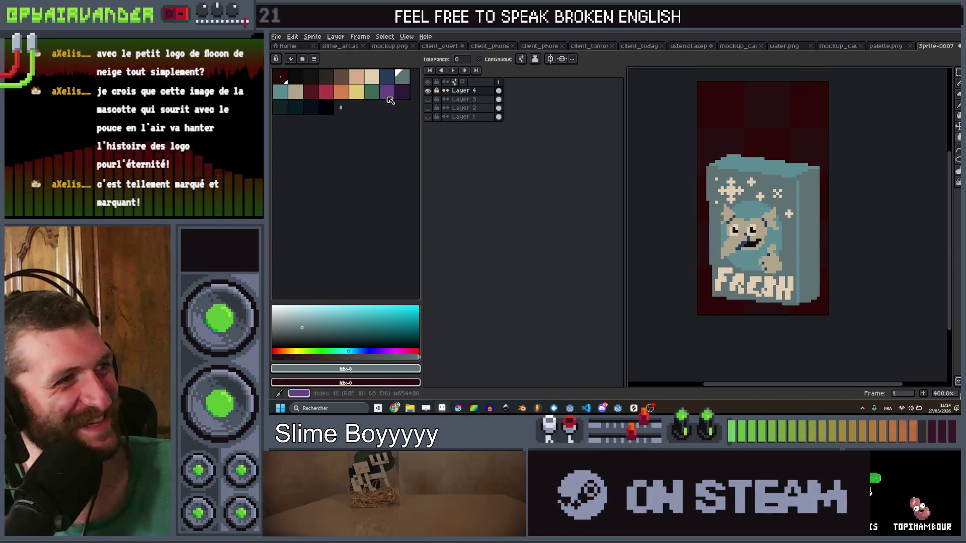
Rename Layer 4 to frozen and Layer 3 to old
double_click(480, 91)
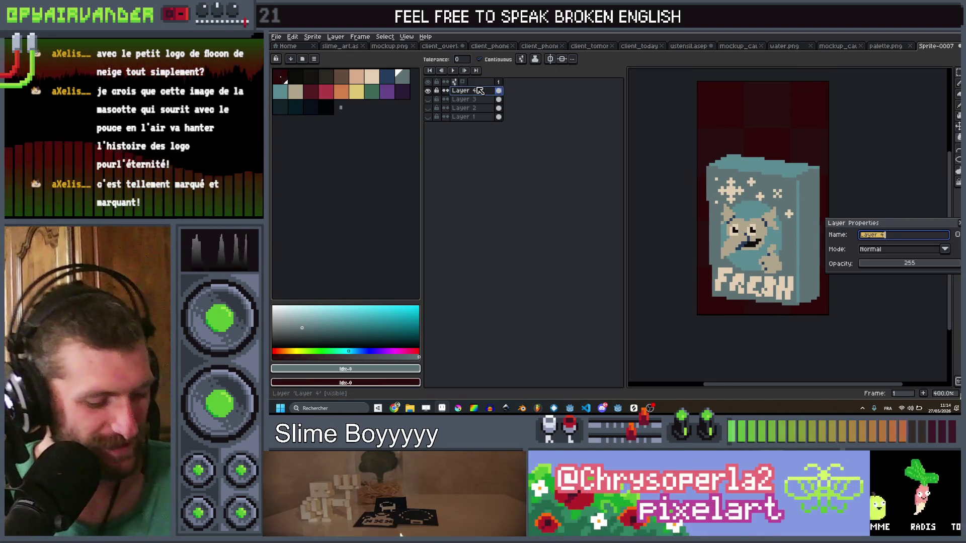
text(frozen)
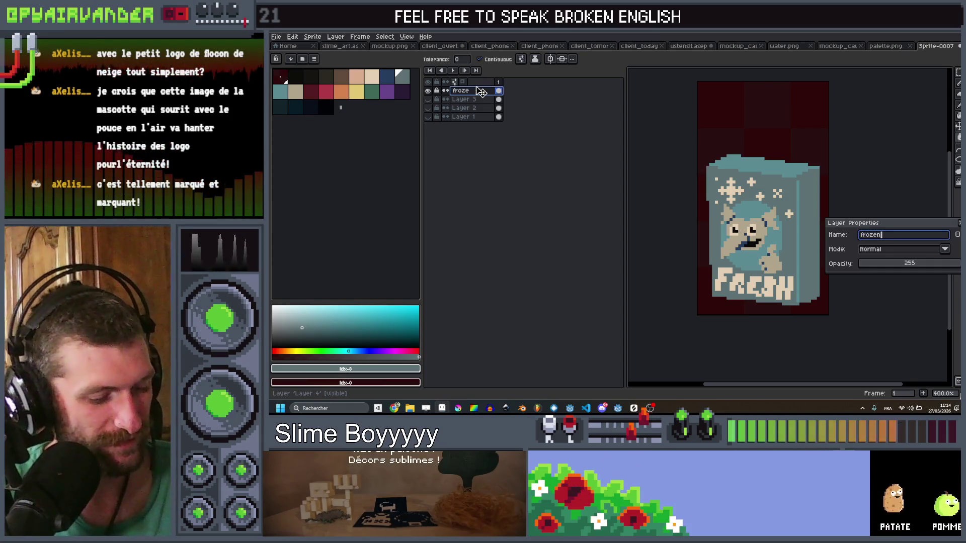
key(Return)
key(shift+p)
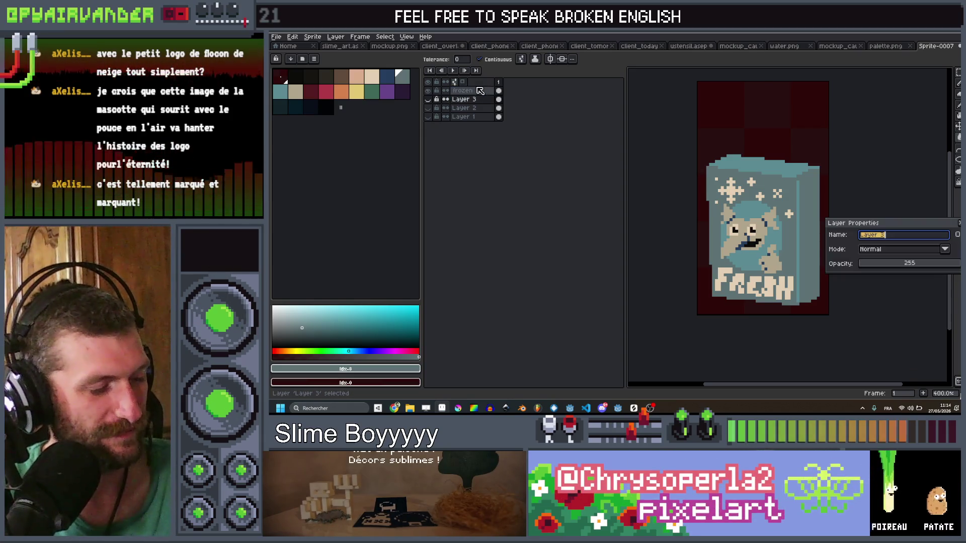
text(ld)
key(Return)
key(Down)
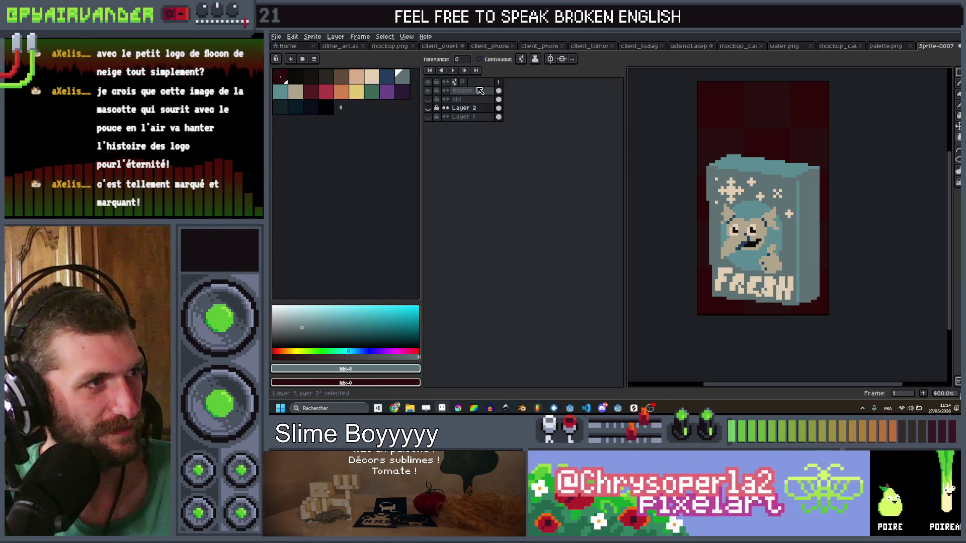
Rename Layer 2 to dirty and Layer 1 to clean
key(shift+p)
text(dirty)
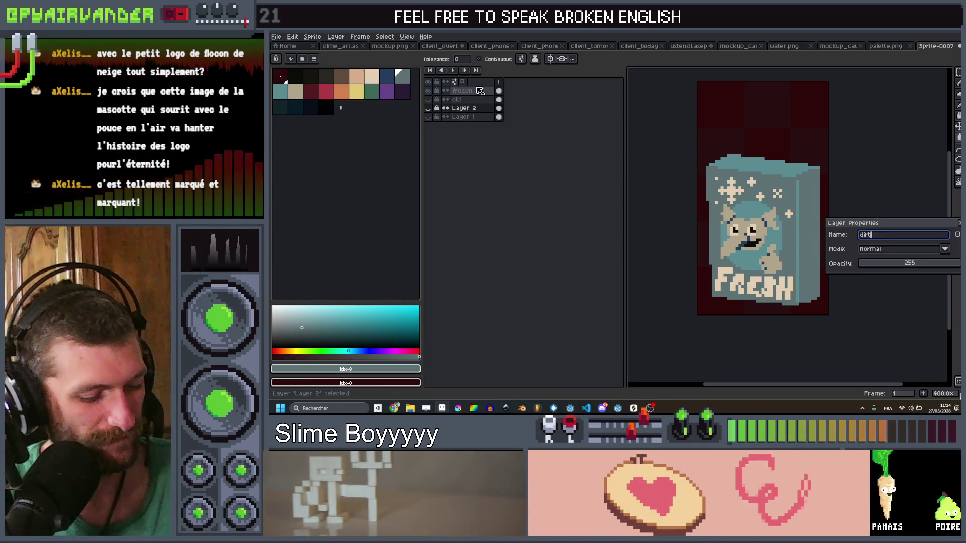
key(Return)
key(Down)
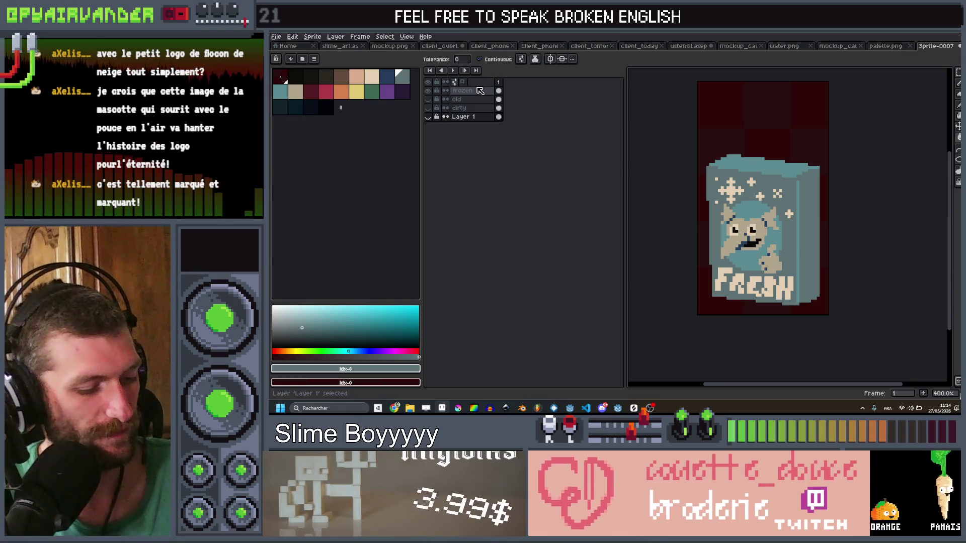
key(shift+p)
text(clean)
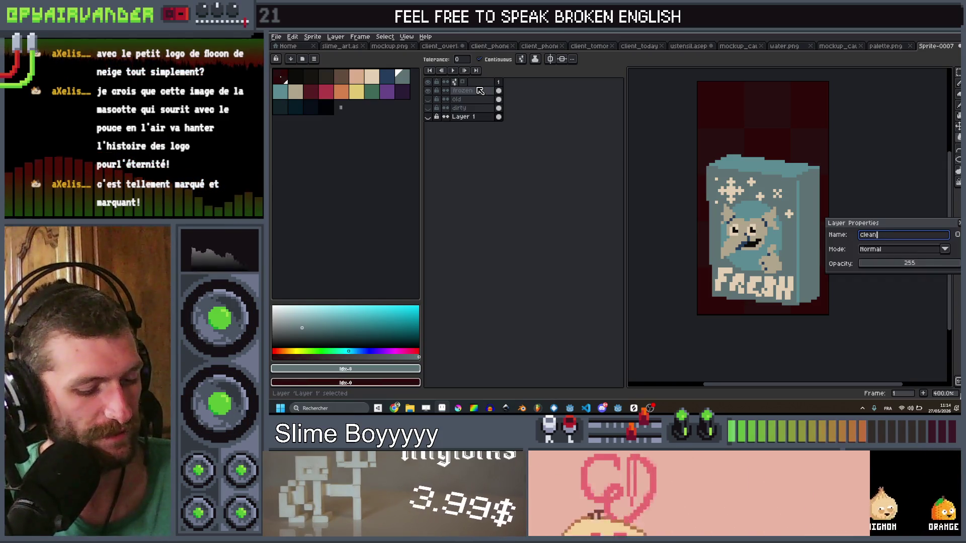
key(Return)
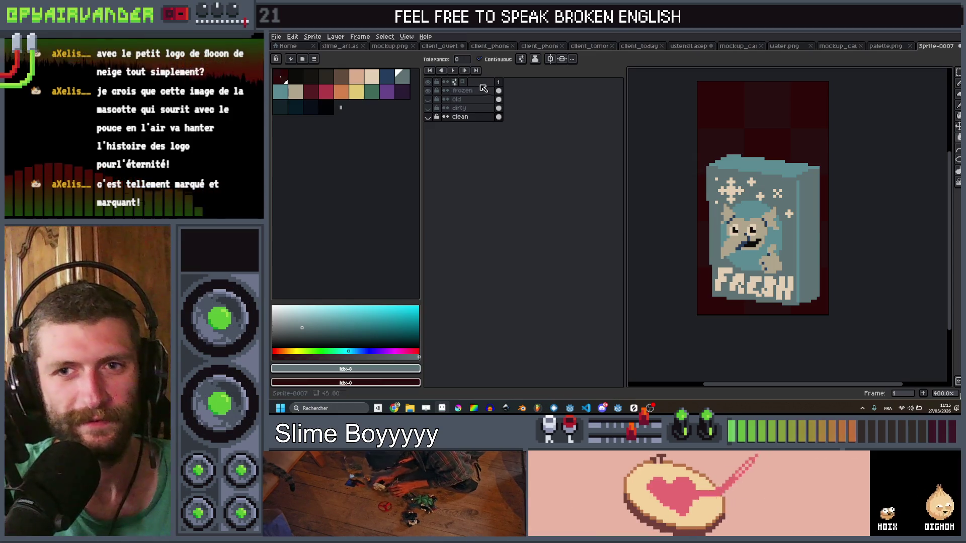
Show only the clean layer by hiding frozen, old and dirty, then save
click(427, 117)
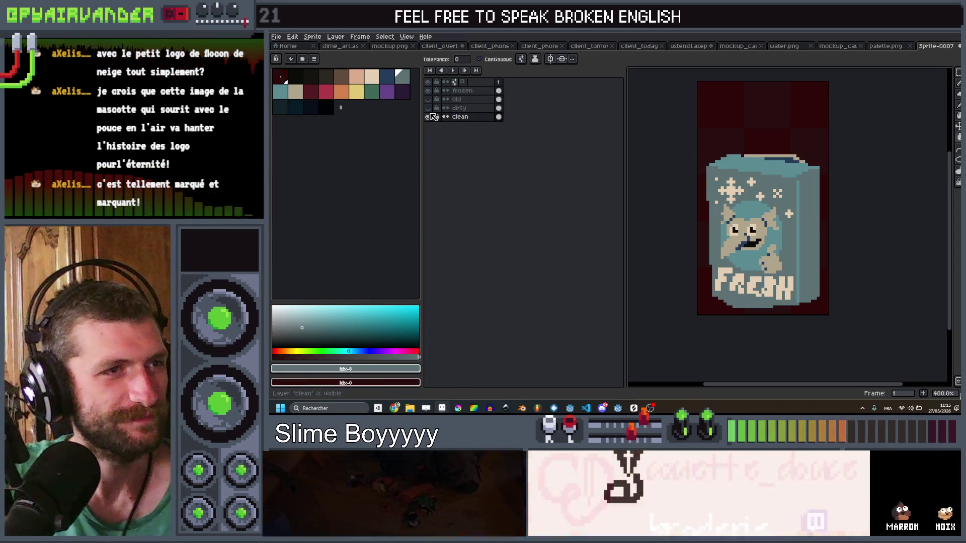
click(428, 99)
click(428, 91)
click(428, 99)
click(429, 99)
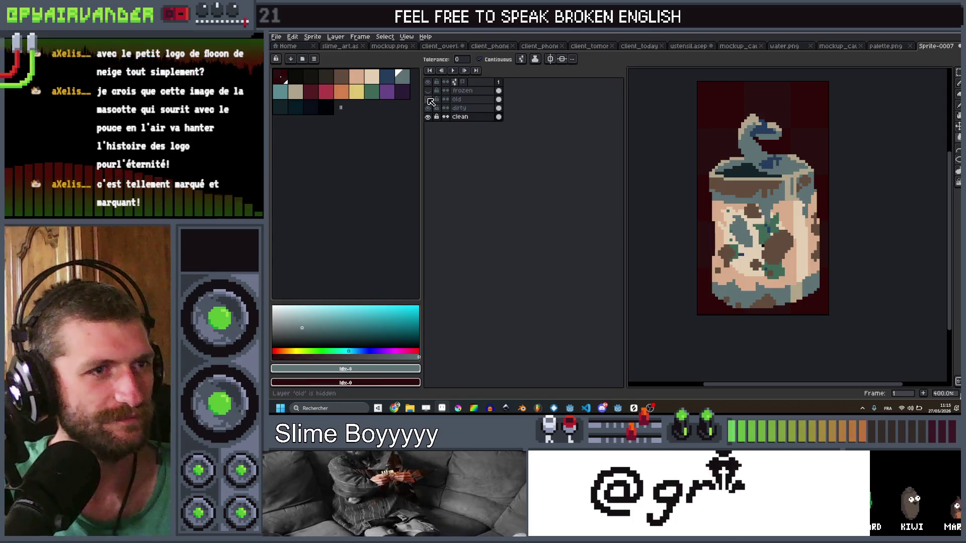
click(427, 108)
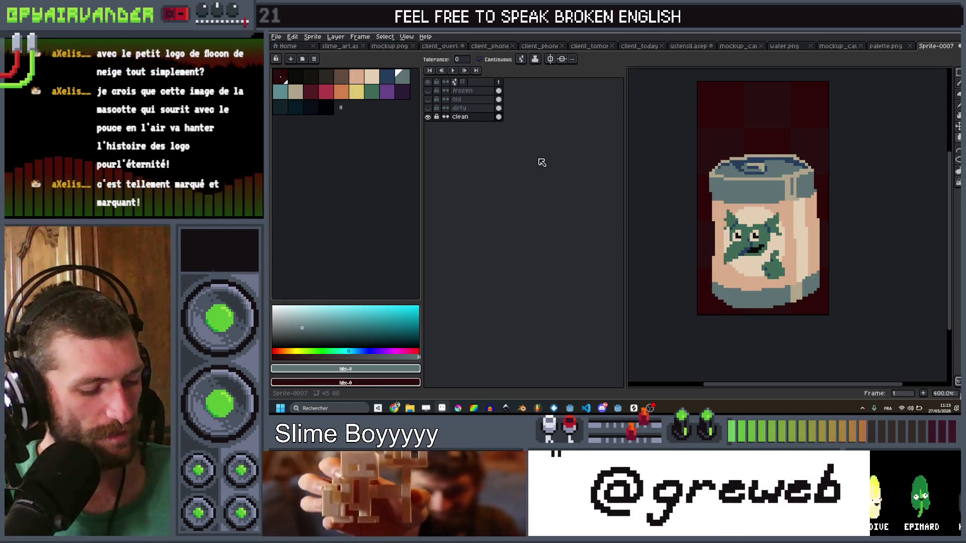
key(ctrl+s)
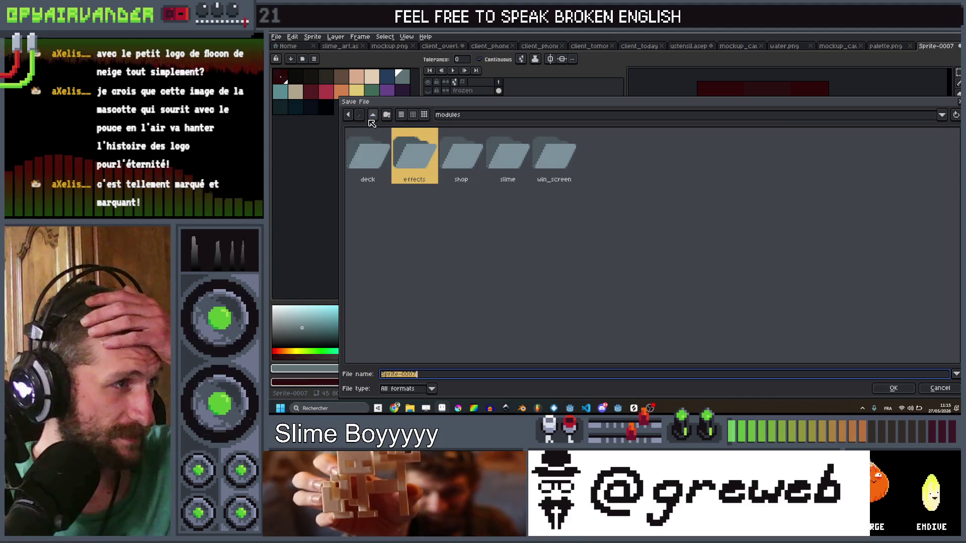
Save the sprite as can.aseprite in the slime-soup art folder
click(371, 121)
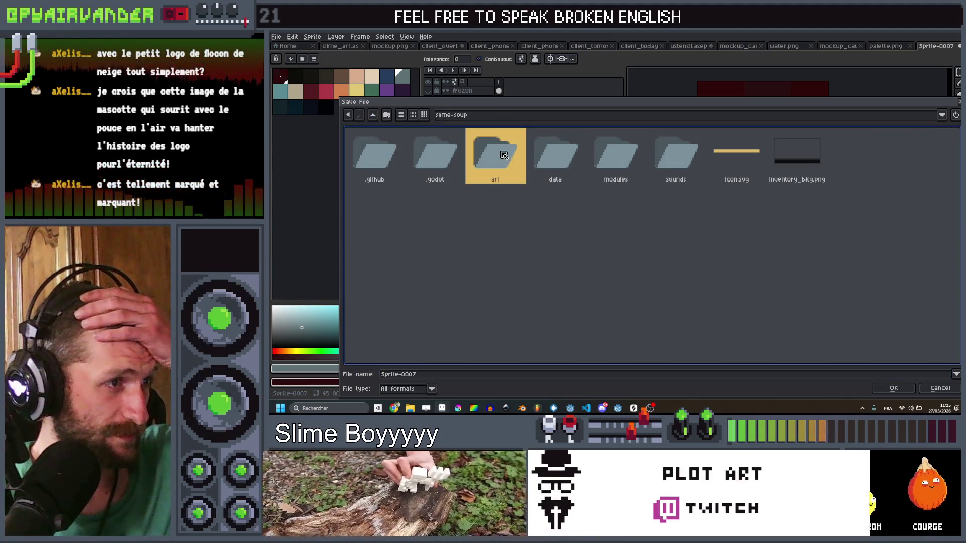
double_click(496, 151)
click(434, 374)
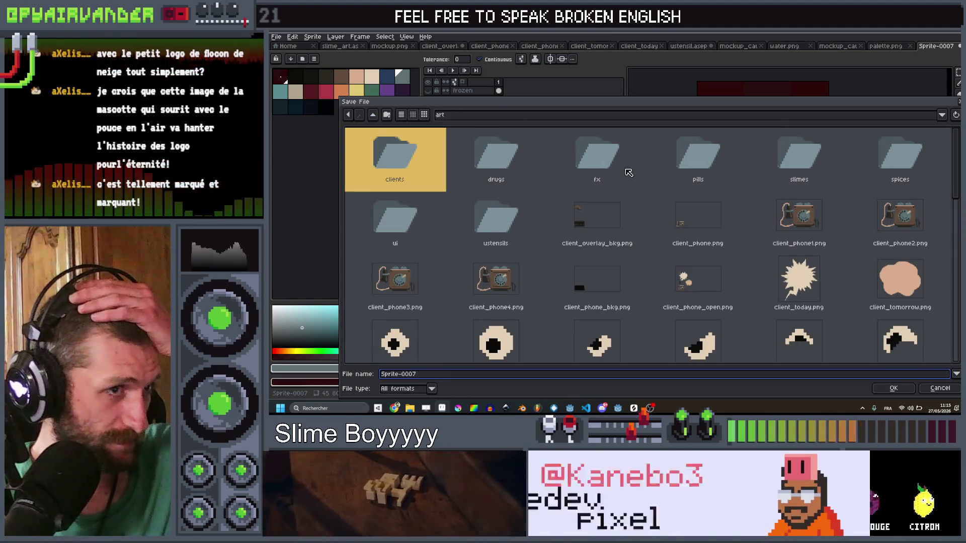
click(538, 248)
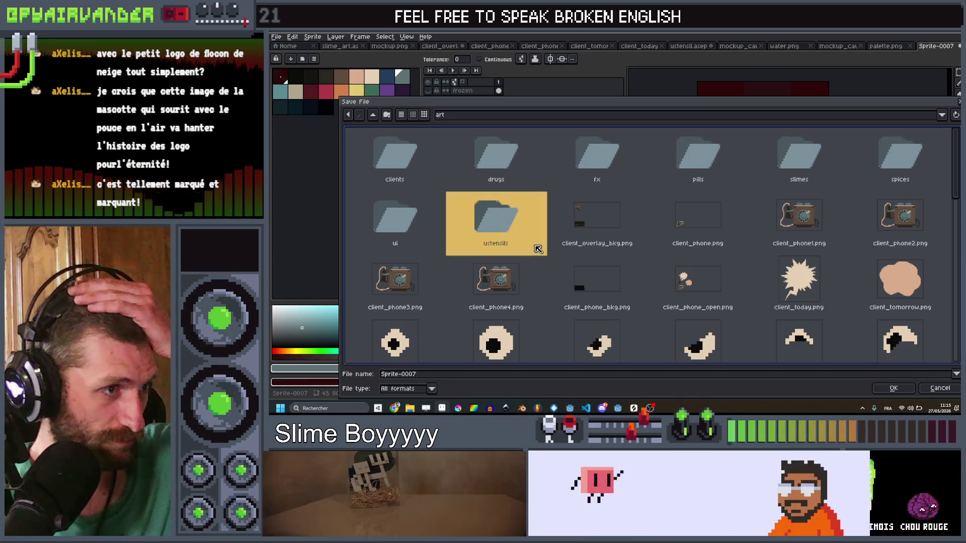
click(552, 254)
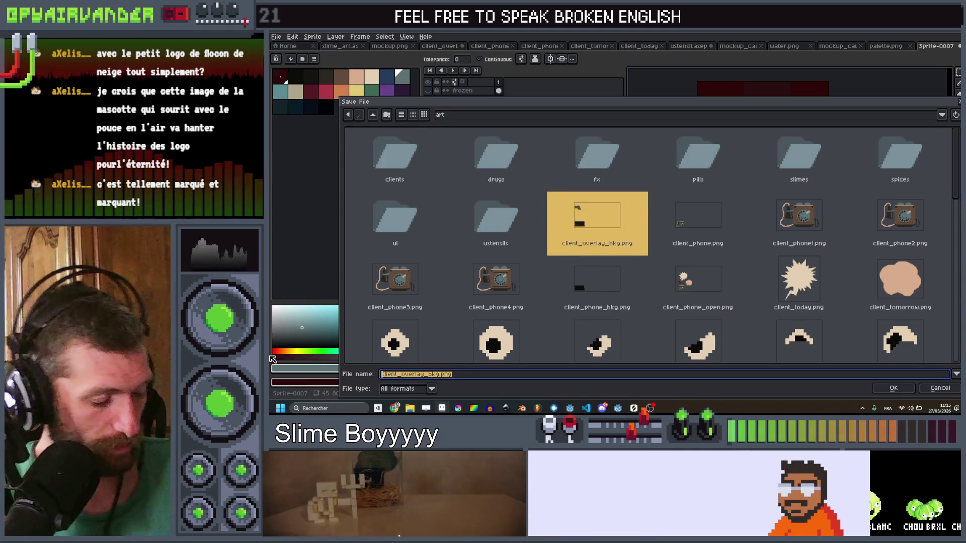
text(can)
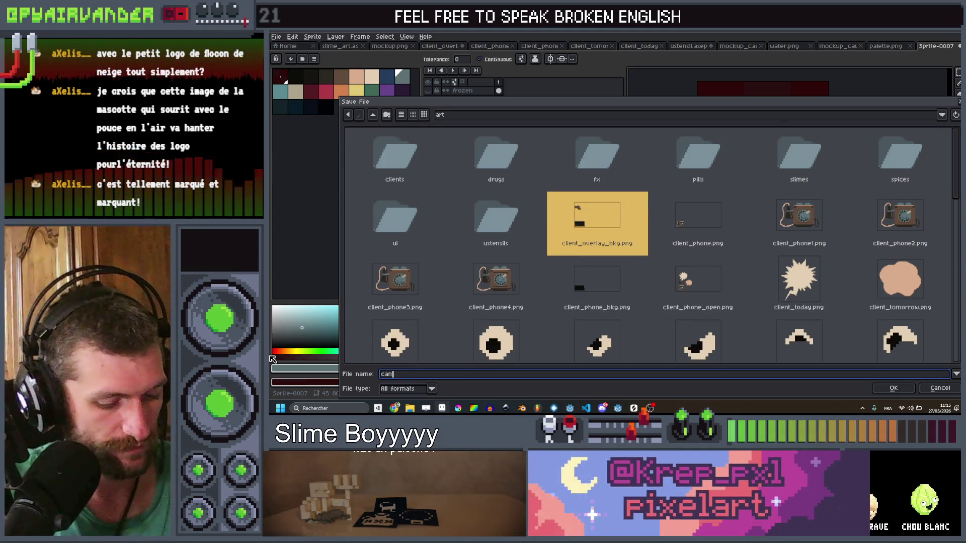
key(Return)
key(ctrl+shift+e)
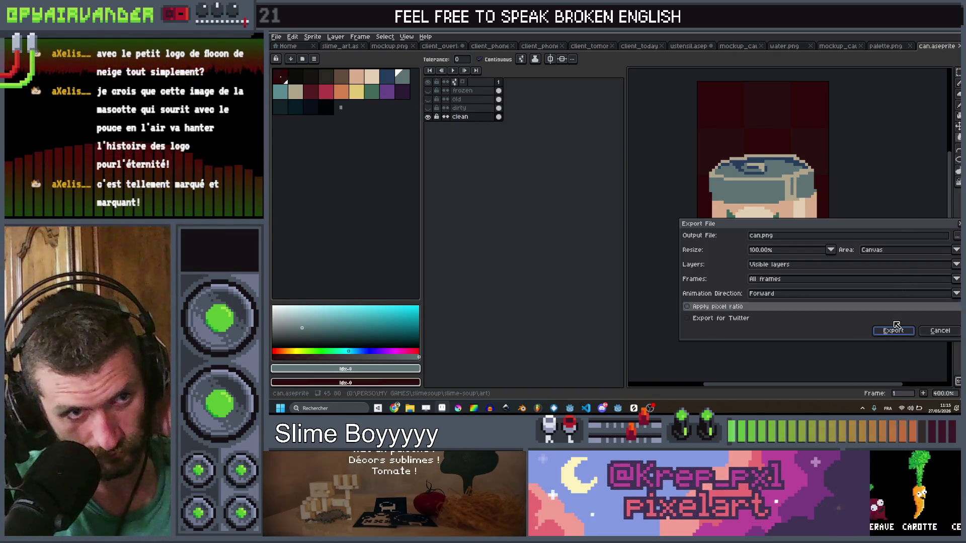
Export the can as a sprite sheet split by layers, overwriting the old sheet, then return to Godot
click(934, 336)
key(ctrl+e)
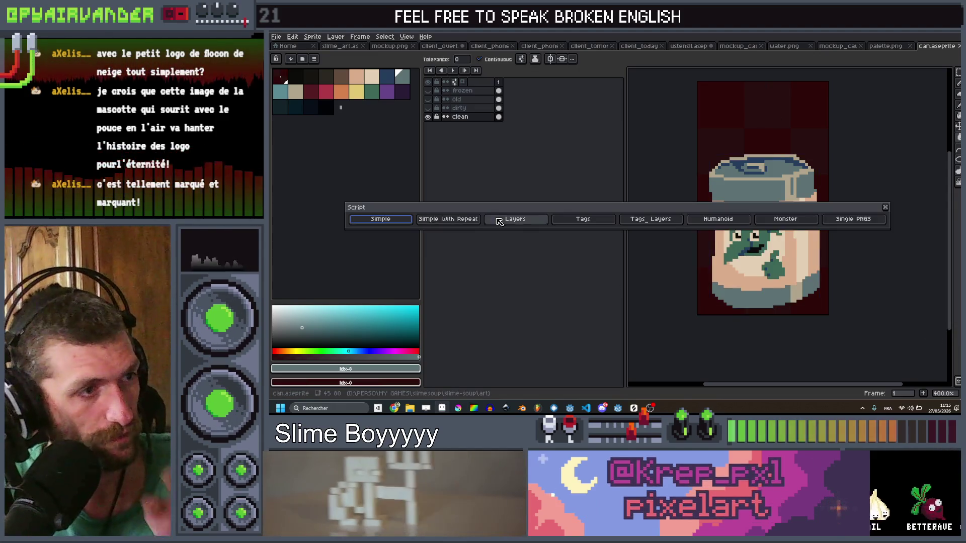
click(498, 218)
click(605, 231)
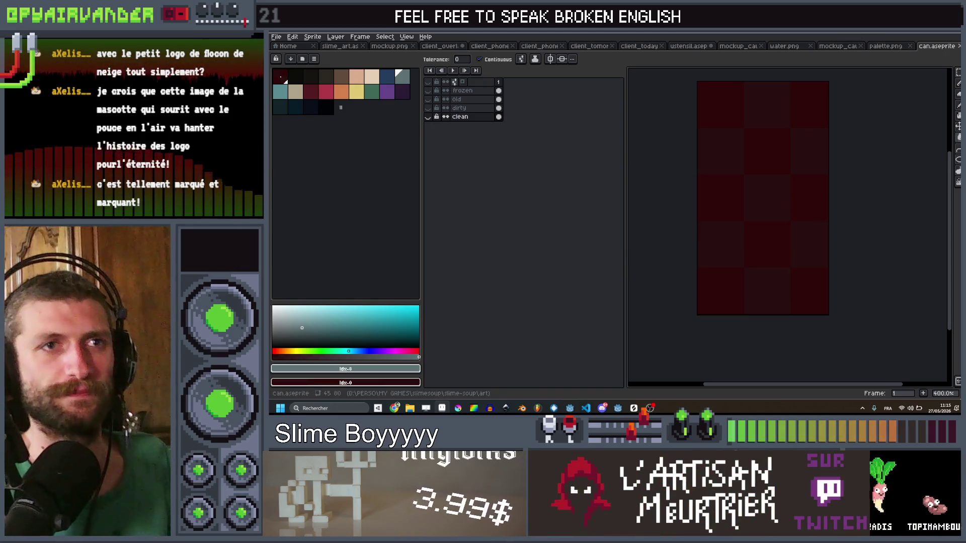
key(alt+Tab)
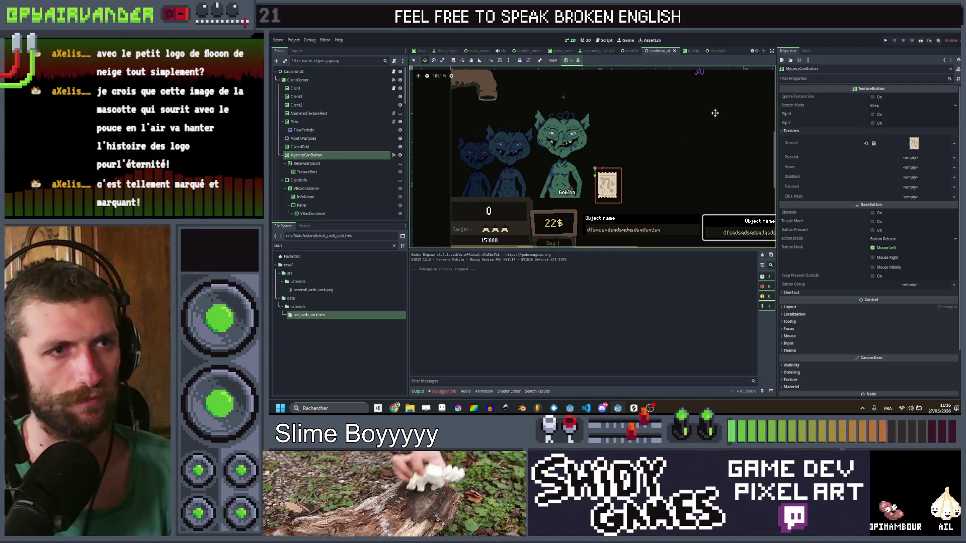
right_click(914, 144)
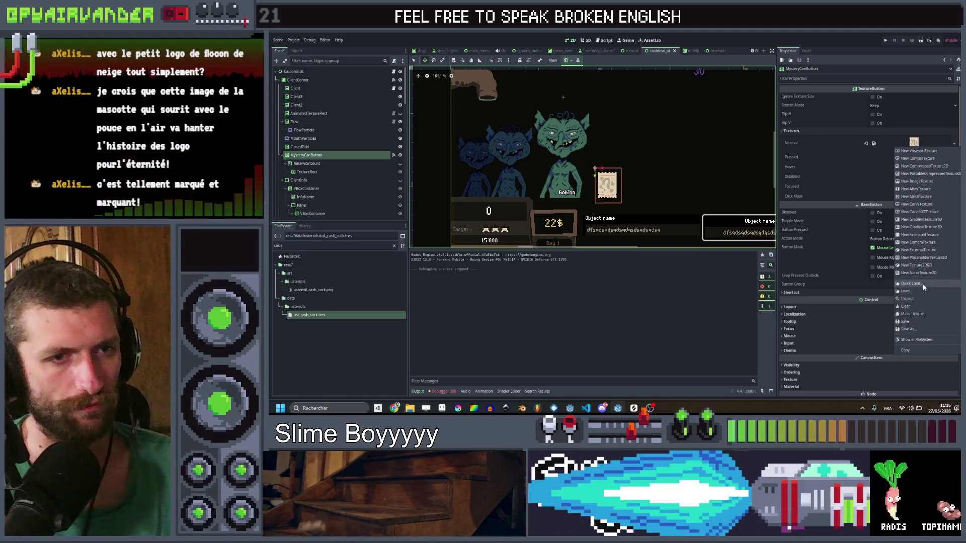
Quick-load can_clean as the can button's Normal texture and nudge the button up
click(923, 284)
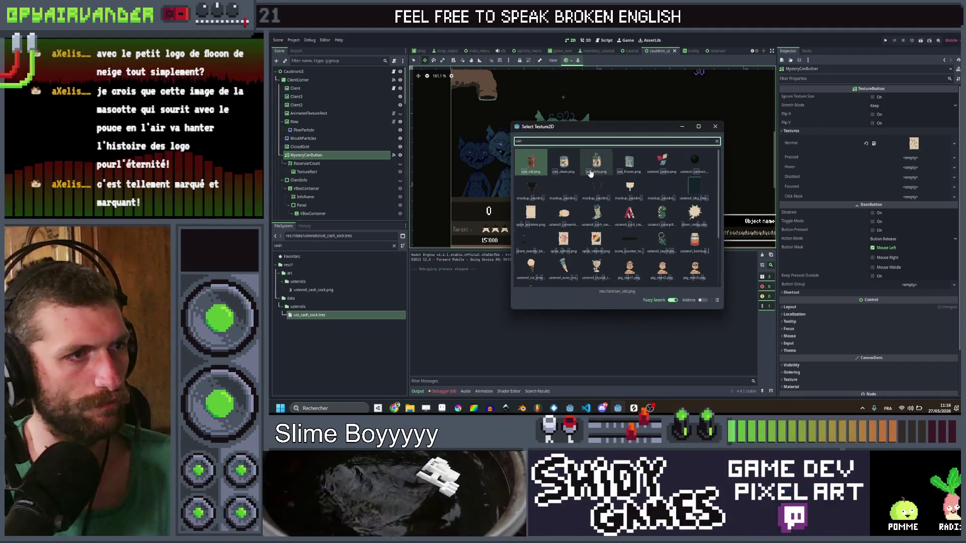
double_click(565, 162)
scroll(583, 140, up, 4)
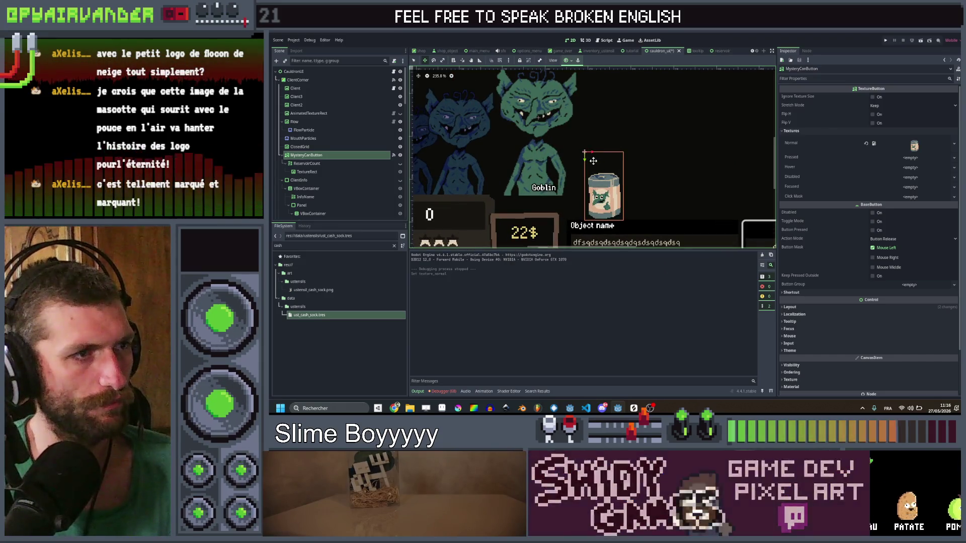
key(Up)
key(Up)
key(Up)
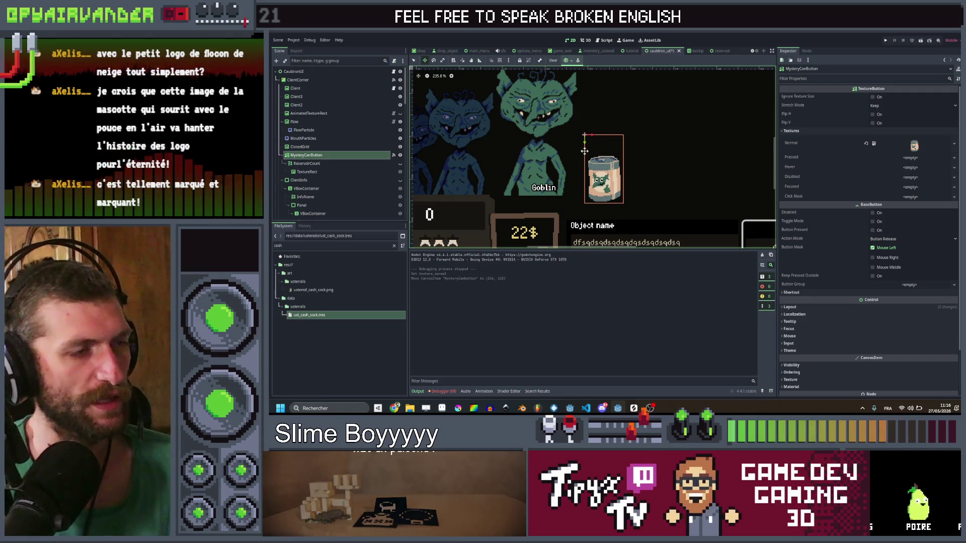
scroll(615, 173, down, 3)
scroll(553, 151, up, 1)
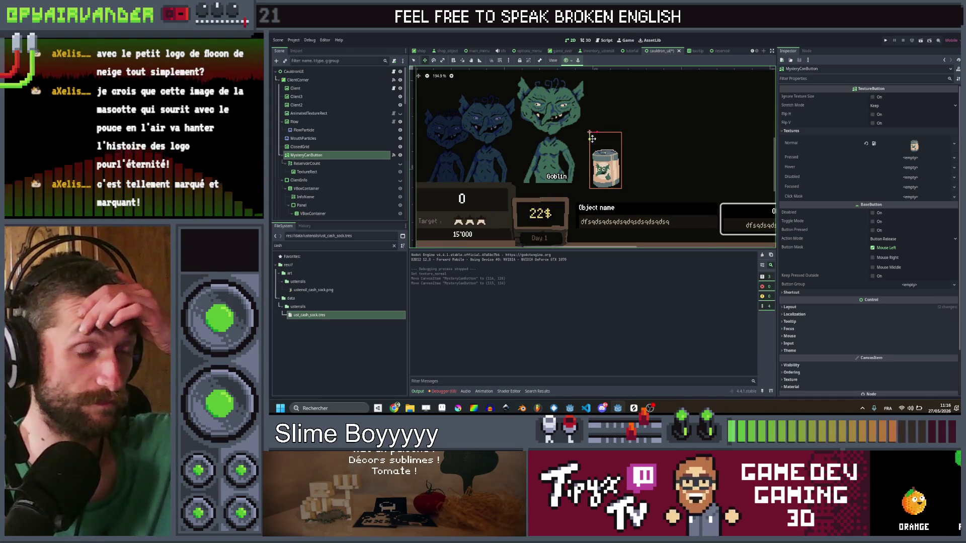
scroll(592, 138, down, 5)
mouse_move(736, 189)
mouse_down()
mouse_move(579, 241)
mouse_move(638, 144)
mouse_move(659, 165)
mouse_up()
scroll(638, 144, down, 1)
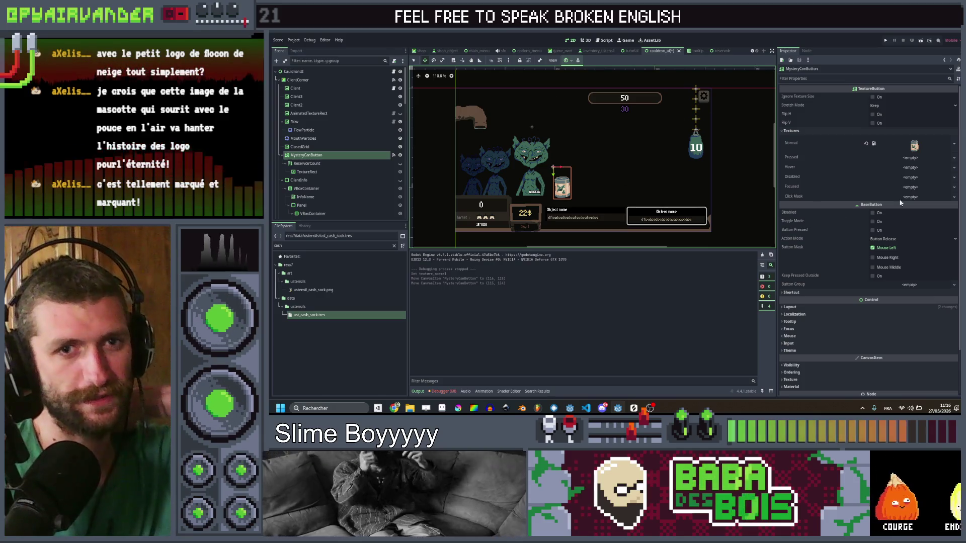
scroll(729, 179, down, 1)
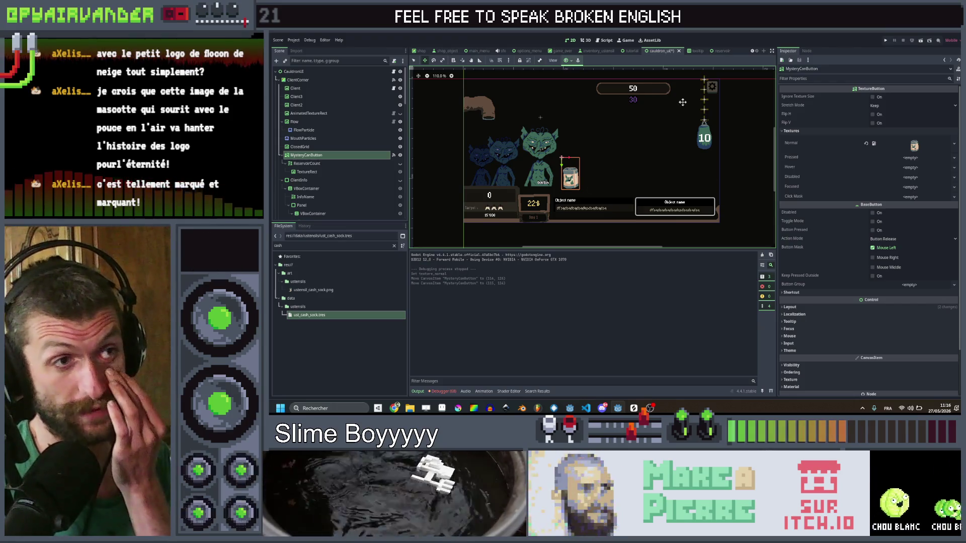
scroll(586, 236, up, 4)
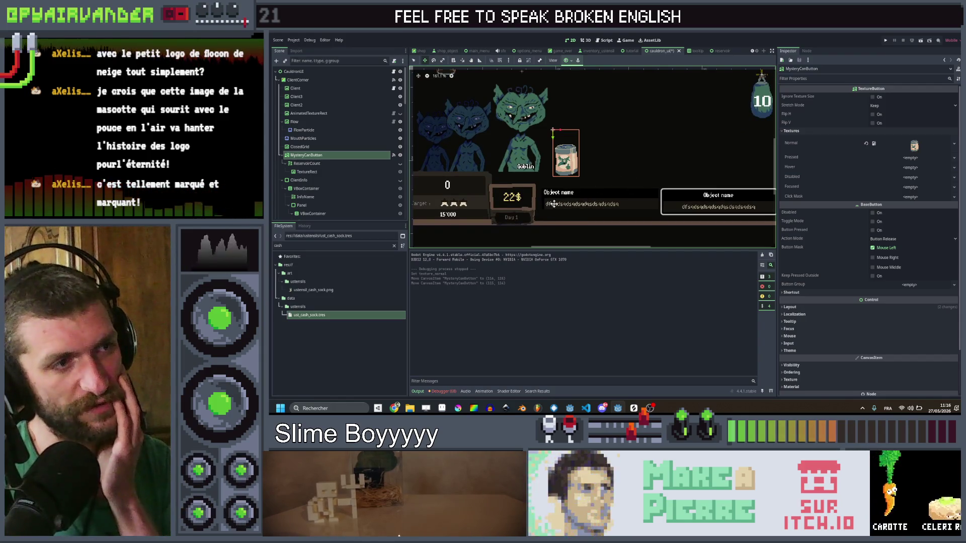
scroll(579, 207, down, 4)
scroll(568, 221, up, 3)
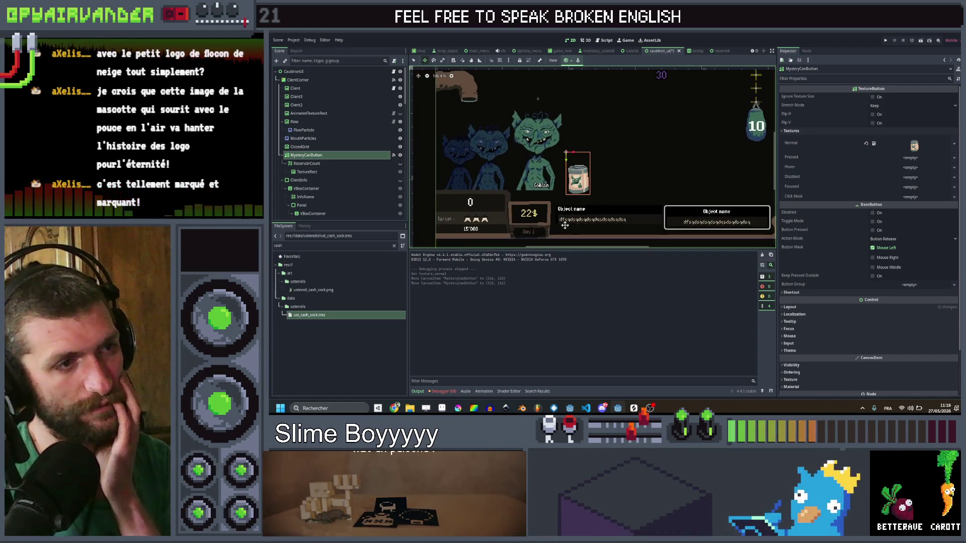
scroll(574, 220, up, 2)
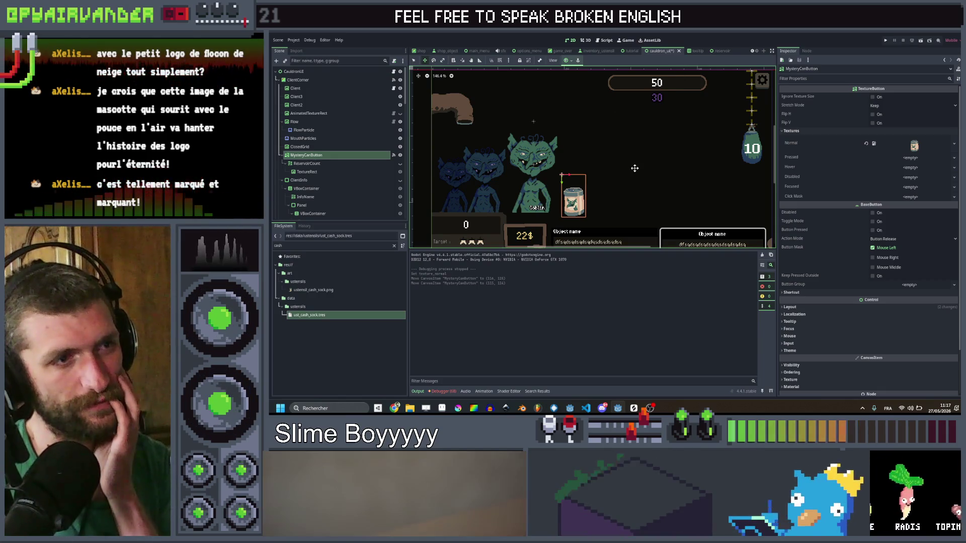
scroll(635, 168, down, 1)
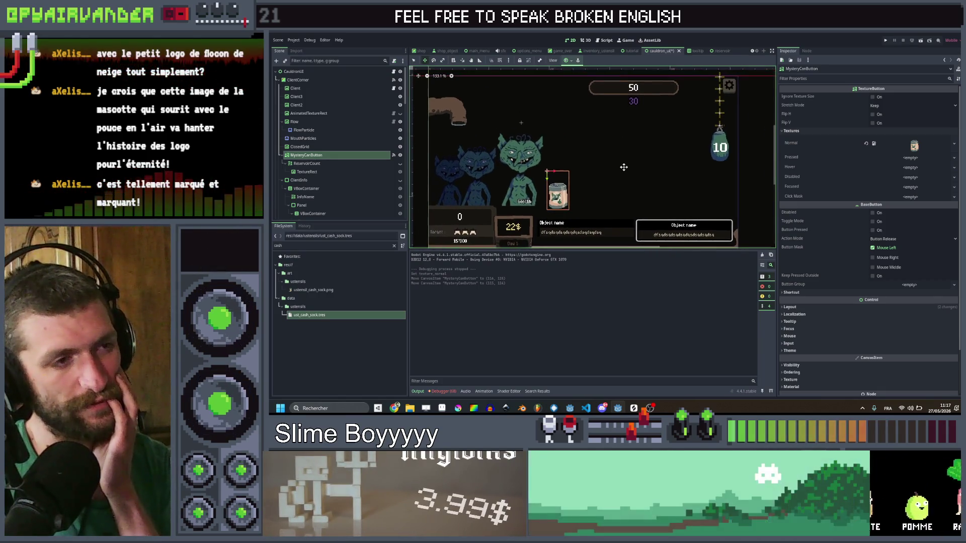
drag(624, 167, 634, 157)
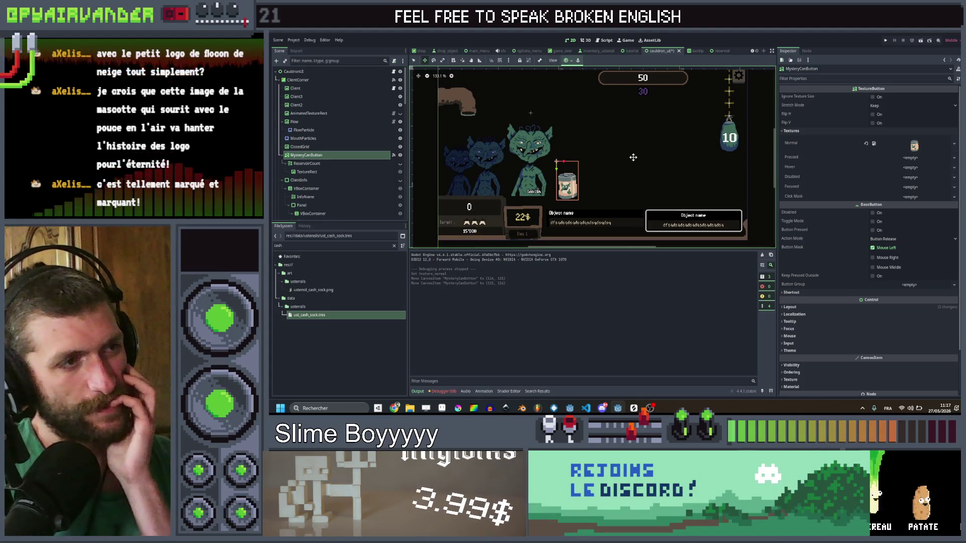
mouse_move(541, 184)
mouse_down()
mouse_move(517, 203)
mouse_move(529, 191)
mouse_up()
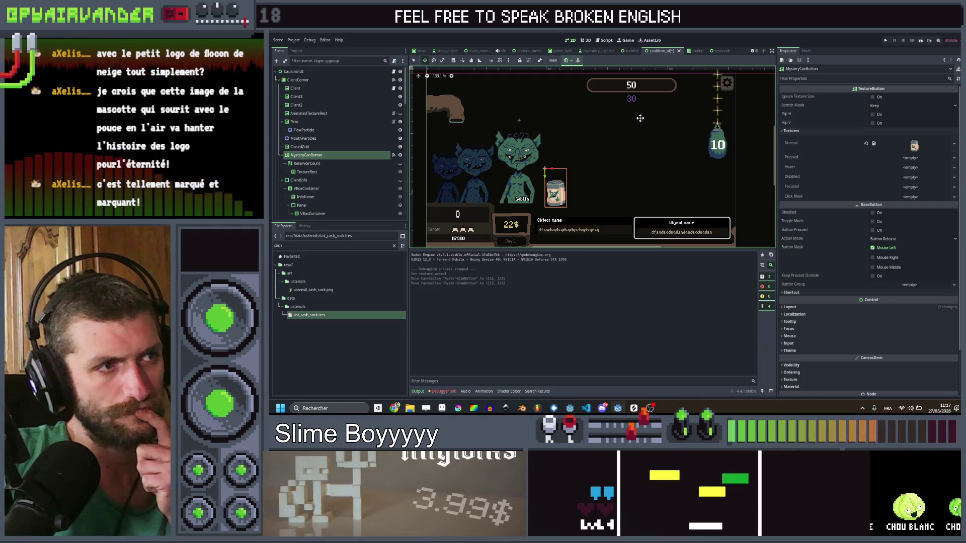
mouse_move(640, 118)
mouse_down()
mouse_move(615, 141)
mouse_move(630, 109)
mouse_move(636, 122)
mouse_move(645, 115)
mouse_up()
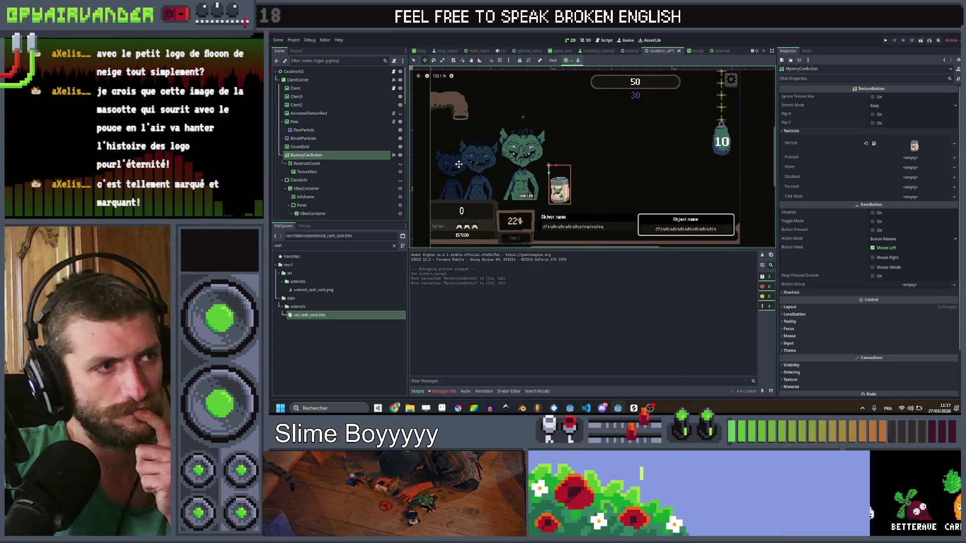
click(316, 172)
click(310, 155)
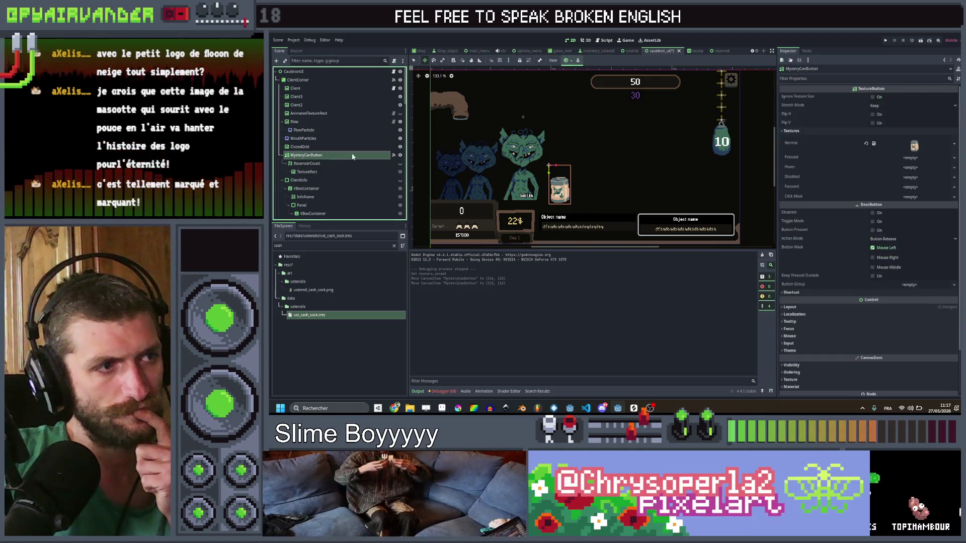
scroll(599, 192, up, 1)
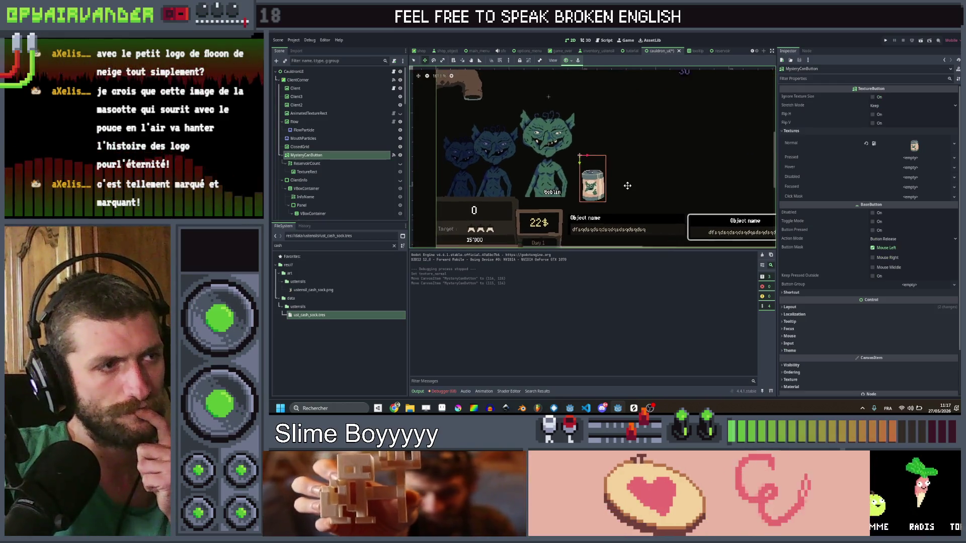
drag(575, 211, 596, 202)
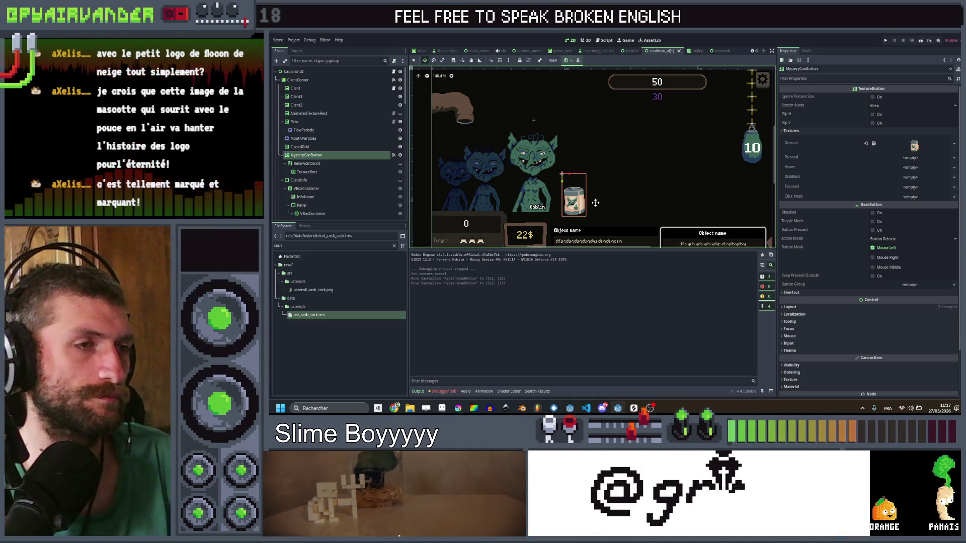
drag(612, 193, 655, 168)
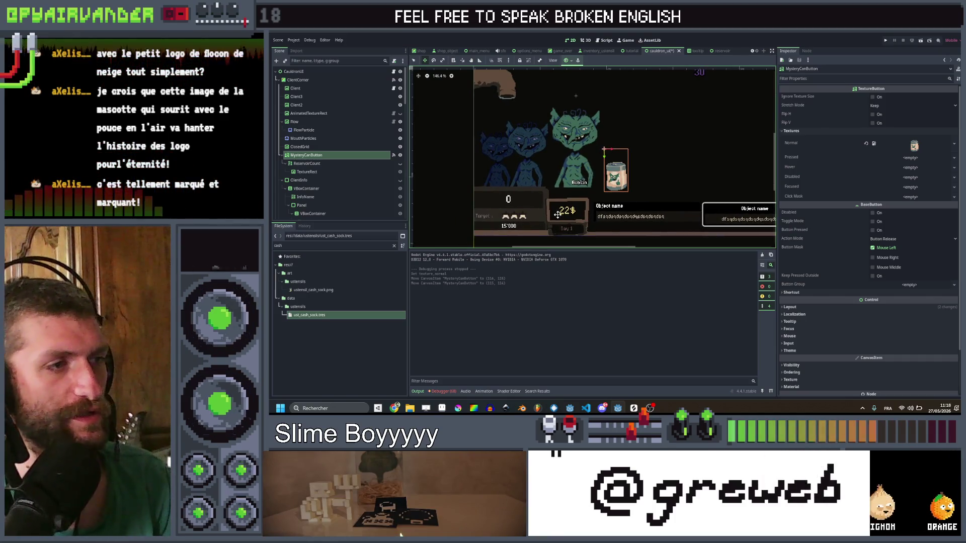
scroll(535, 224, up, 3)
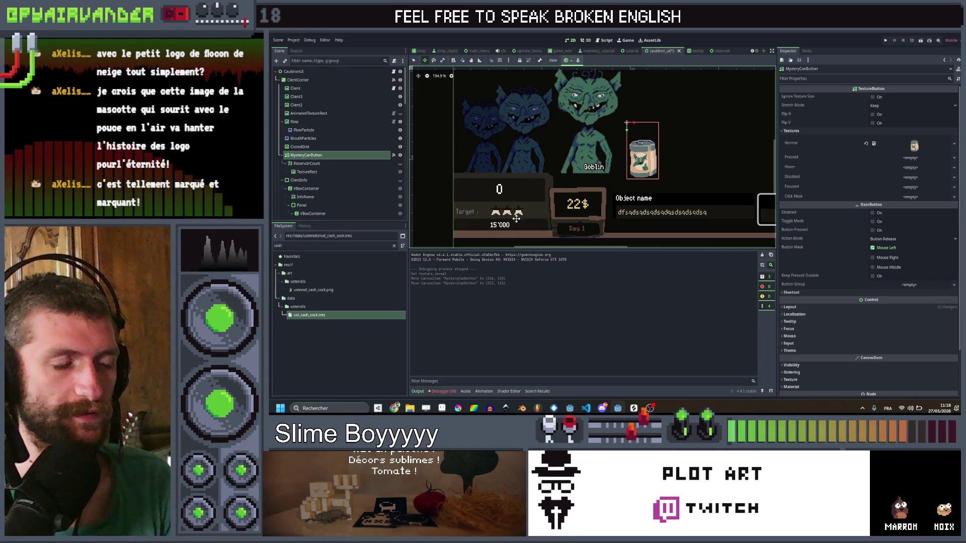
scroll(551, 218, up, 1)
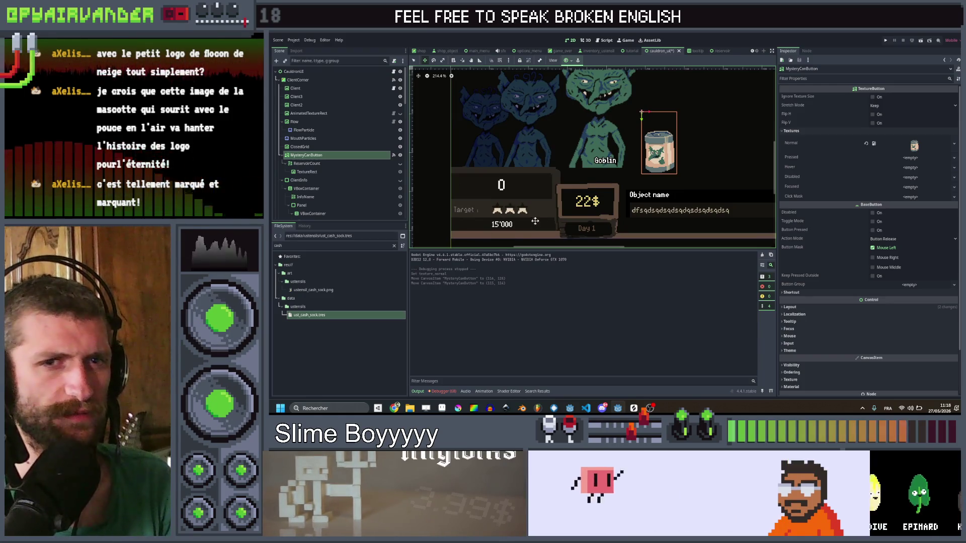
scroll(547, 163, down, 3)
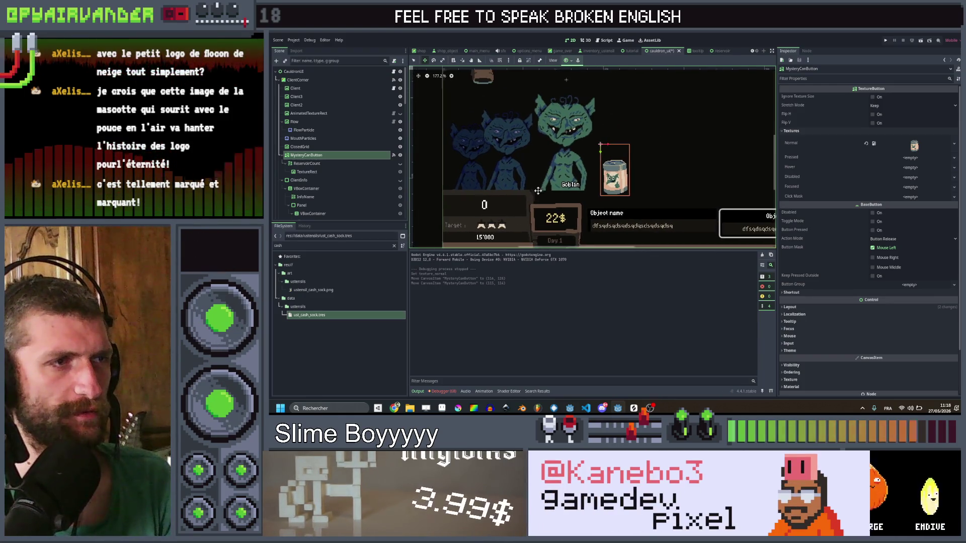
scroll(546, 163, right, 2)
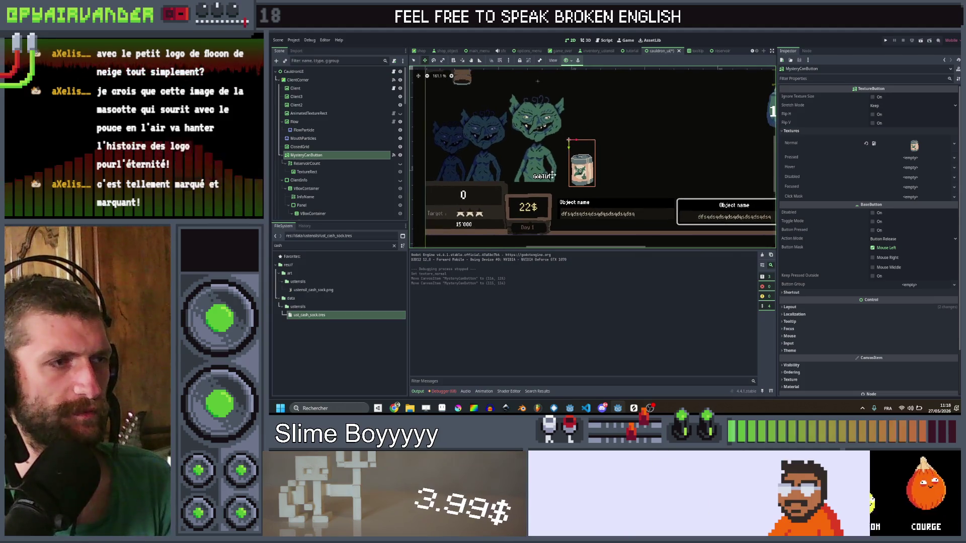
scroll(538, 200, right, 1)
scroll(590, 162, down, 2)
scroll(674, 196, right, 2)
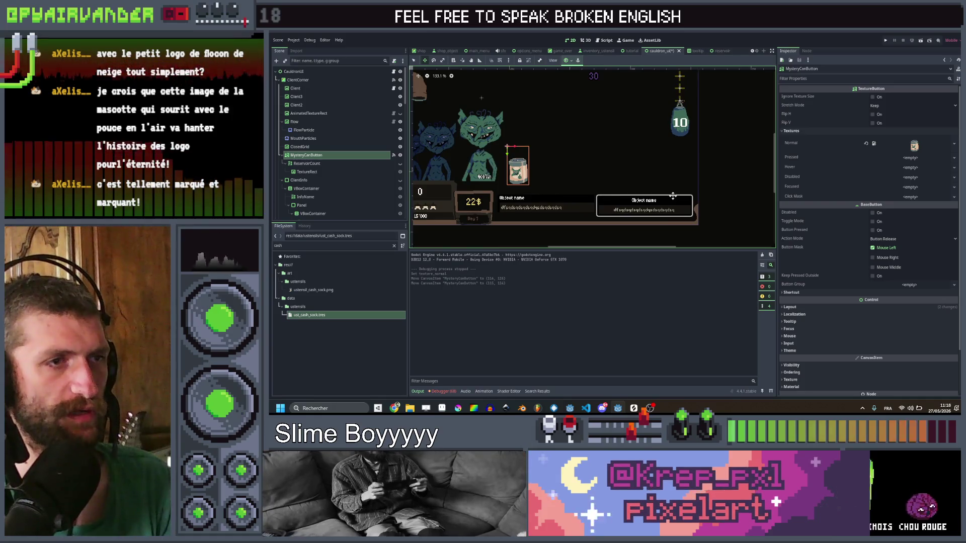
scroll(690, 207, left, 3)
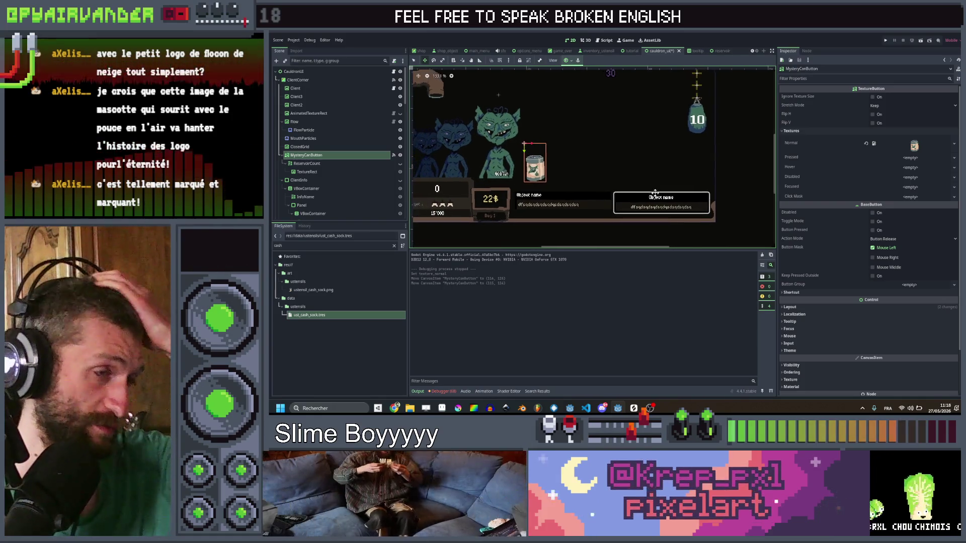
scroll(690, 212, up, 1)
scroll(688, 215, down, 1)
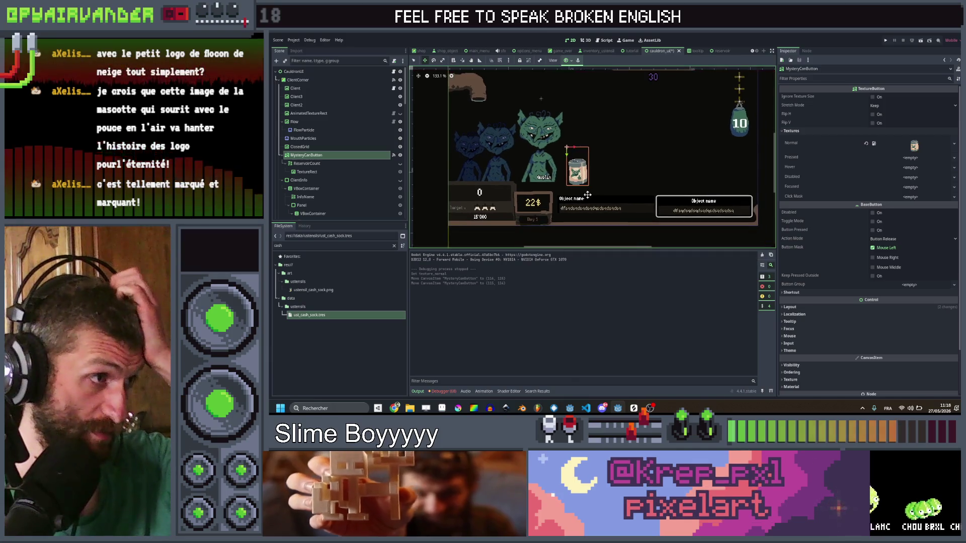
click(441, 407)
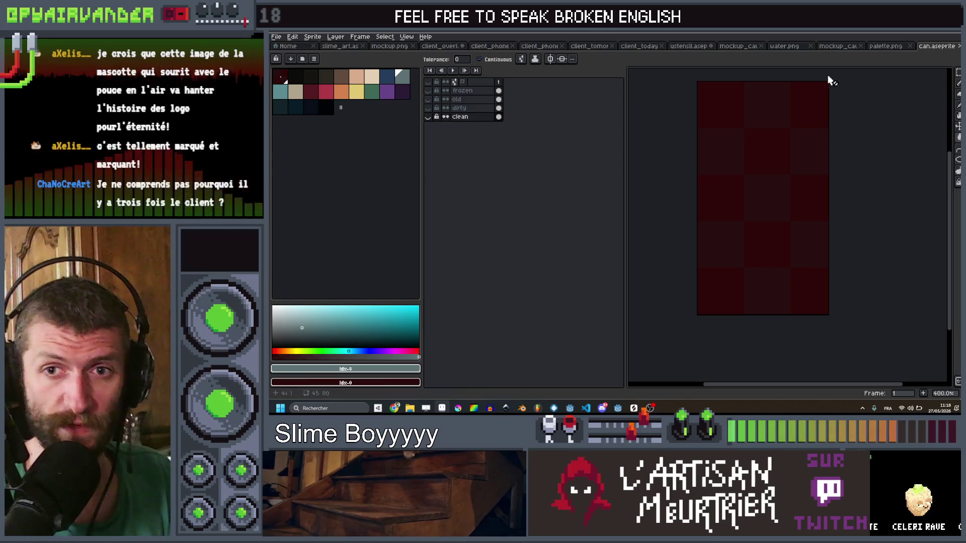
click(937, 39)
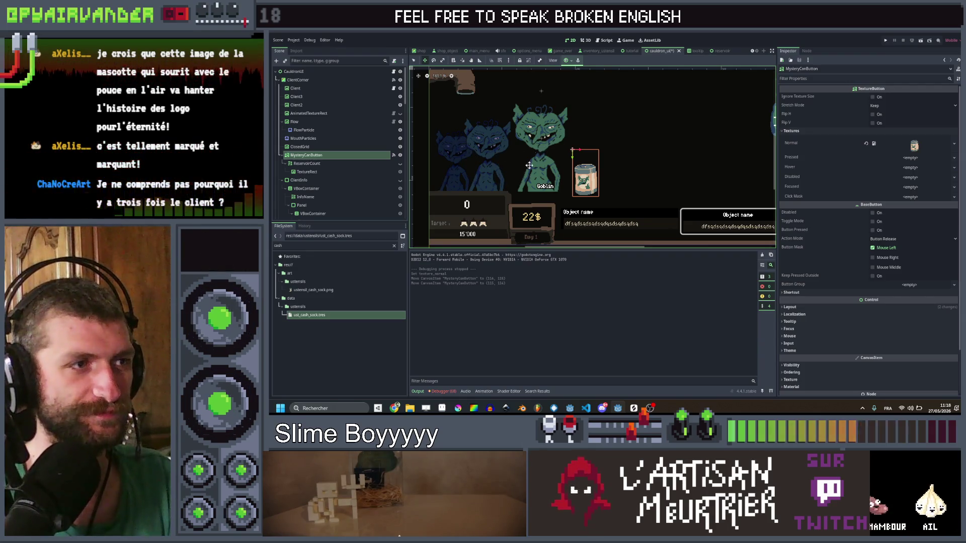
Frame the goblins and select the front Client node via Client3 and ClientCorner
drag(517, 144, 566, 168)
scroll(545, 151, up, 1)
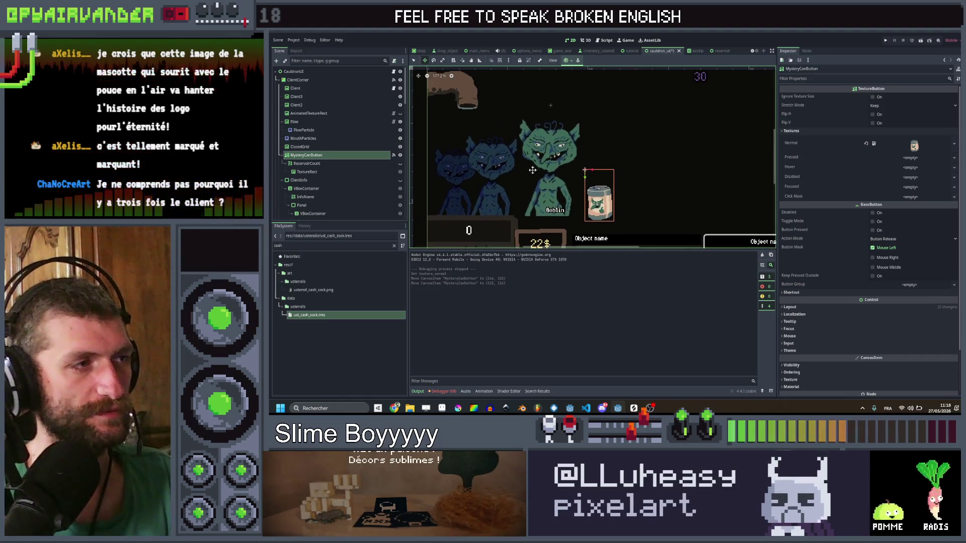
click(318, 89)
click(320, 97)
click(321, 104)
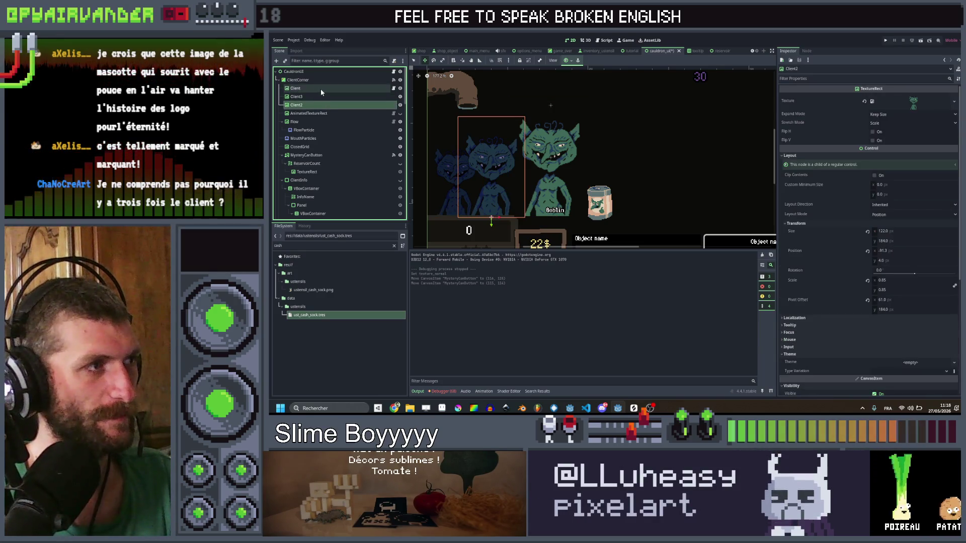
click(321, 88)
click(331, 80)
click(331, 89)
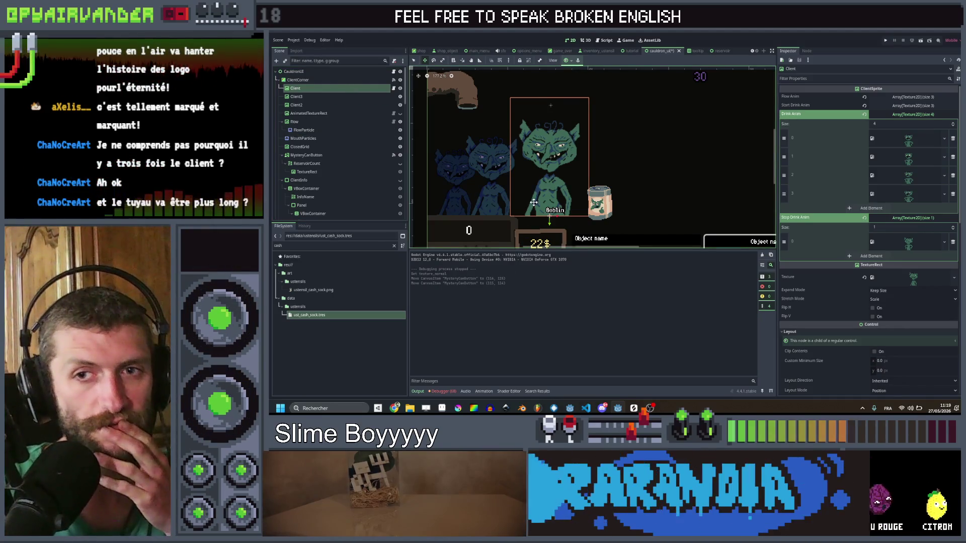
drag(534, 204, 541, 197)
scroll(543, 194, down, 2)
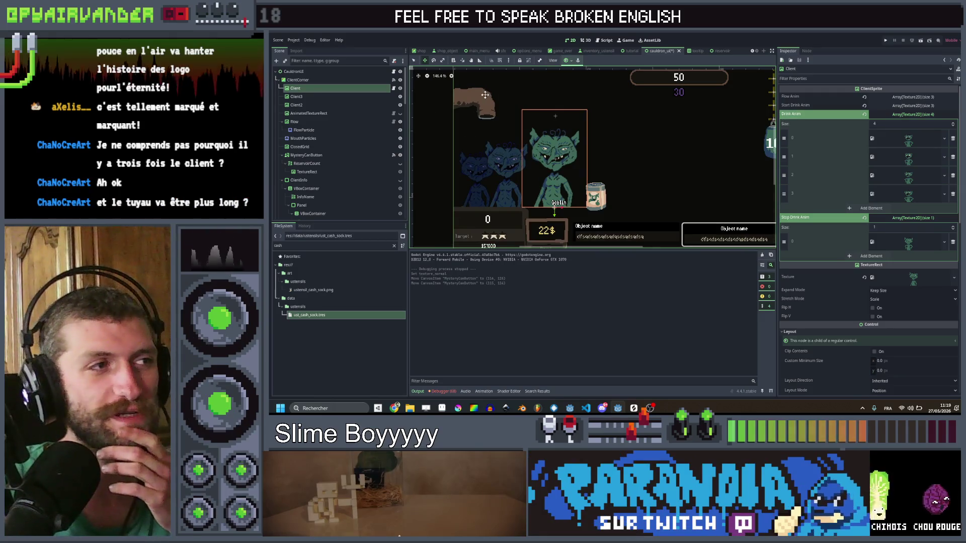
scroll(463, 121, up, 1)
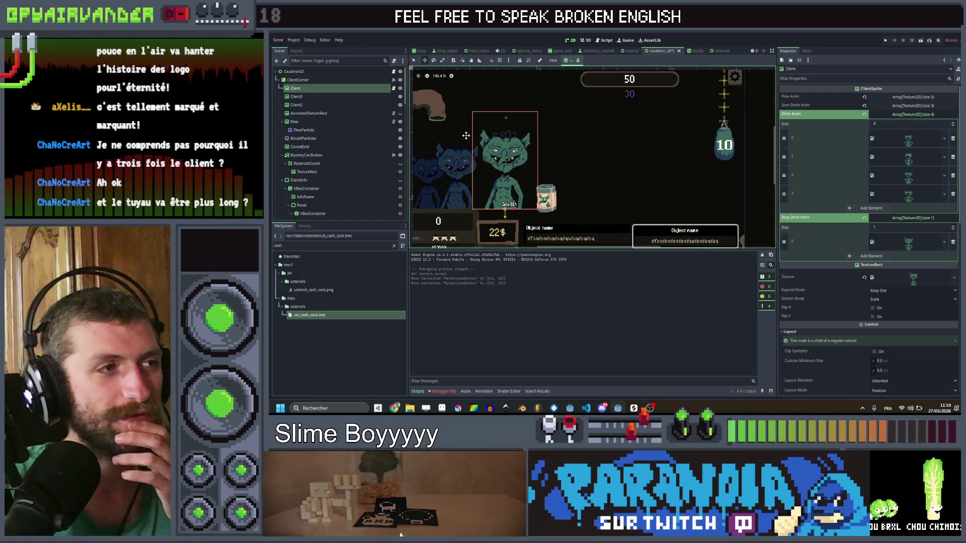
scroll(487, 112, right, 1)
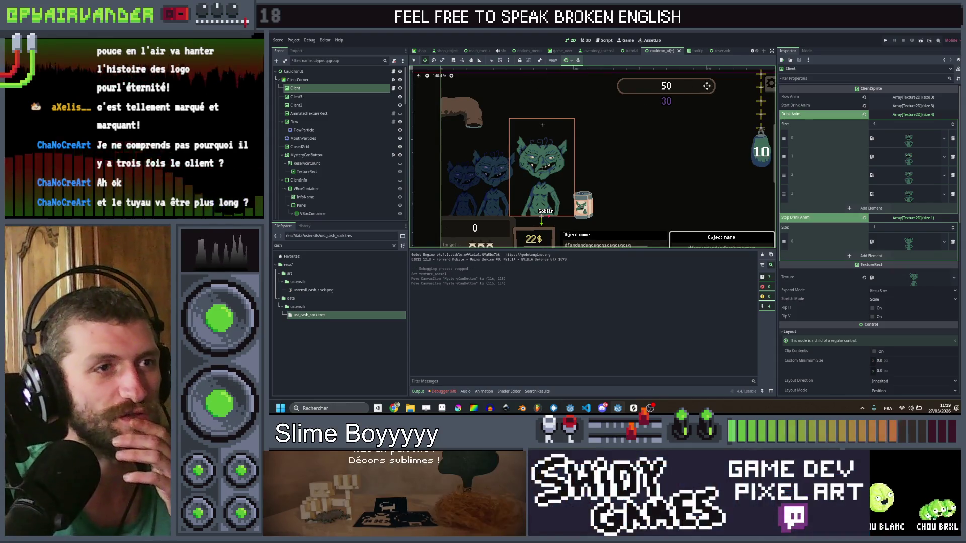
scroll(565, 189, down, 1)
scroll(565, 189, right, 2)
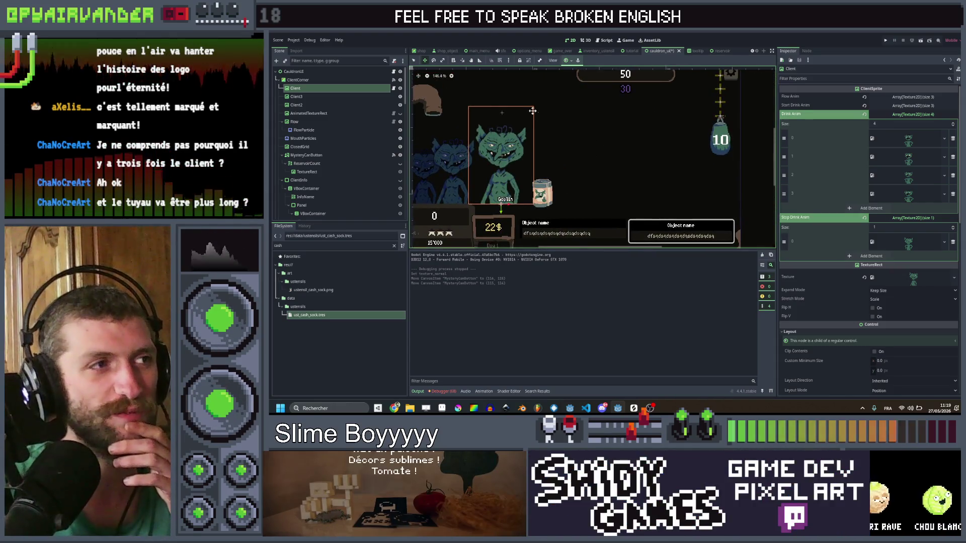
scroll(554, 151, up, 1)
scroll(554, 151, left, 1)
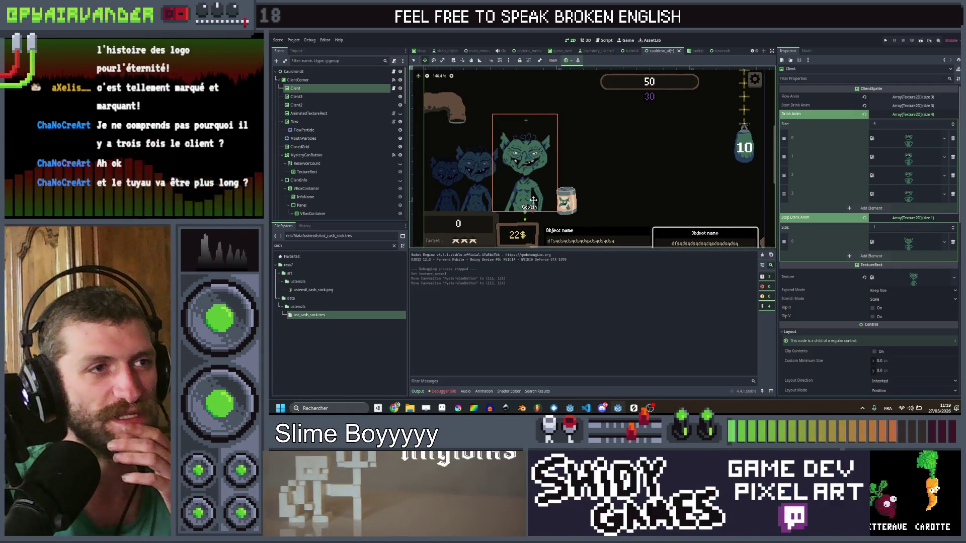
scroll(654, 171, down, 1)
scroll(654, 171, left, 1)
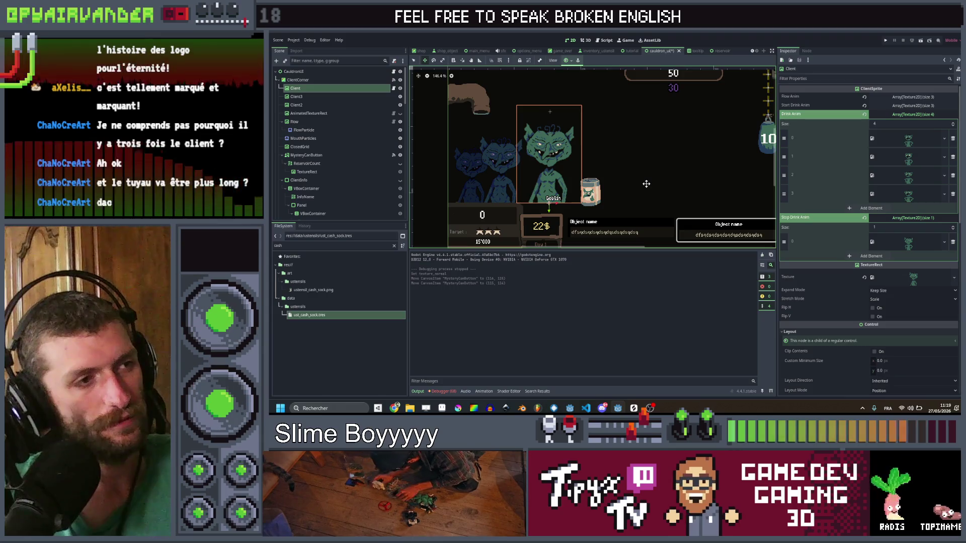
drag(644, 183, 635, 181)
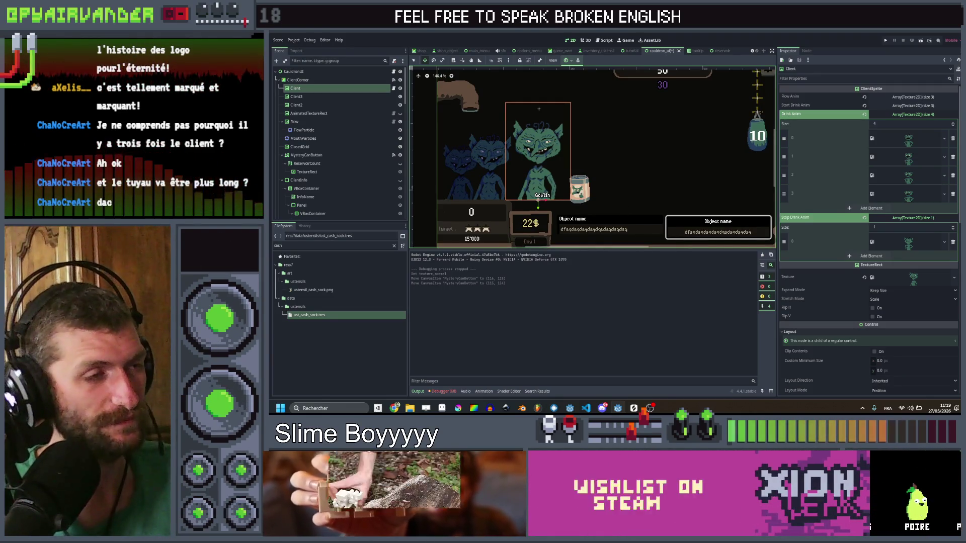
drag(653, 180, 641, 197)
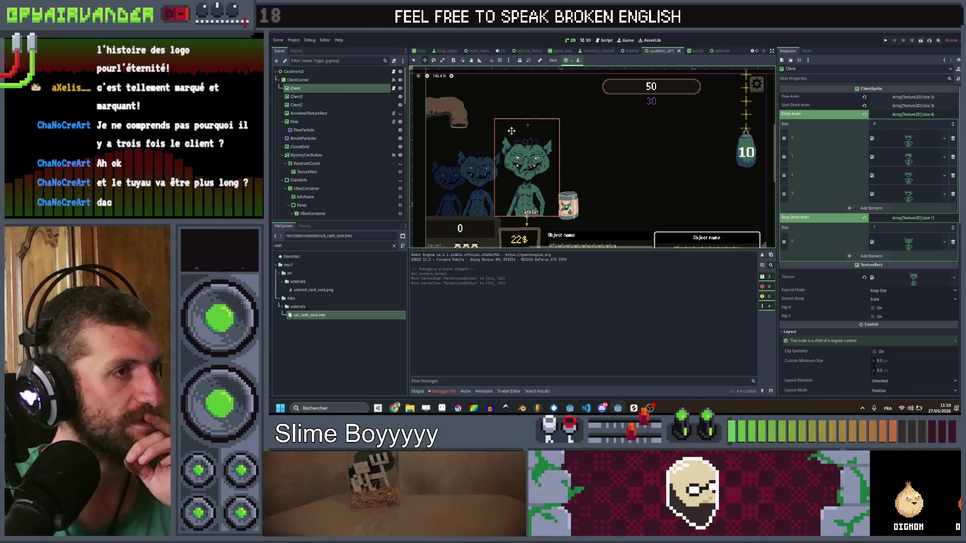
drag(530, 154, 538, 145)
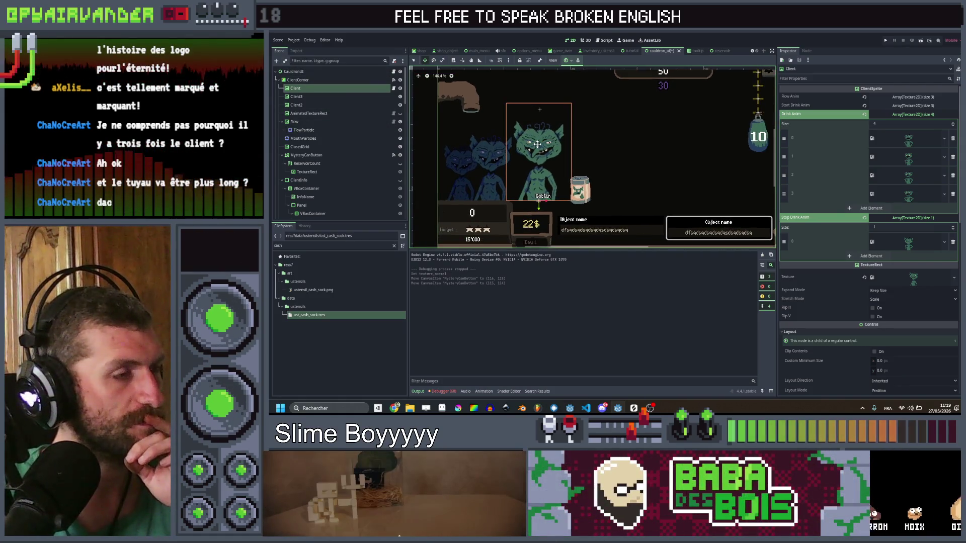
scroll(538, 145, up, 1)
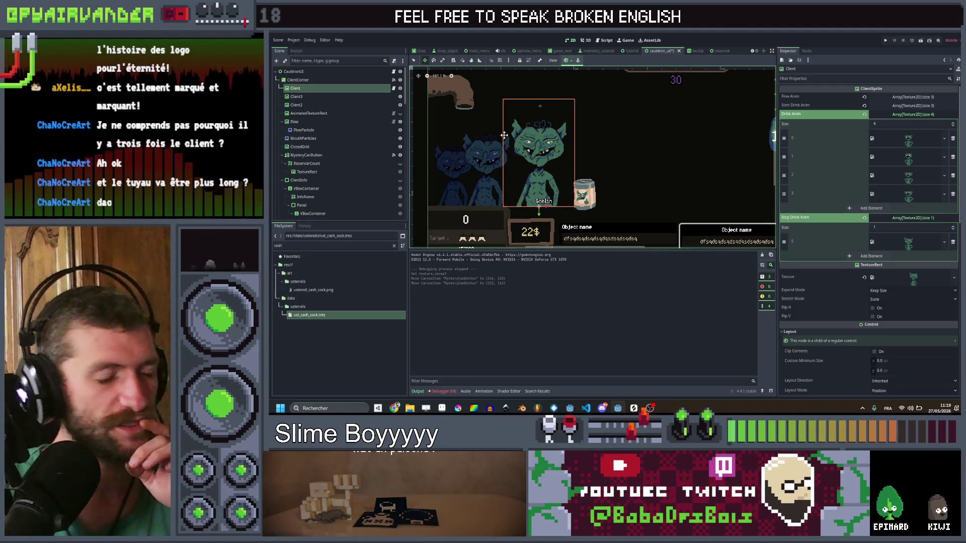
drag(550, 187, 588, 151)
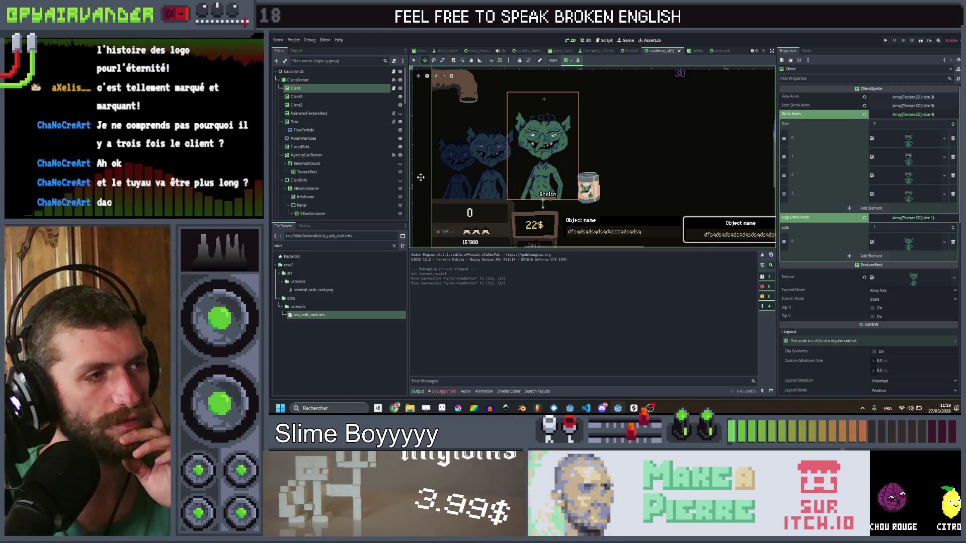
scroll(570, 187, up, 2)
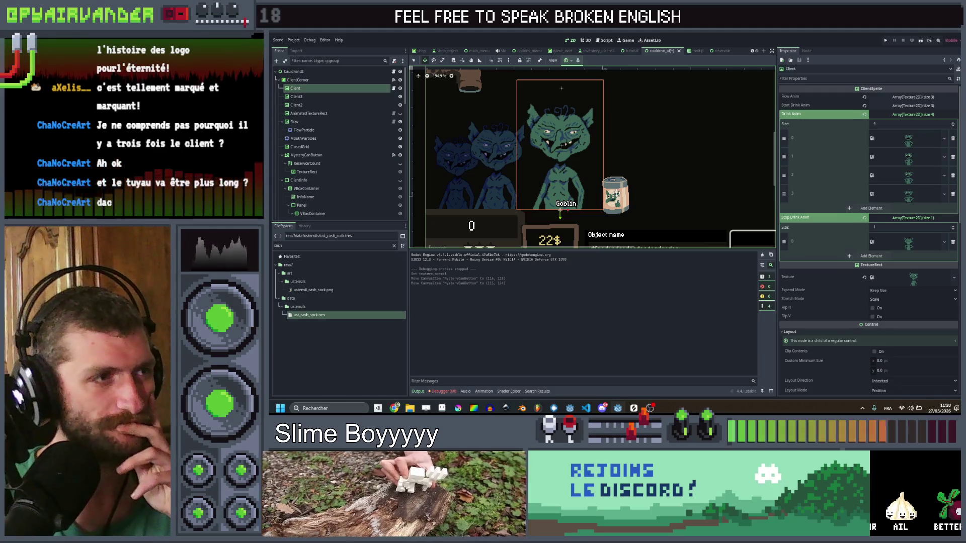
mouse_move(638, 161)
mouse_down()
mouse_move(627, 166)
mouse_move(630, 155)
mouse_move(629, 180)
mouse_move(643, 158)
mouse_up()
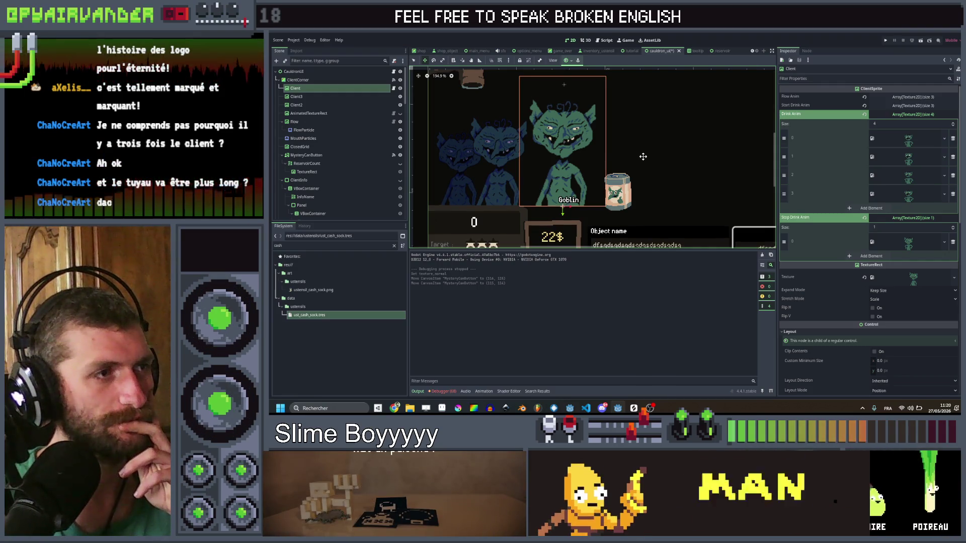
mouse_move(643, 157)
mouse_down()
mouse_move(653, 162)
mouse_move(639, 171)
mouse_up()
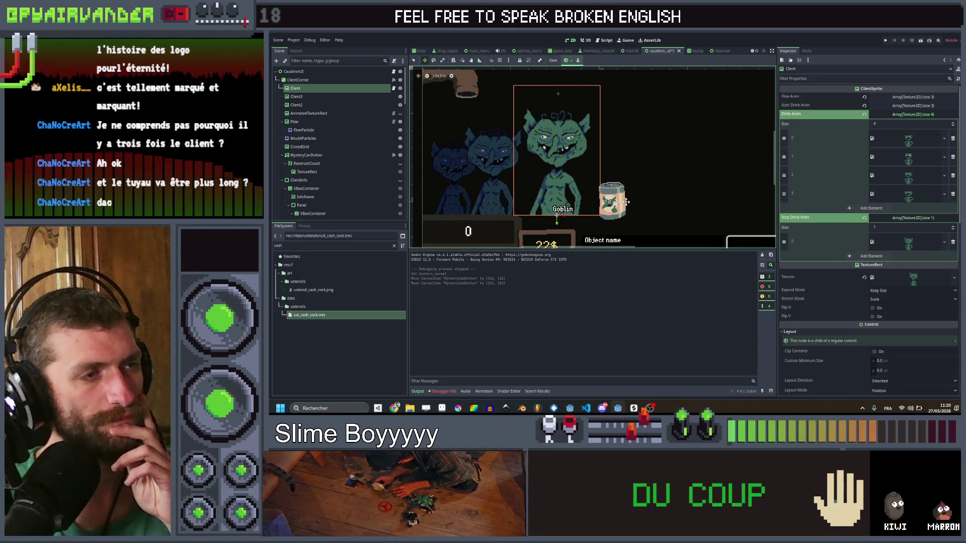
mouse_move(667, 169)
mouse_down()
mouse_move(665, 184)
mouse_move(645, 179)
mouse_move(644, 198)
mouse_move(648, 184)
mouse_move(654, 190)
mouse_up()
scroll(649, 186, down, 1)
scroll(648, 184, up, 1)
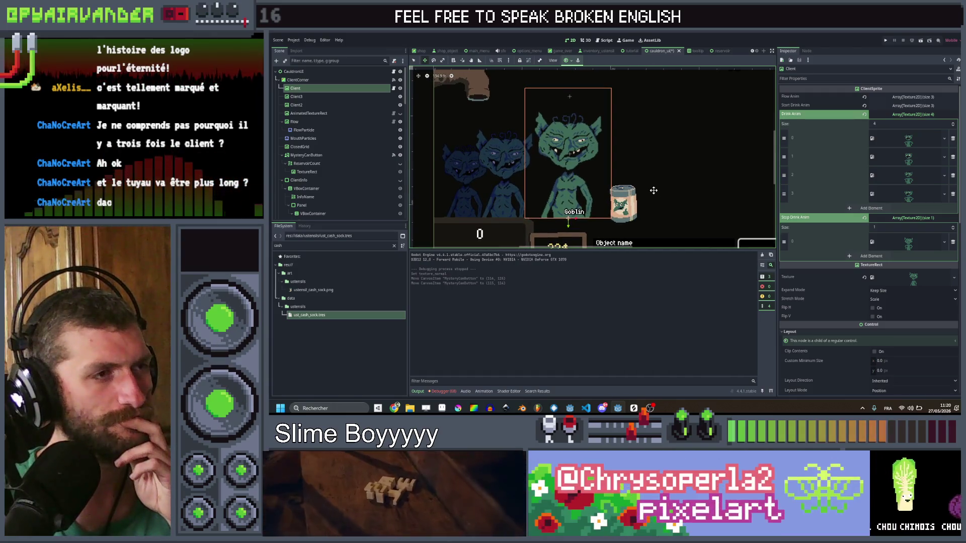
scroll(654, 190, down, 1)
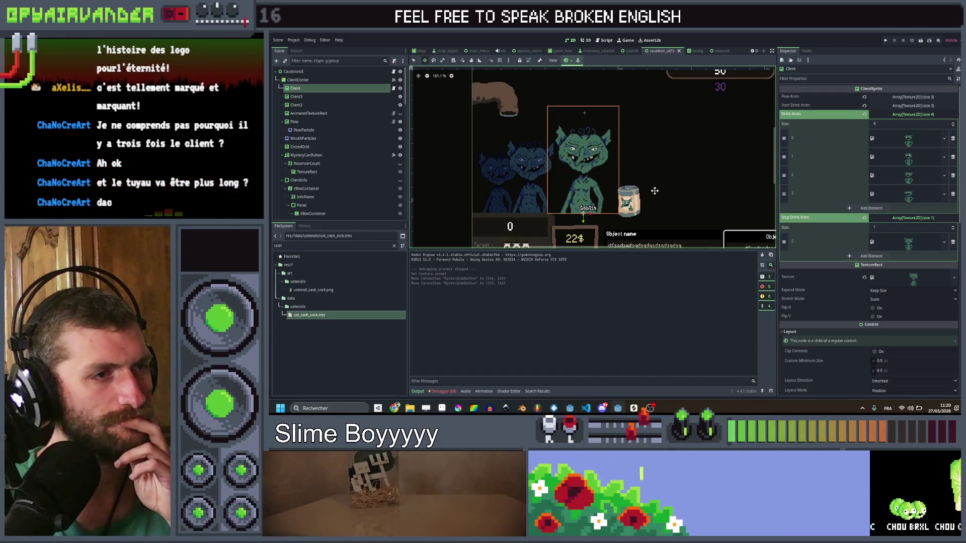
scroll(654, 191, up, 1)
scroll(655, 191, up, 1)
drag(655, 190, 647, 187)
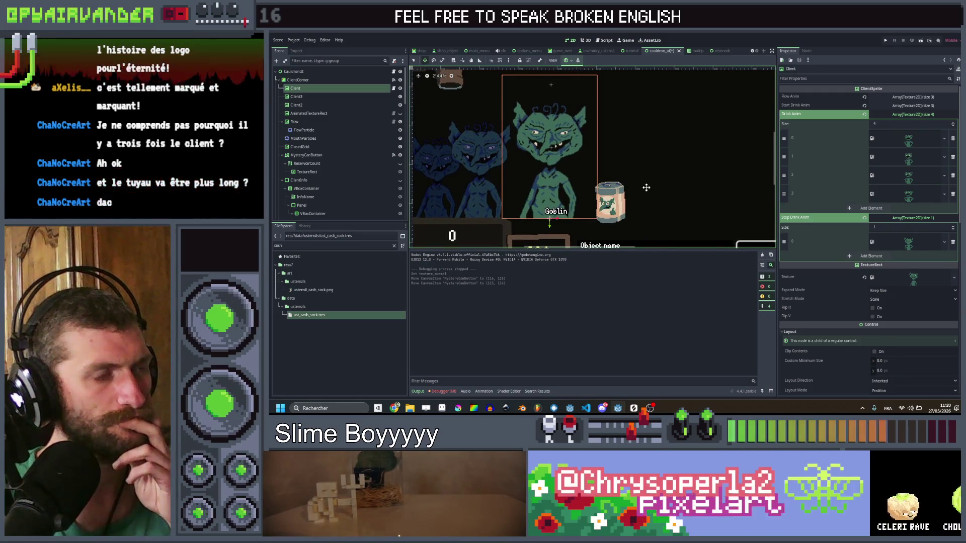
scroll(647, 188, left, 1)
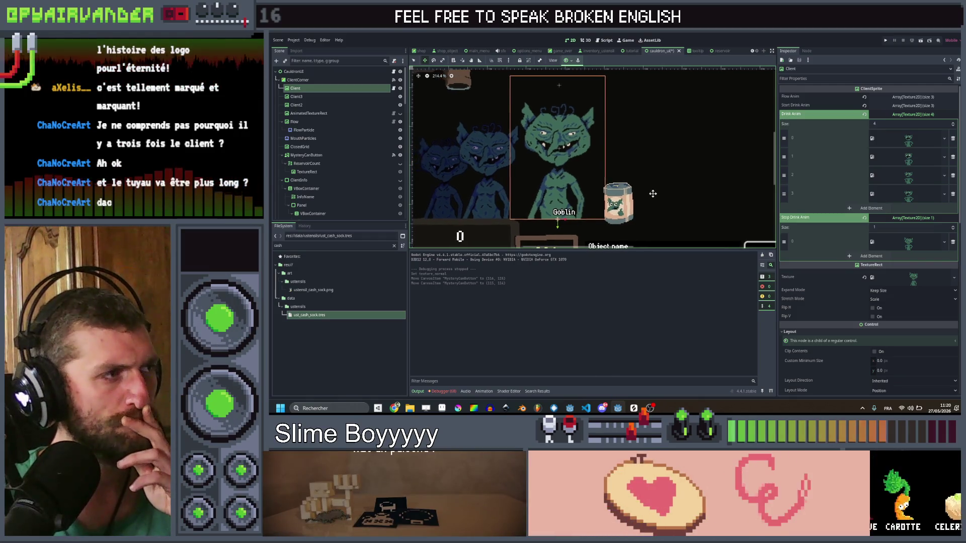
click(394, 88)
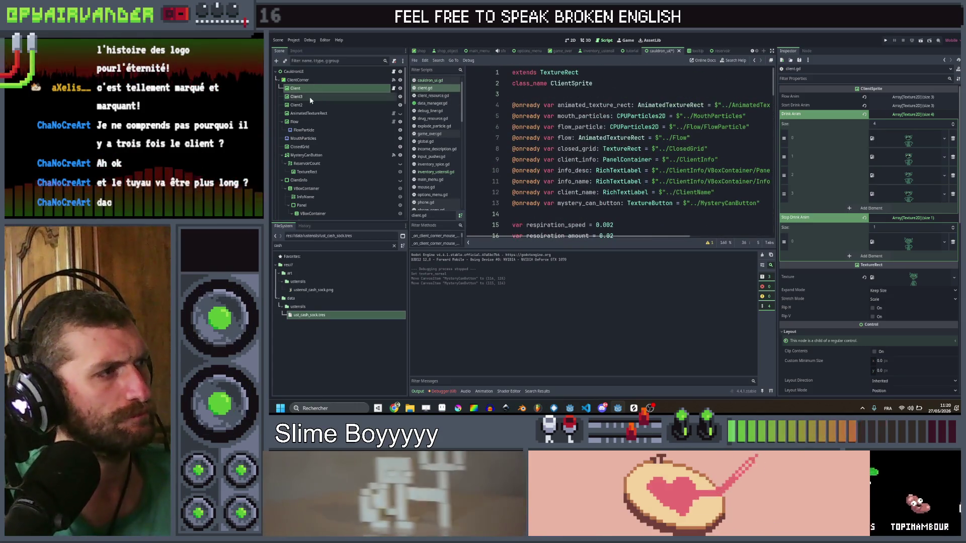
Move the Client2 node above Client3 in the scene tree
click(352, 97)
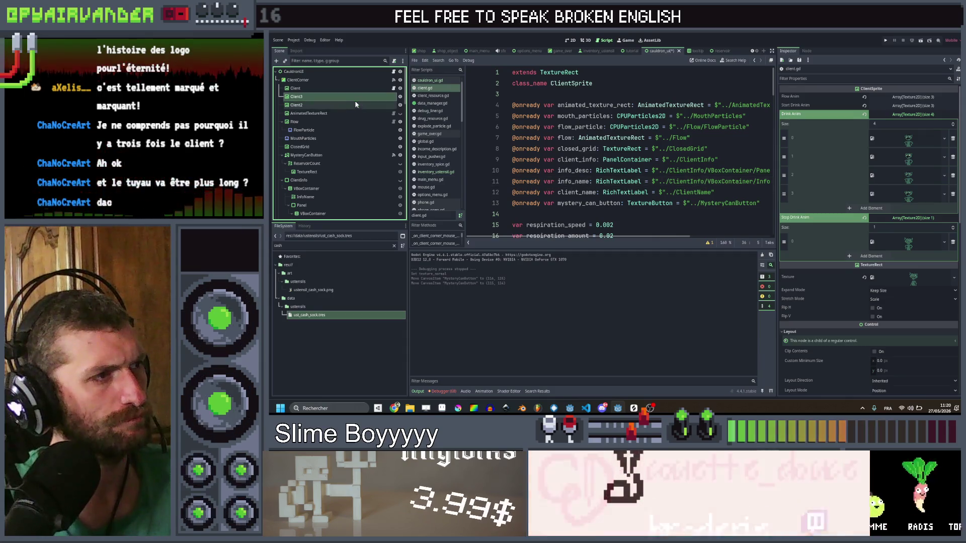
click(338, 105)
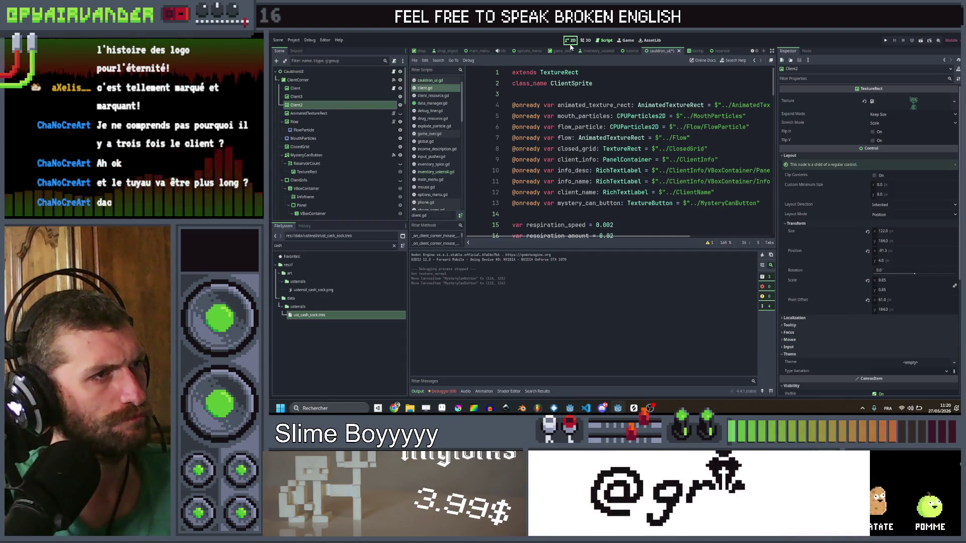
click(571, 44)
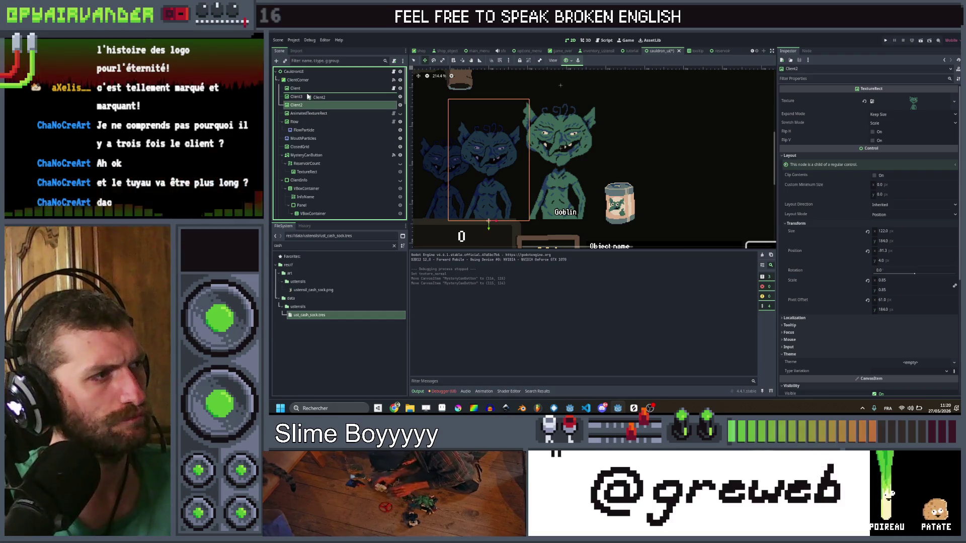
drag(307, 96, 302, 87)
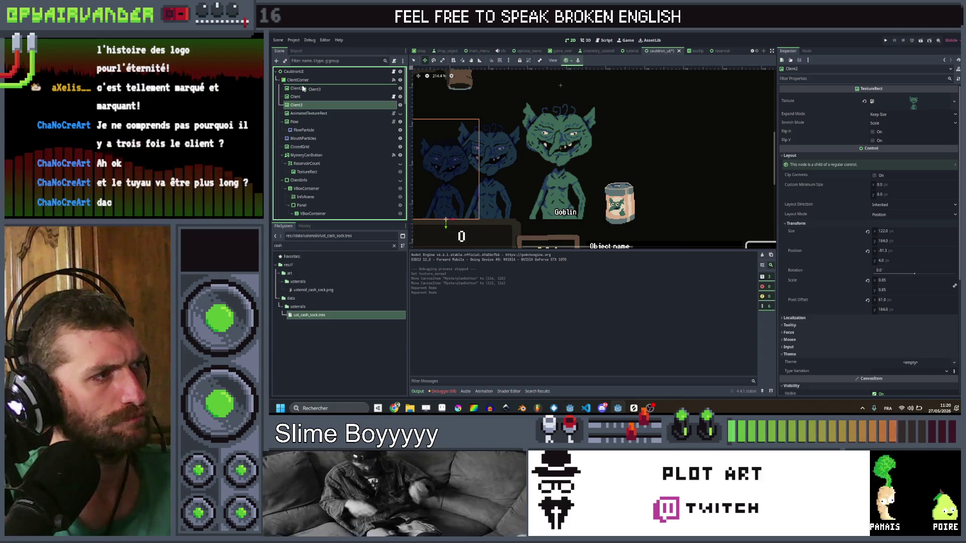
Select the Client3 node and open client.gd in the Script workspace
click(303, 96)
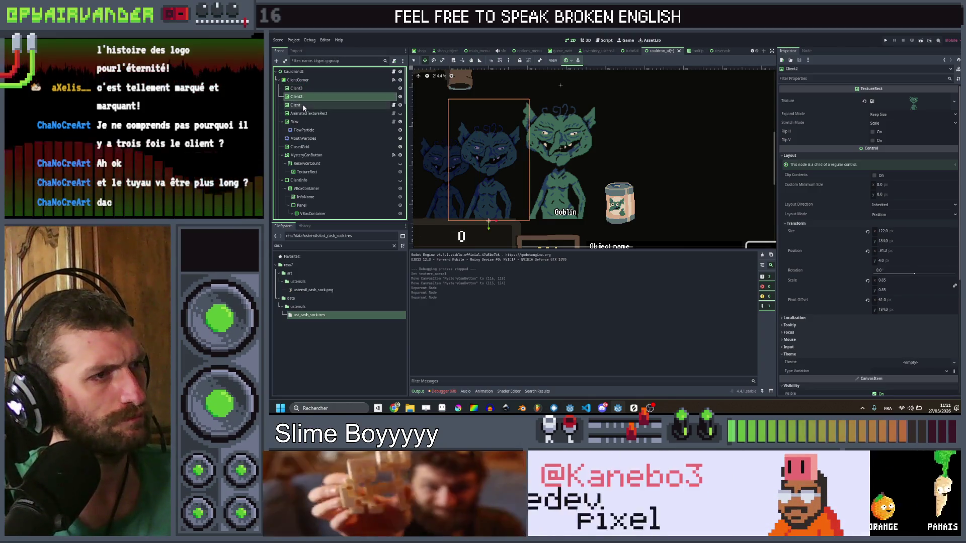
click(304, 106)
click(307, 89)
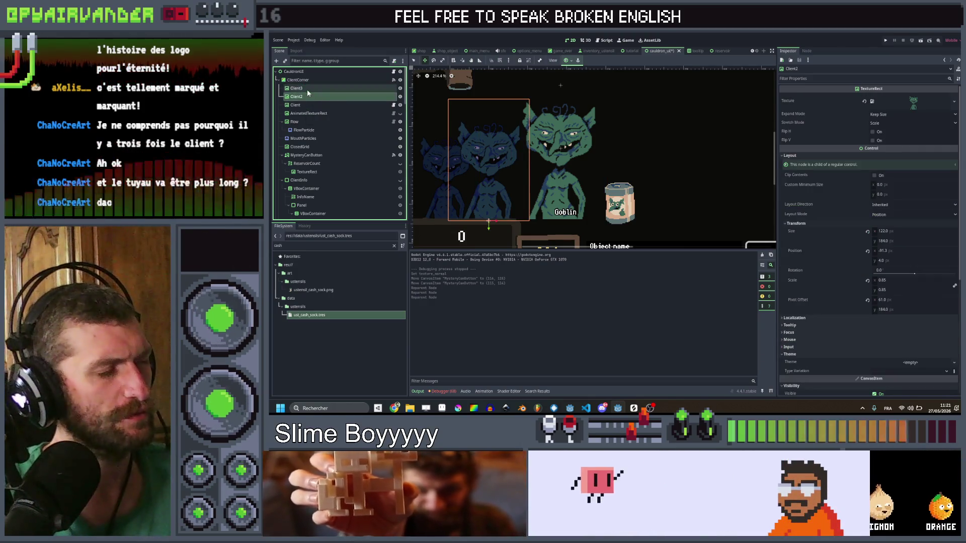
click(308, 97)
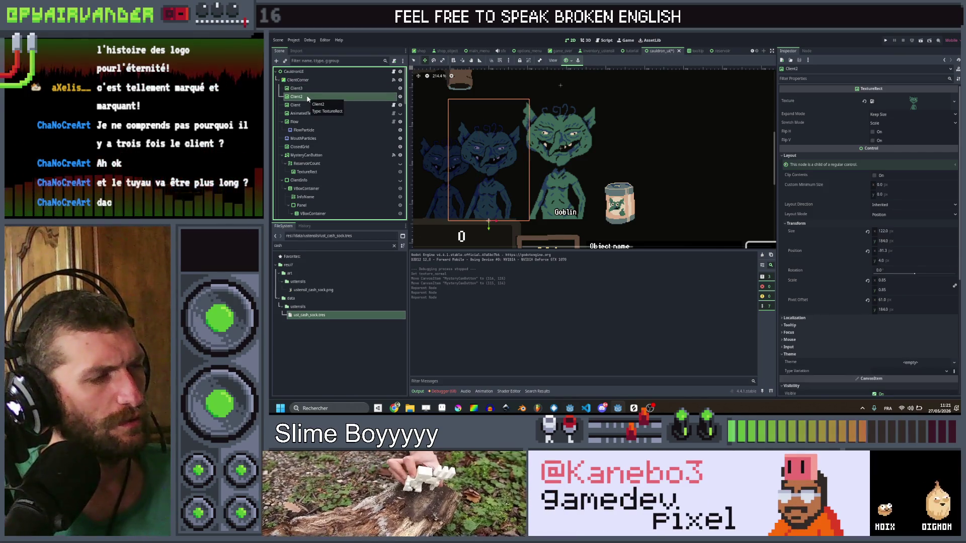
click(308, 90)
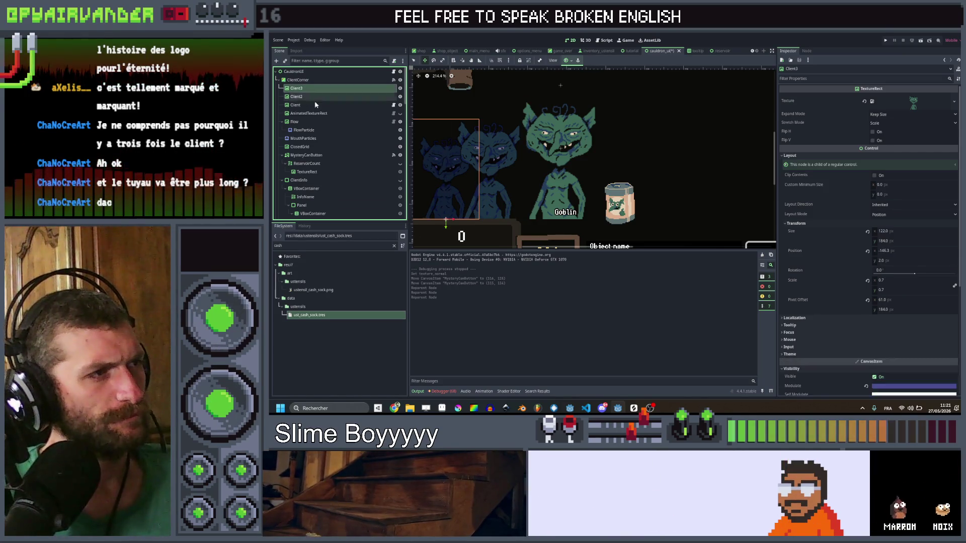
key(ctrl+F3)
mouse_move(317, 98)
mouse_down()
mouse_move(504, 225)
mouse_move(566, 204)
mouse_up()
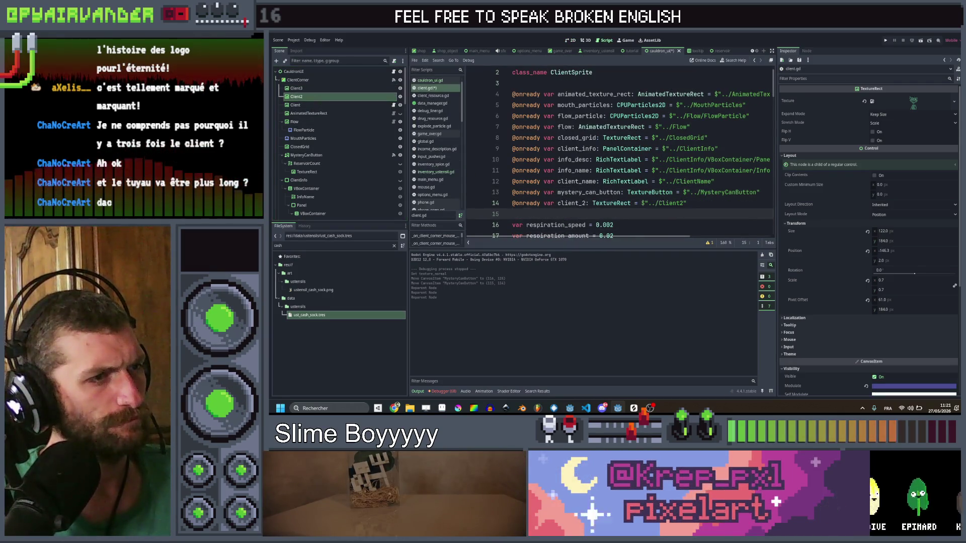
drag(304, 87, 509, 214)
key(ctrl+s)
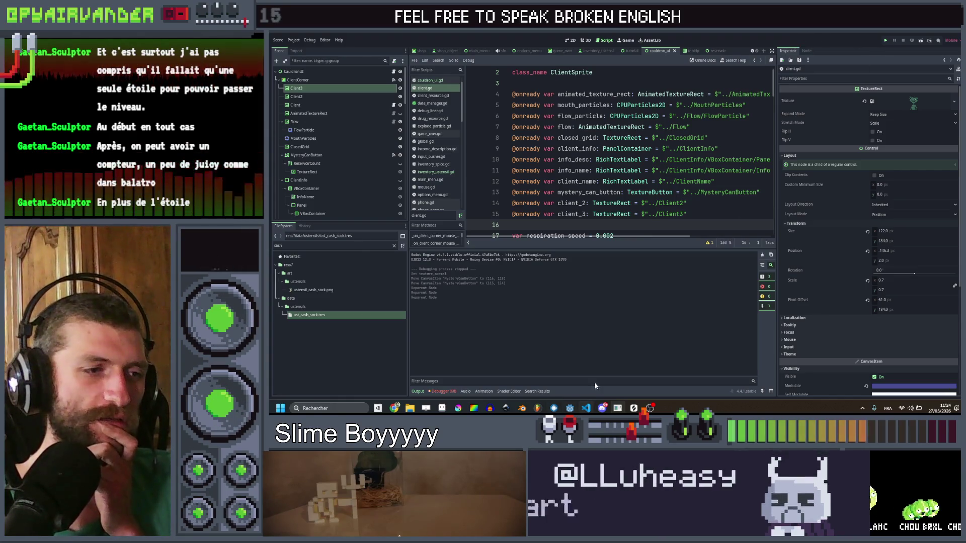
click(886, 40)
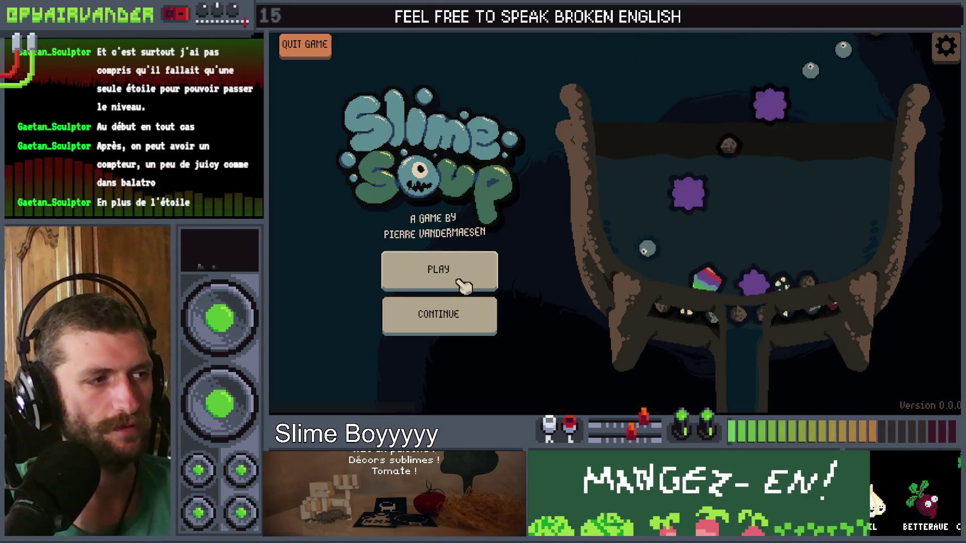
Start a new Slime Soup game on day 1 and merge neighbouring pus slimes
click(463, 277)
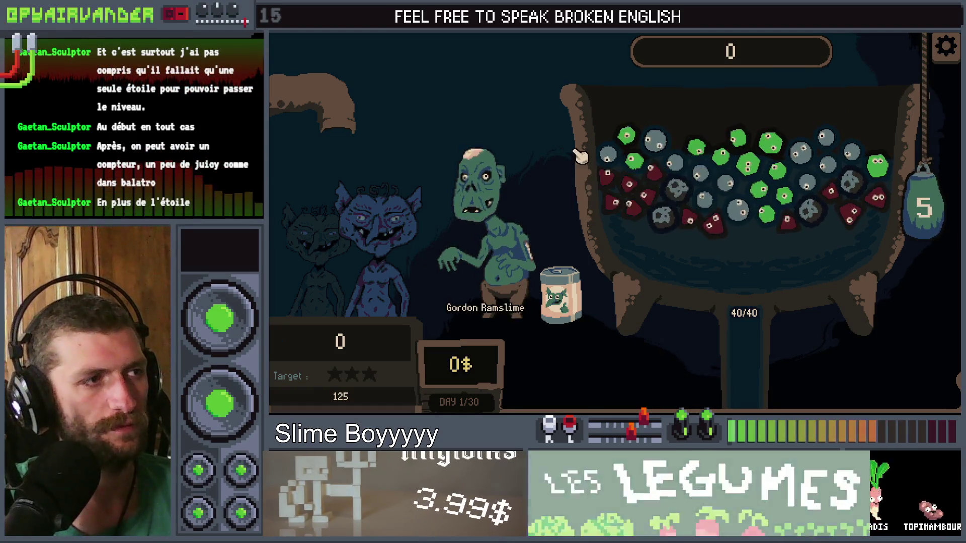
mouse_move(478, 216)
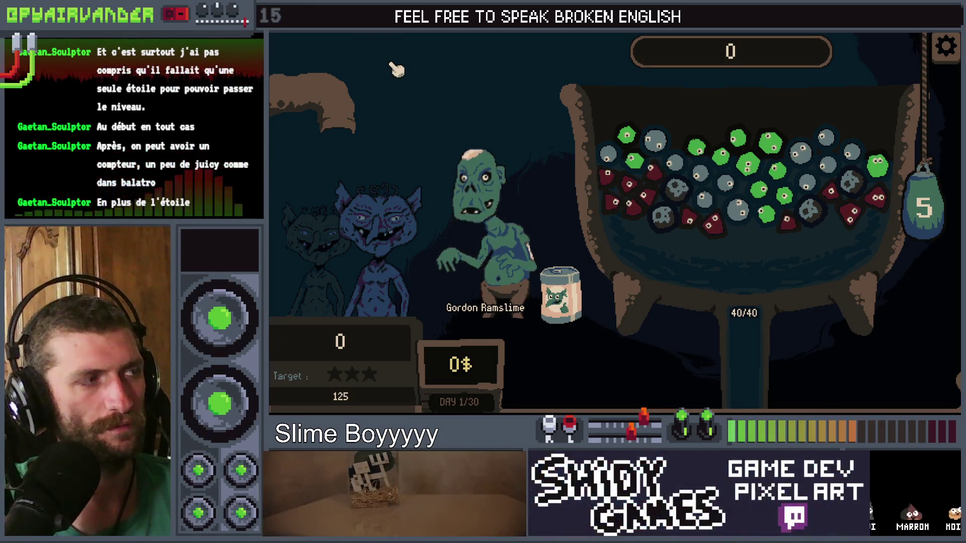
mouse_move(483, 190)
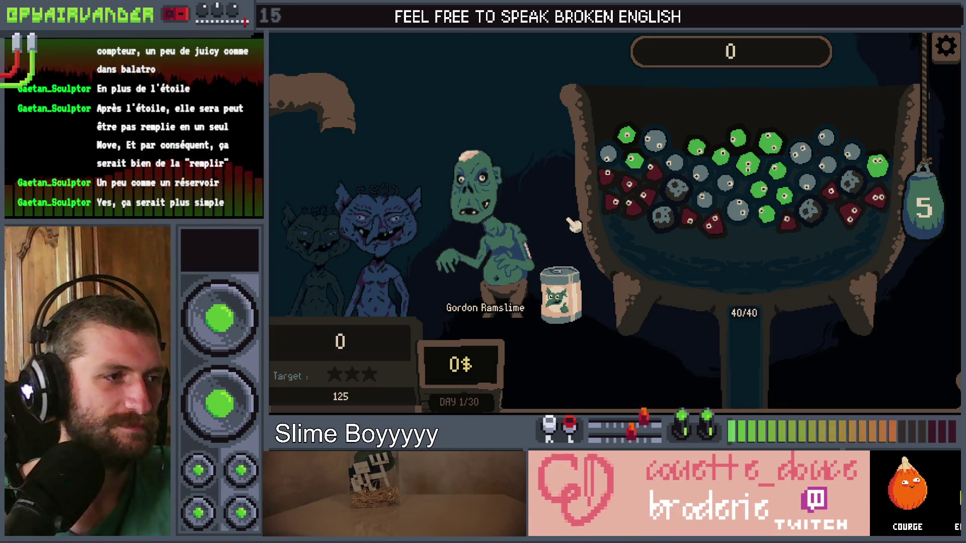
mouse_move(450, 260)
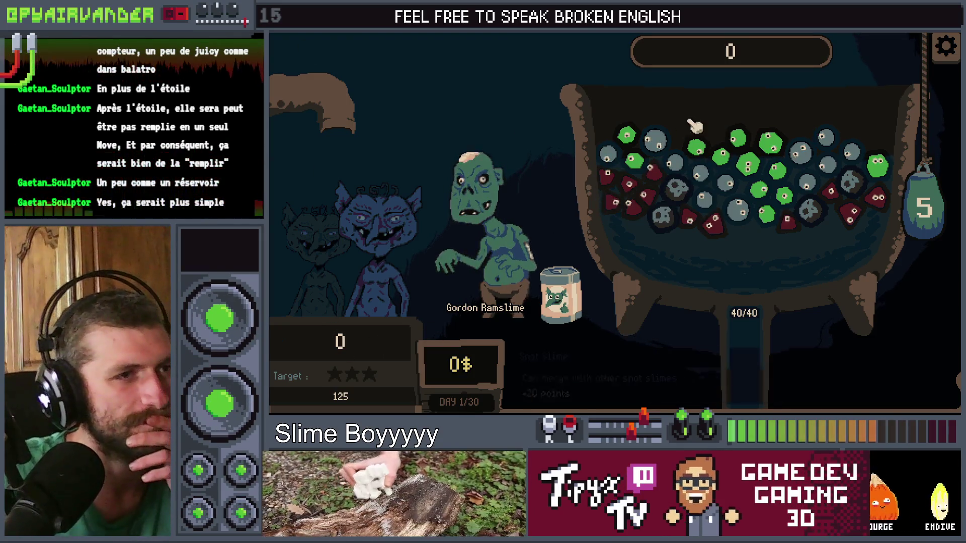
click(720, 160)
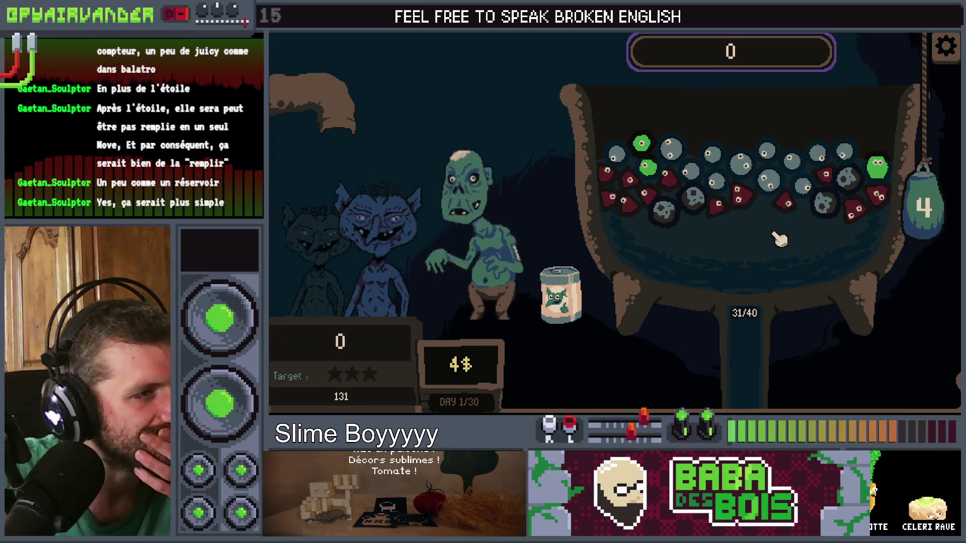
Chain the grey snot slimes and spend another move, reaching 12$ and max stars
mouse_move(674, 149)
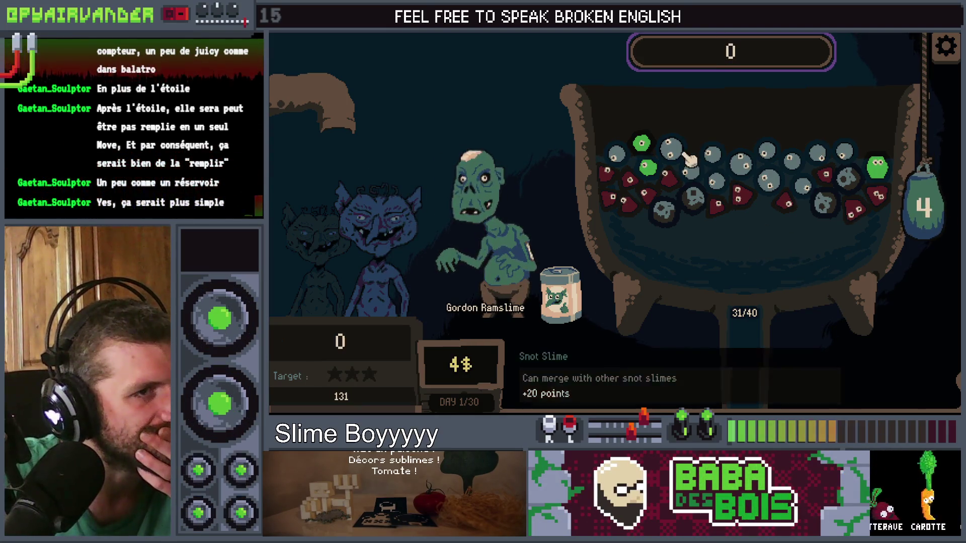
mouse_move(724, 192)
mouse_down()
mouse_move(745, 166)
mouse_move(785, 159)
mouse_move(815, 195)
mouse_up()
drag(833, 164, 845, 151)
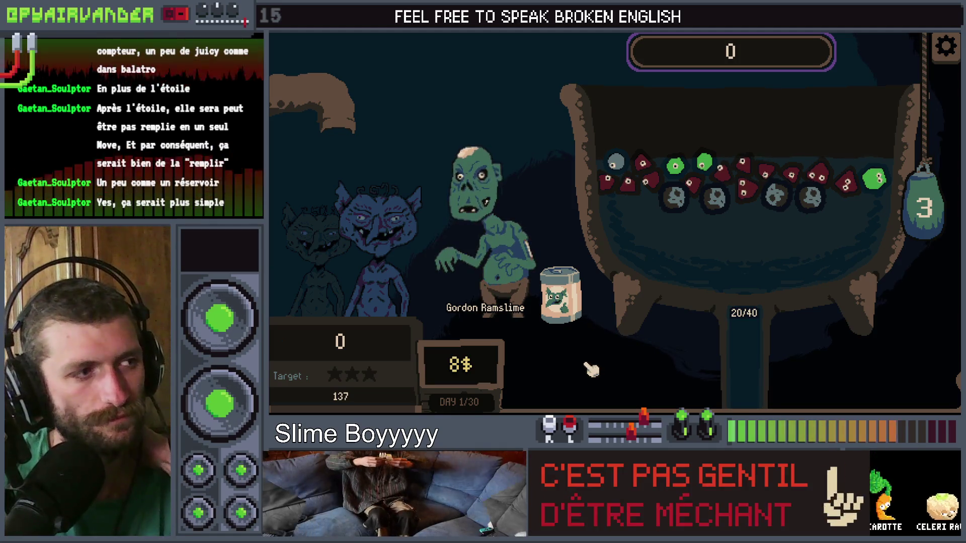
mouse_move(704, 191)
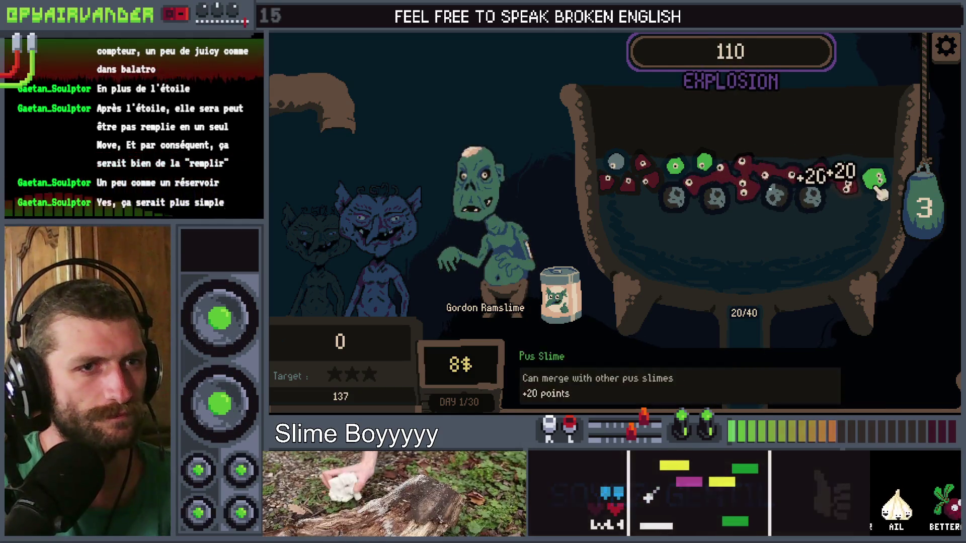
click(925, 222)
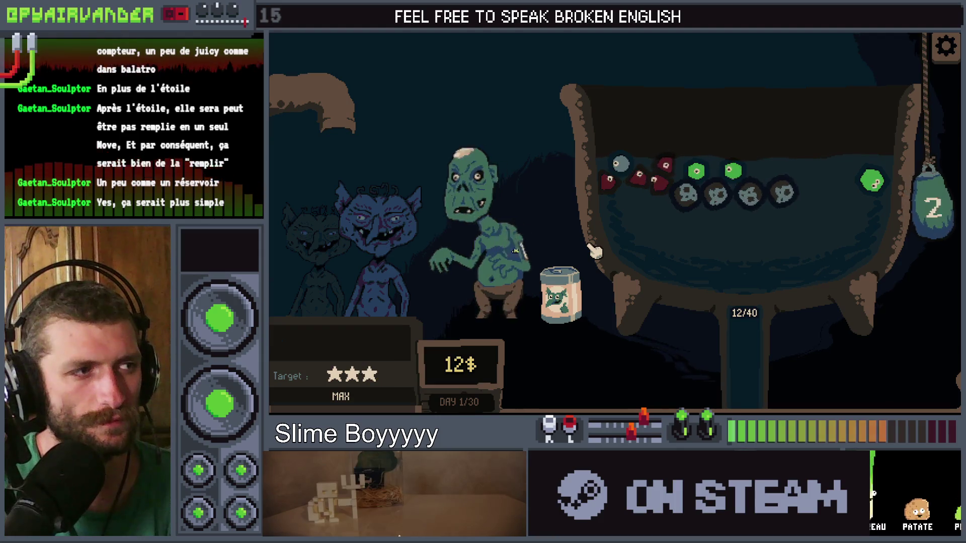
mouse_move(484, 326)
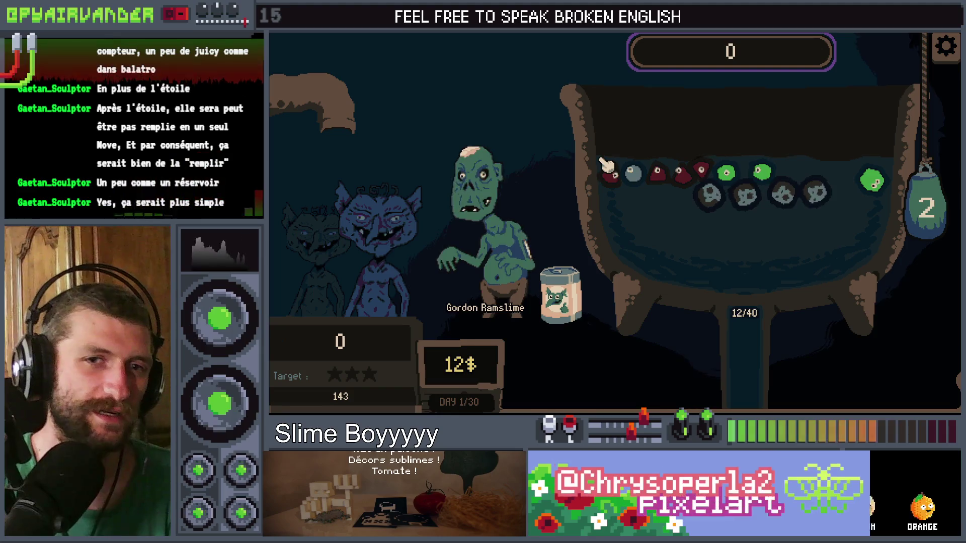
mouse_move(501, 219)
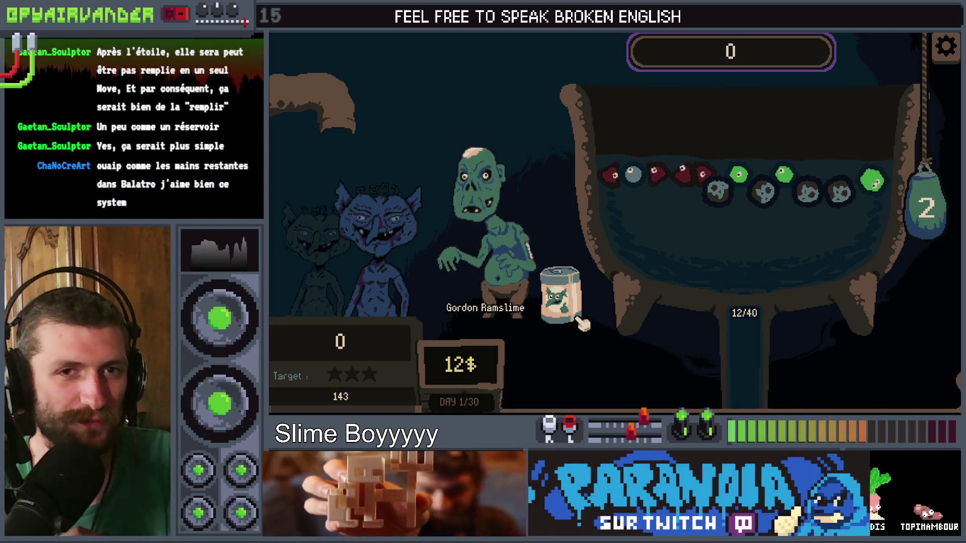
mouse_move(538, 260)
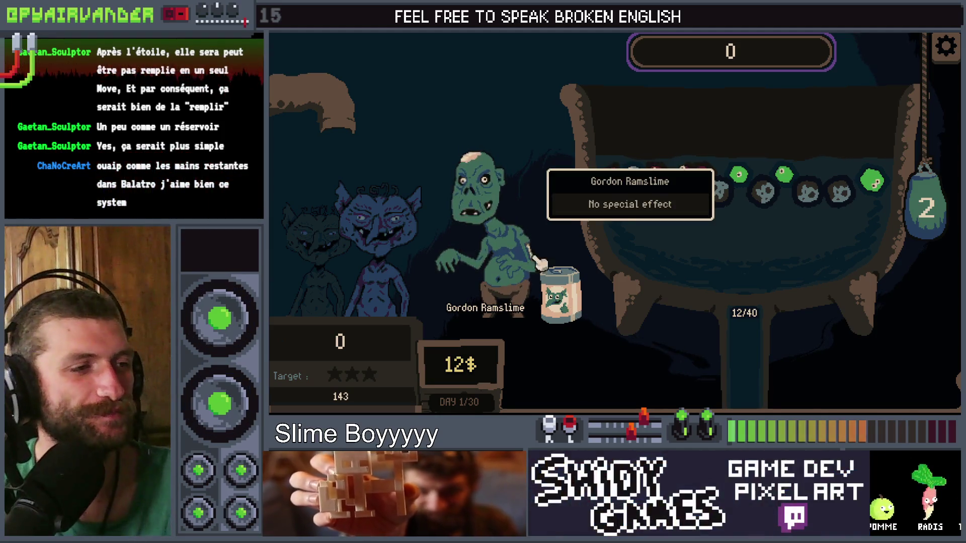
Use the slime can to refill the cauldron from 12/40, then let the merges resolve to 60 points
click(573, 299)
mouse_move(747, 152)
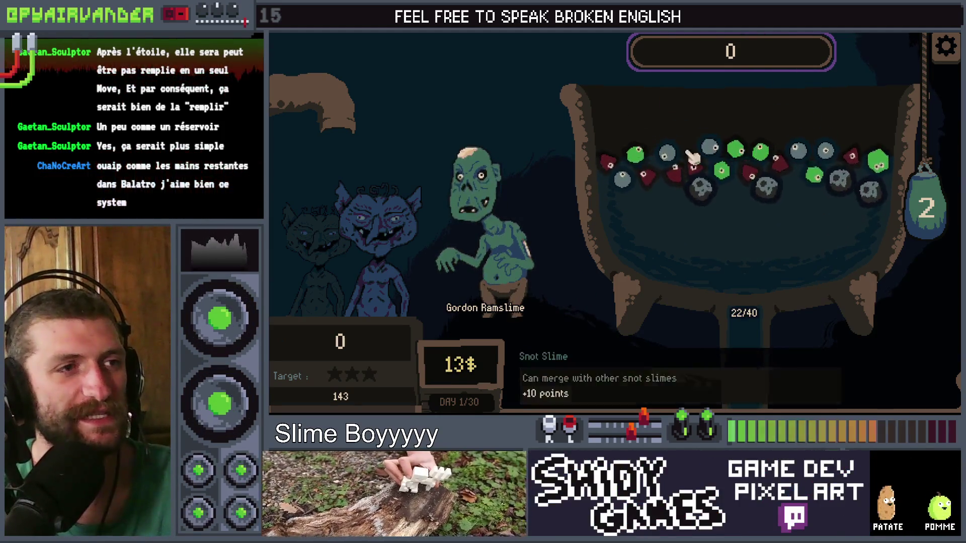
mouse_move(725, 184)
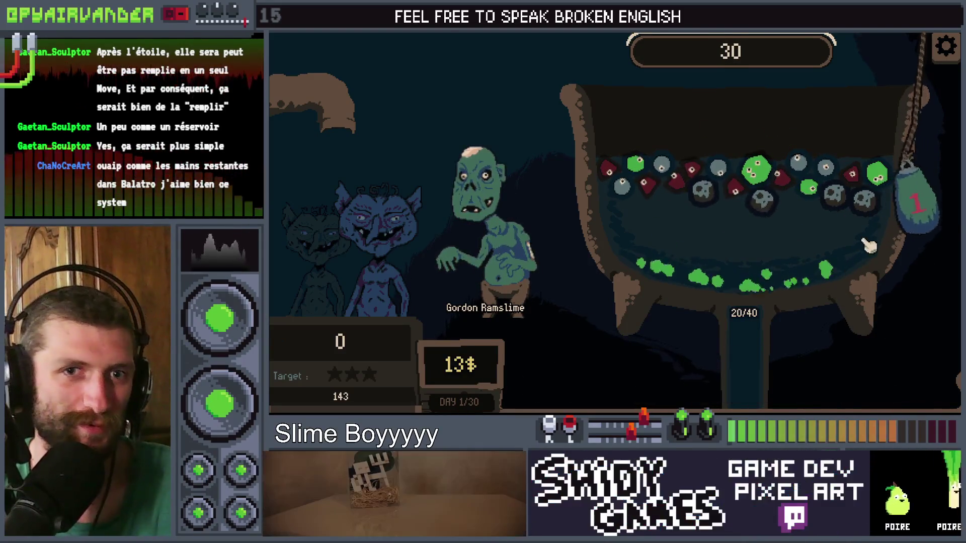
mouse_move(835, 195)
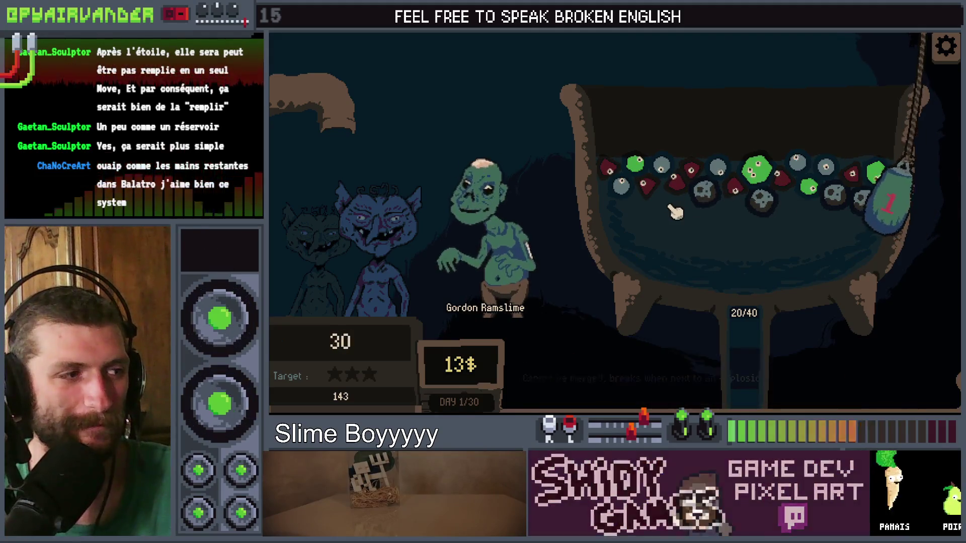
mouse_move(811, 177)
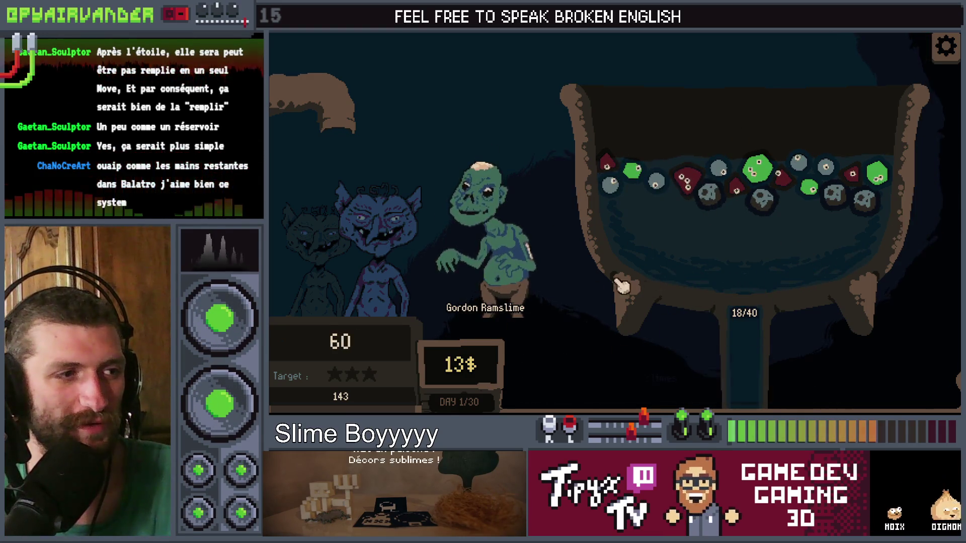
mouse_move(694, 167)
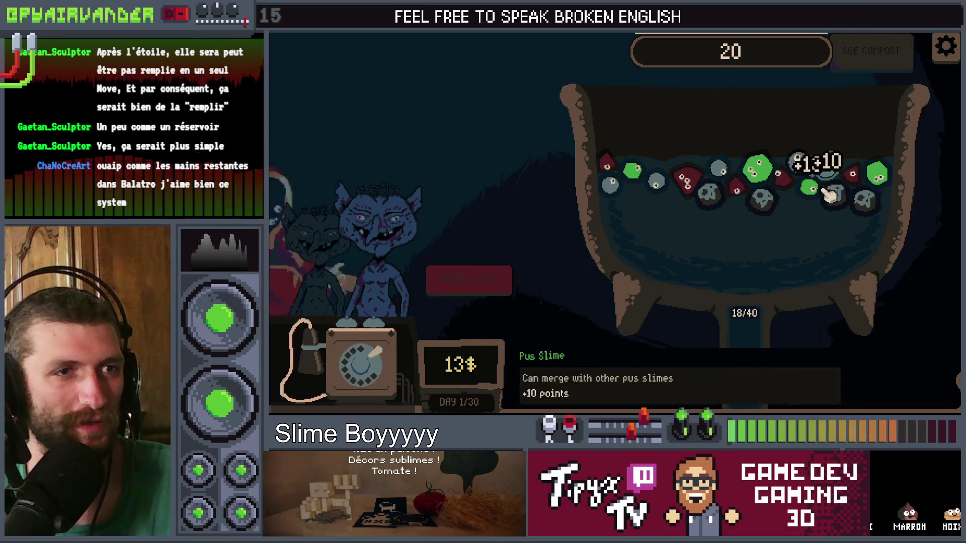
Buy the Last Call bell card, leaving 8$, then stop the game and return to client.gd
mouse_move(483, 234)
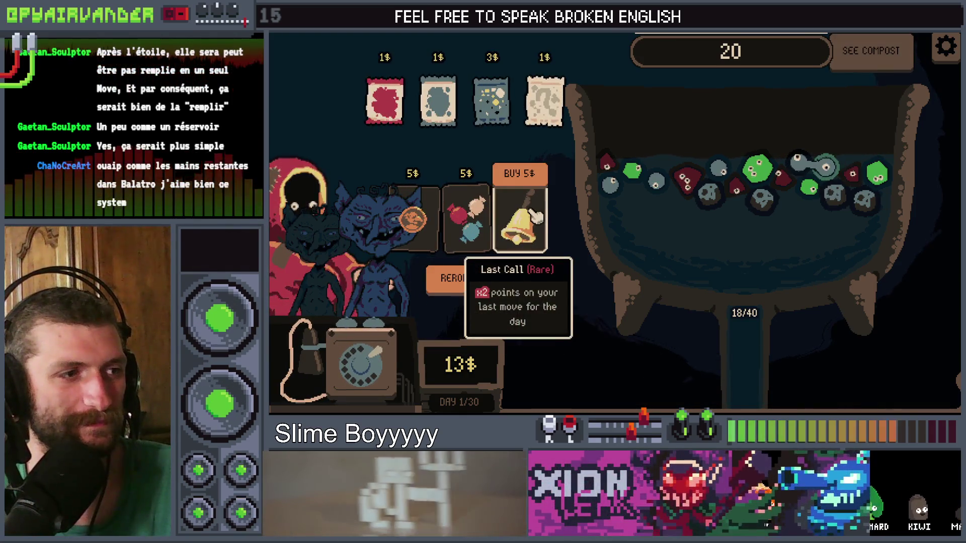
click(532, 172)
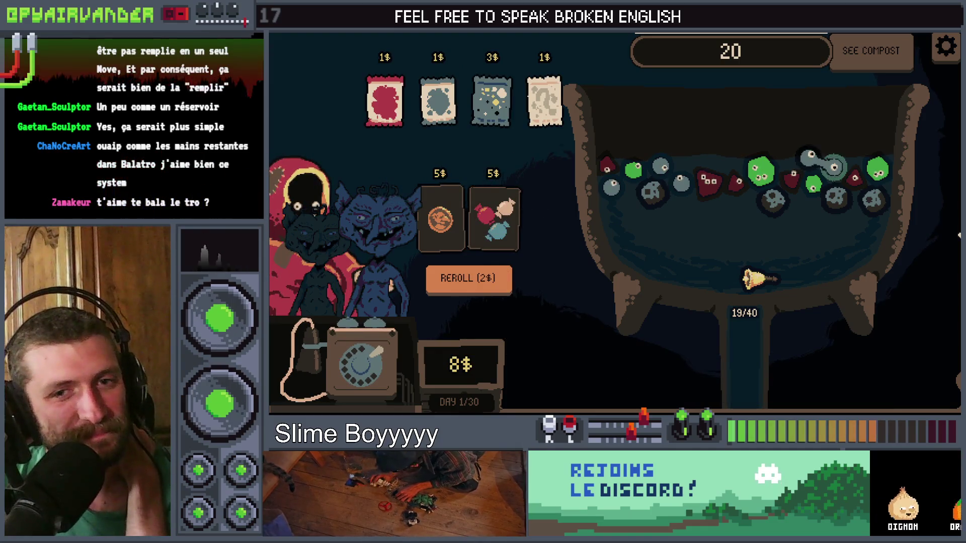
key(alt+Tab)
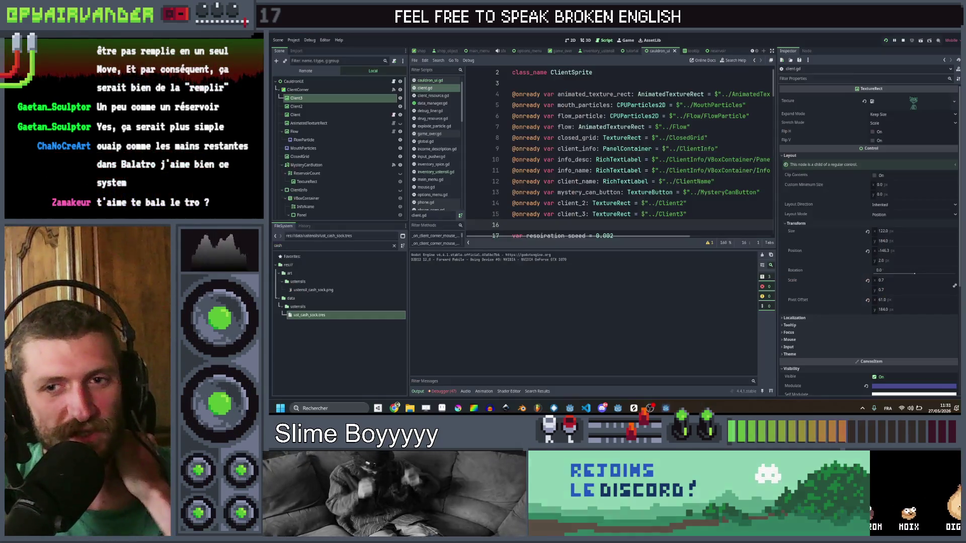